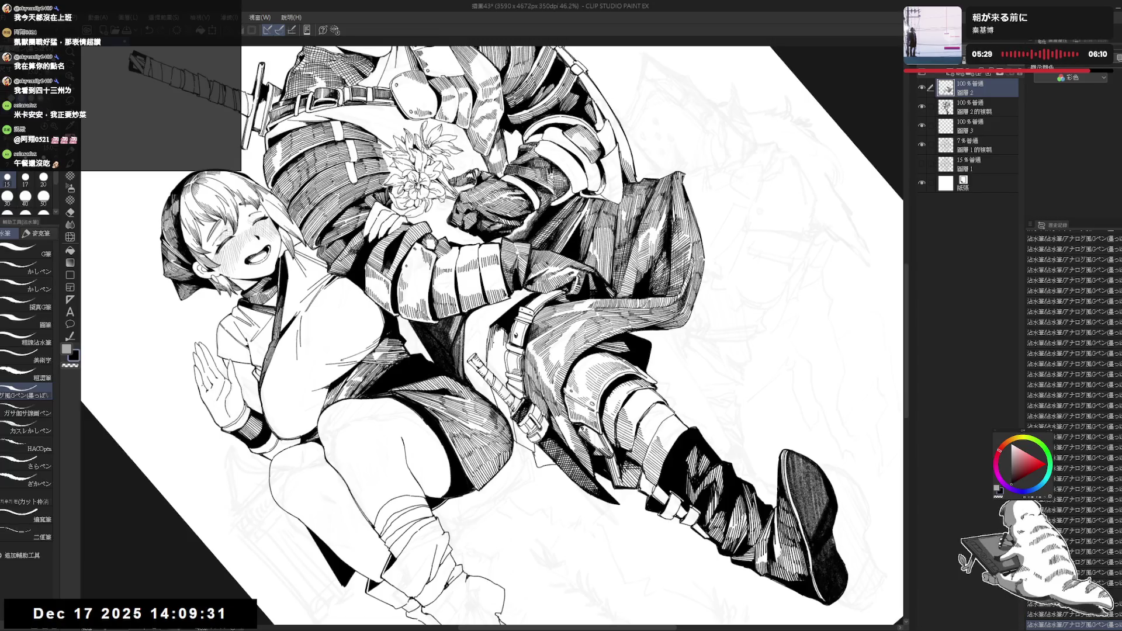
- Tilt the canvas steeply, reset it upright, then zoom out to show the whole page
mouse_move(492, 334)
mouse_down()
mouse_move(409, 409)
mouse_move(497, 339)
mouse_up()
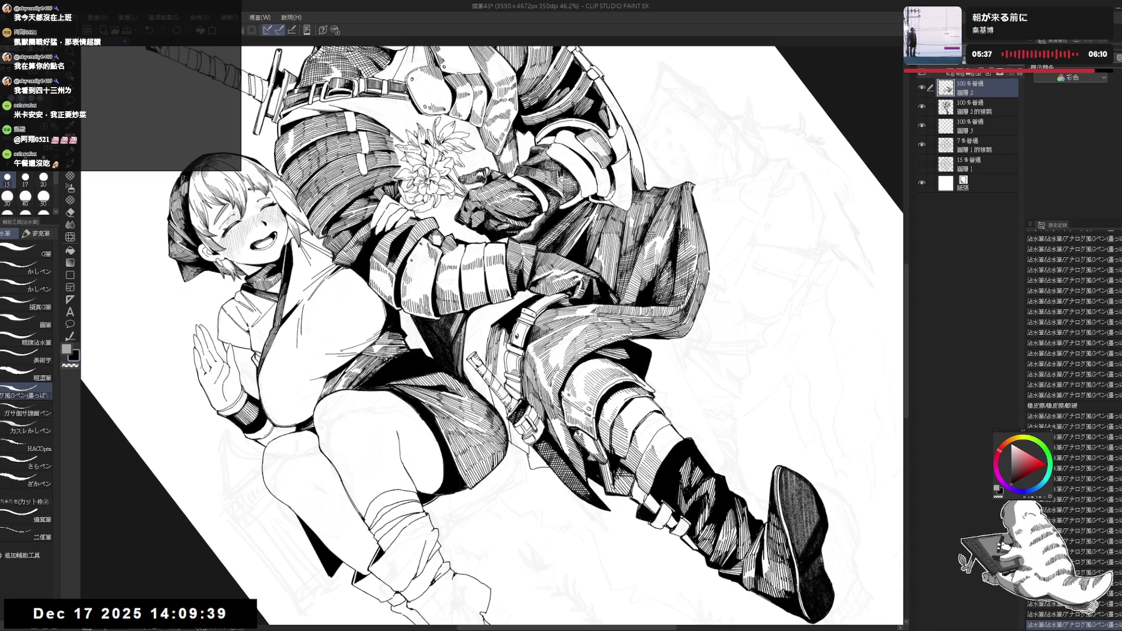
key(@)
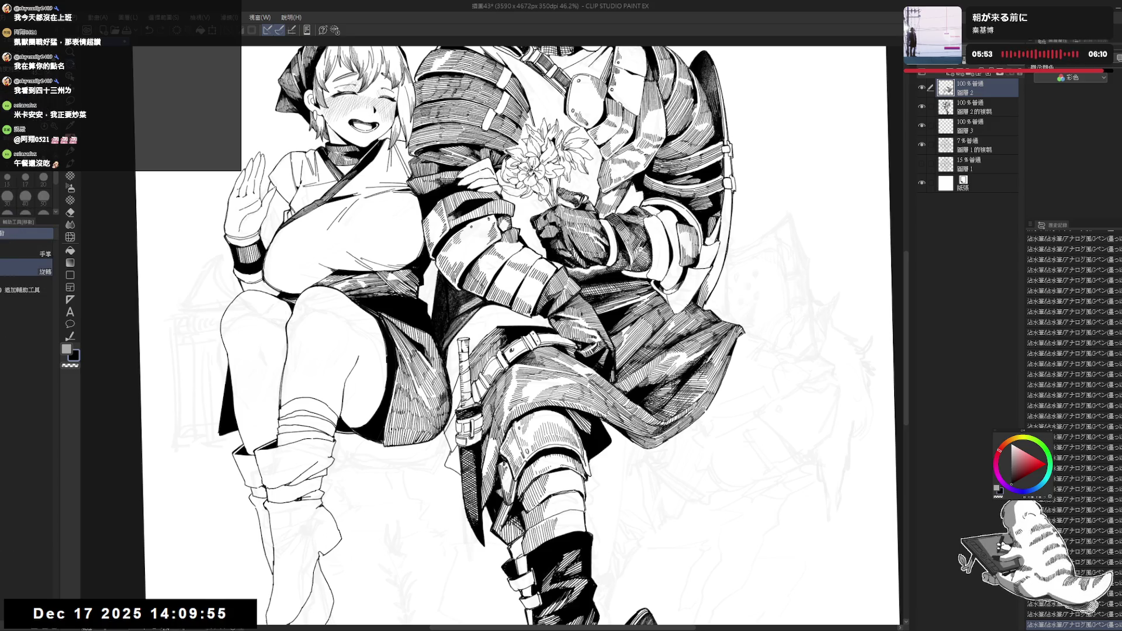
key(minus)
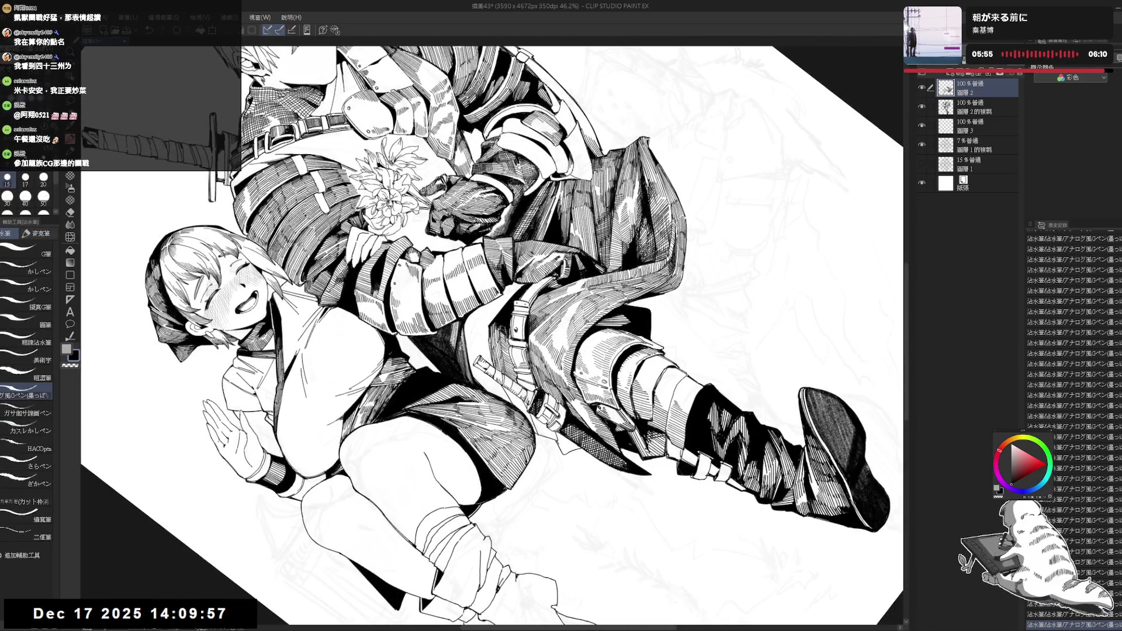
key(minus)
key(minus)
key(ctrl+minus)
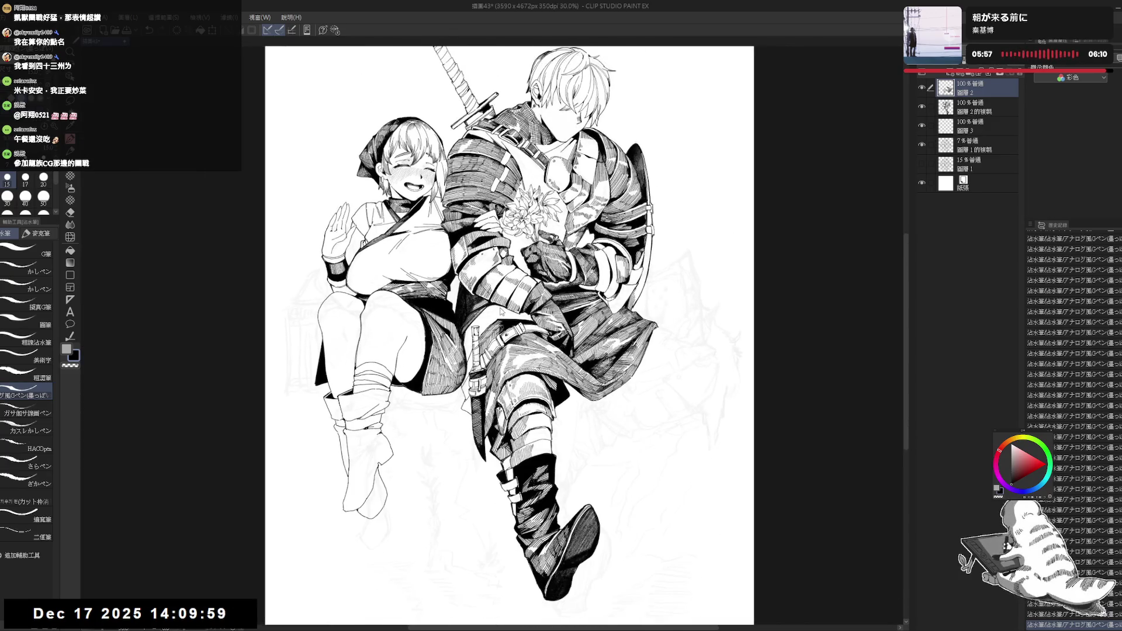
- Mirror the view, zoom in and tilt onto the flowers and armoured arm, then undo the last stroke
key(h)
key(h)
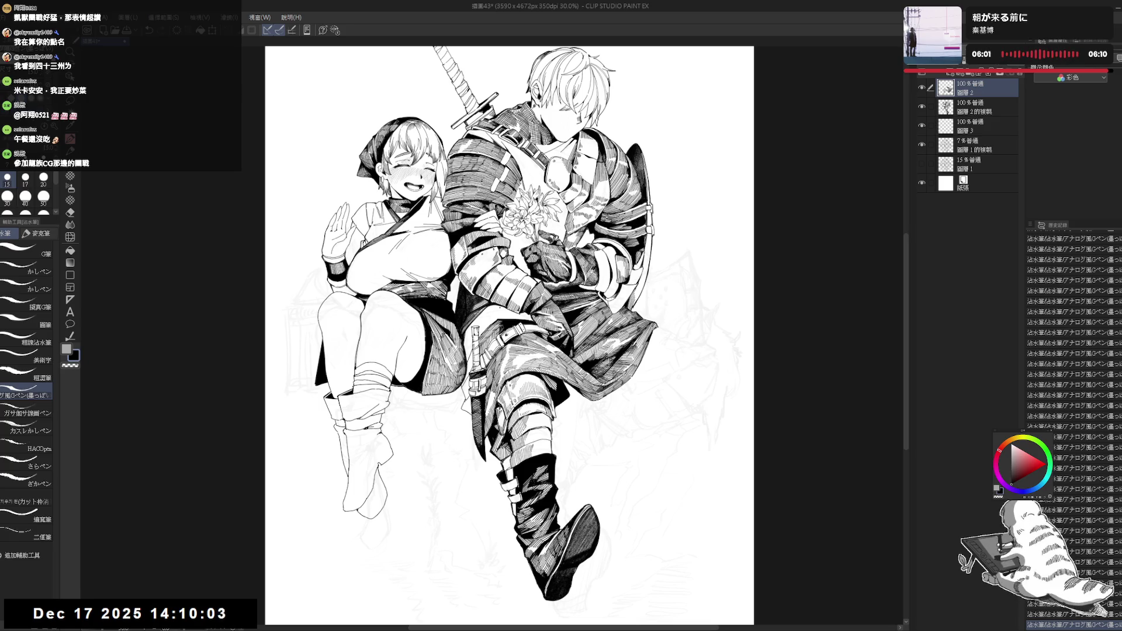
key(ctrl+plus)
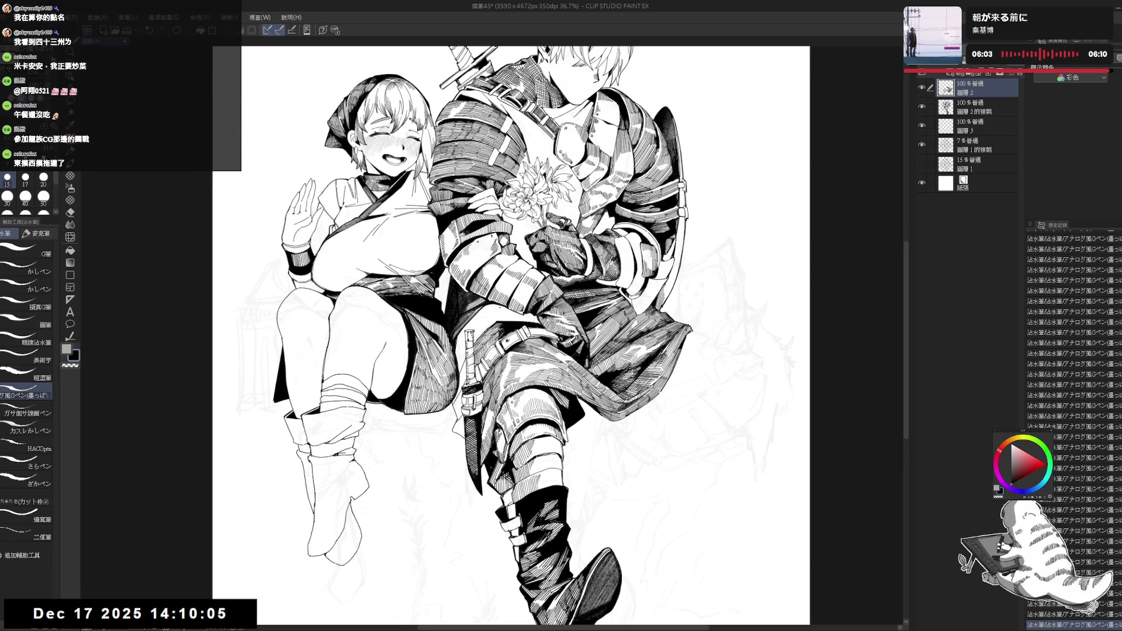
mouse_move(525, 342)
mouse_down()
mouse_move(478, 387)
mouse_move(450, 351)
mouse_move(479, 380)
mouse_up()
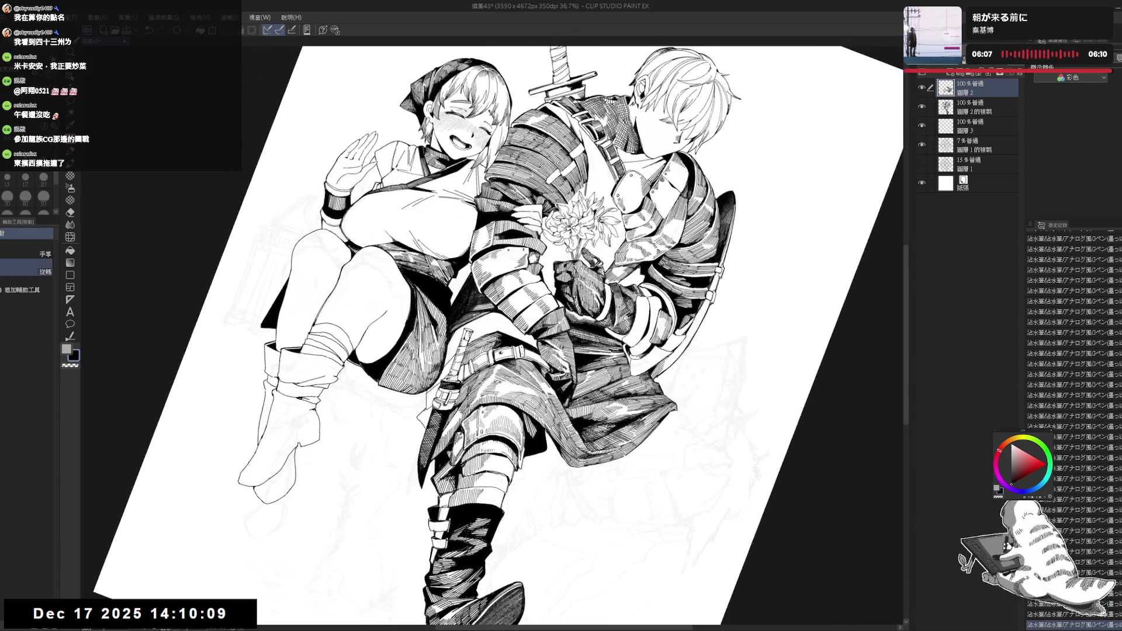
scroll(526, 336, up, 3)
key(ctrl+z)
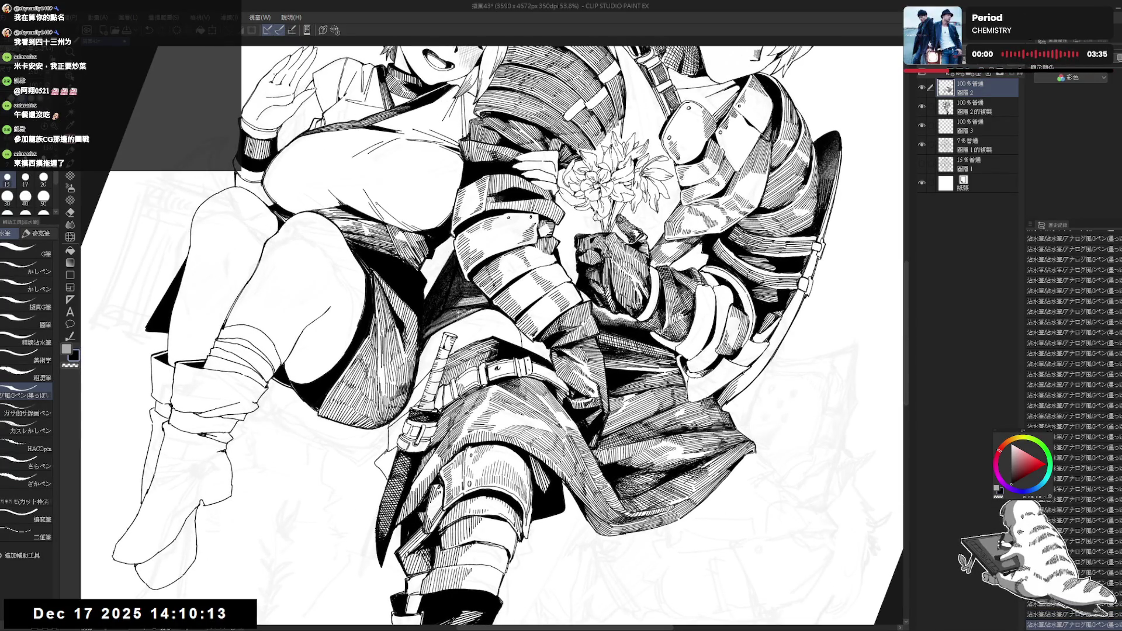
- Ink short hatching strokes on the armour with the G-pen, rotating the view between strokes
drag(523, 336, 529, 352)
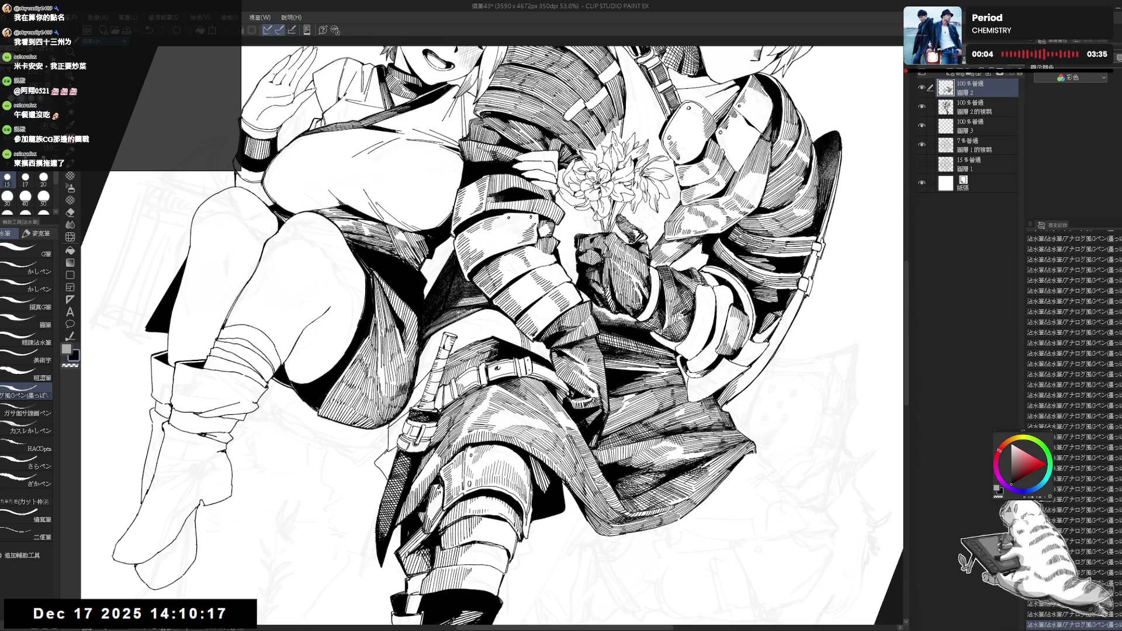
key(minus)
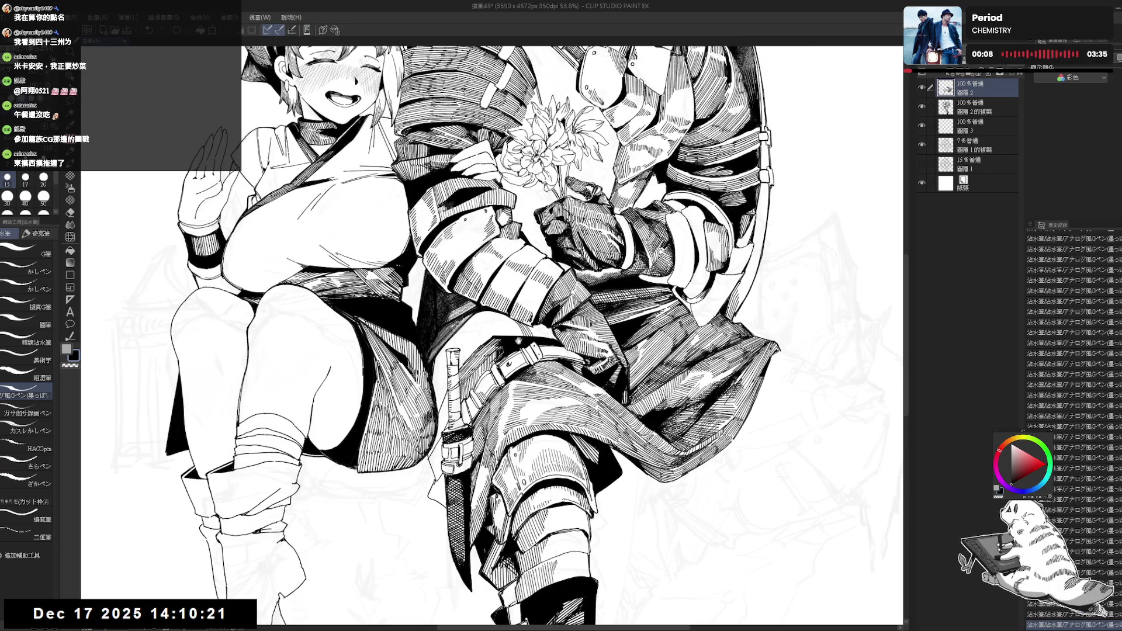
key(minus)
key(minus)
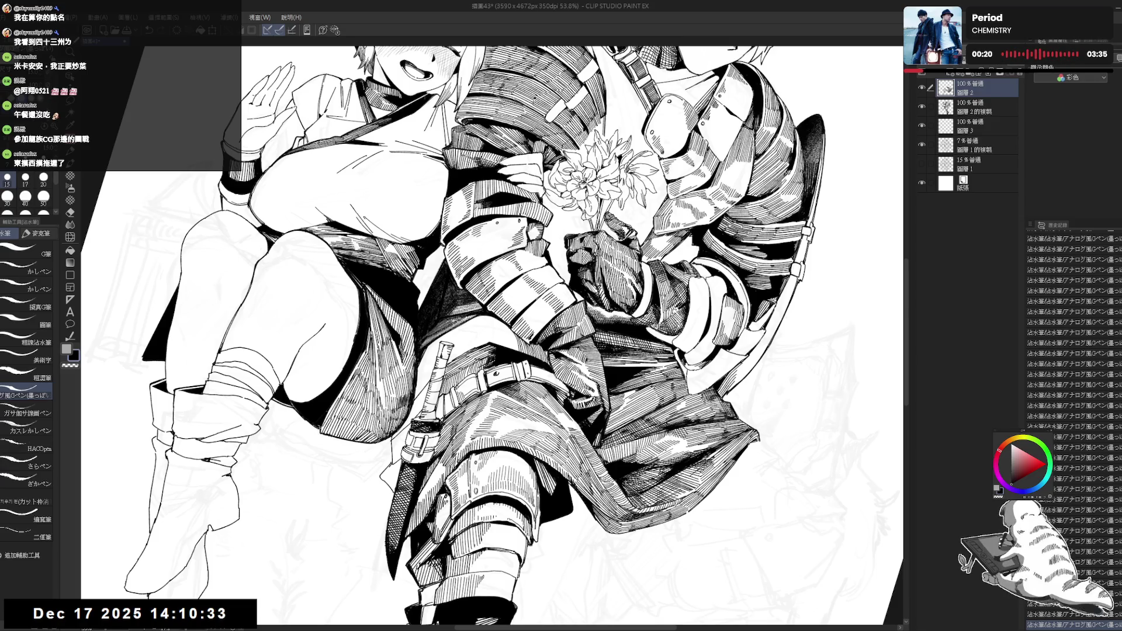
key(ctrl+@)
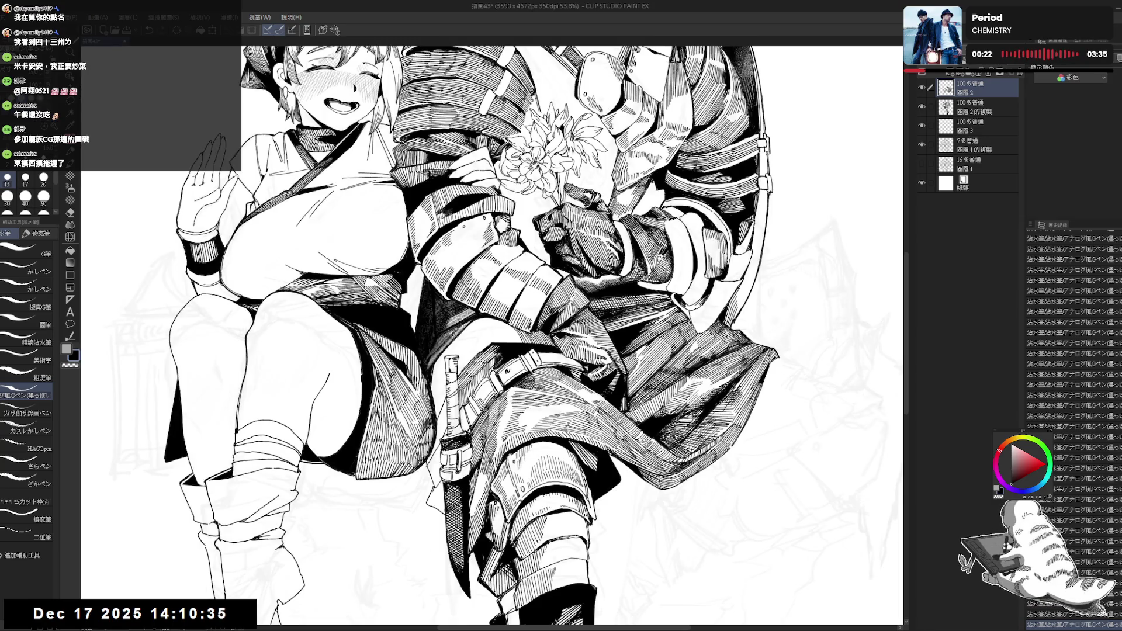
key(asciicircum)
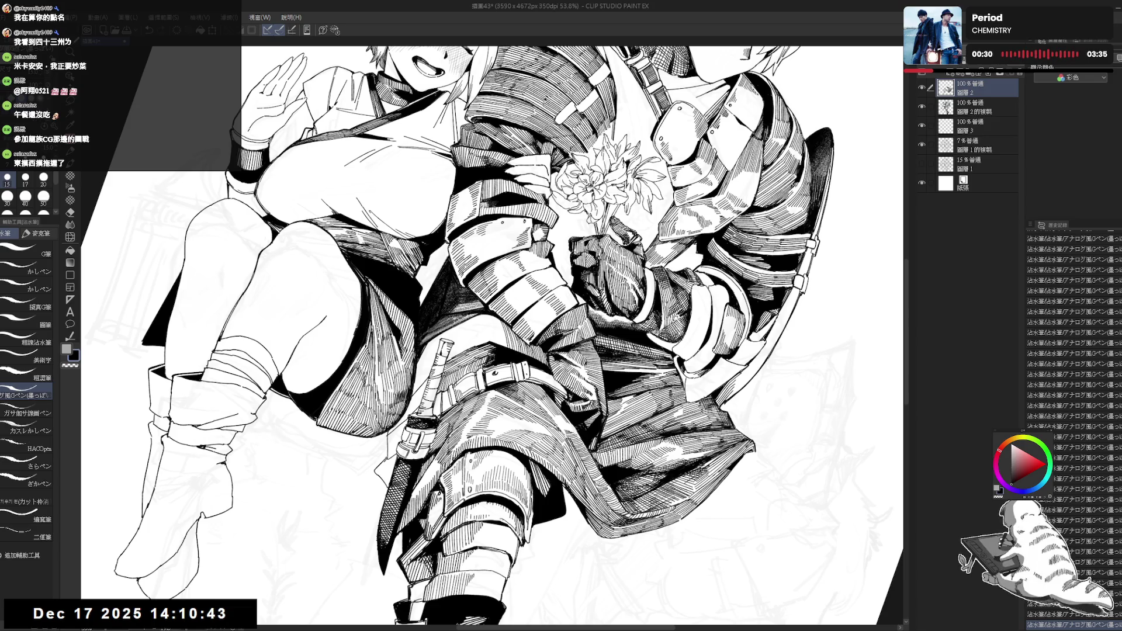
key(minus)
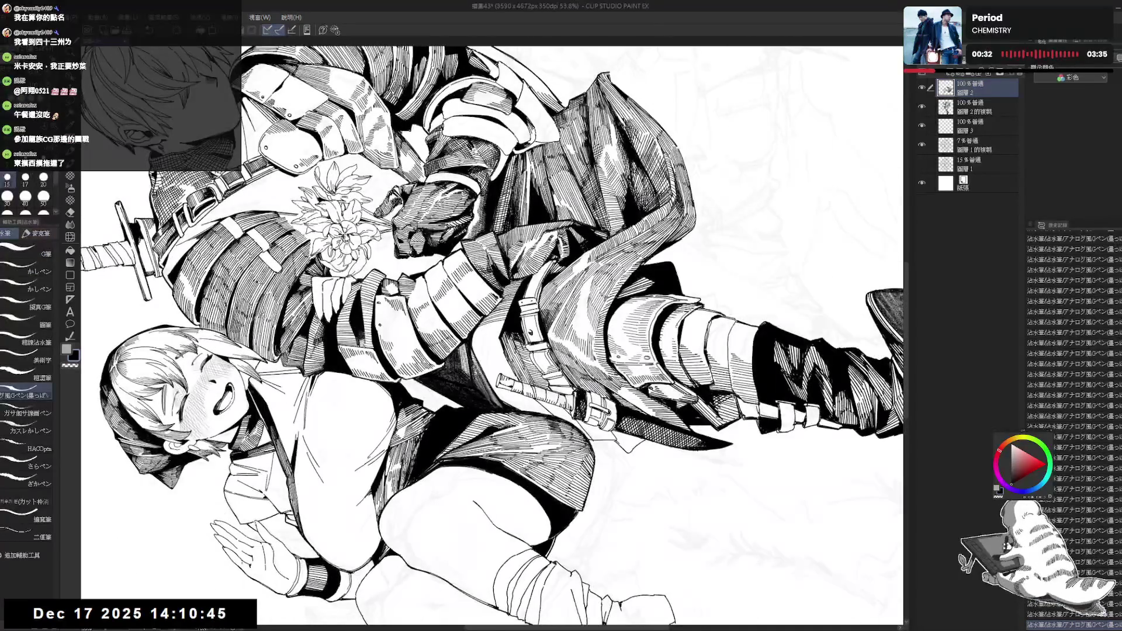
key(minus)
key(minus)
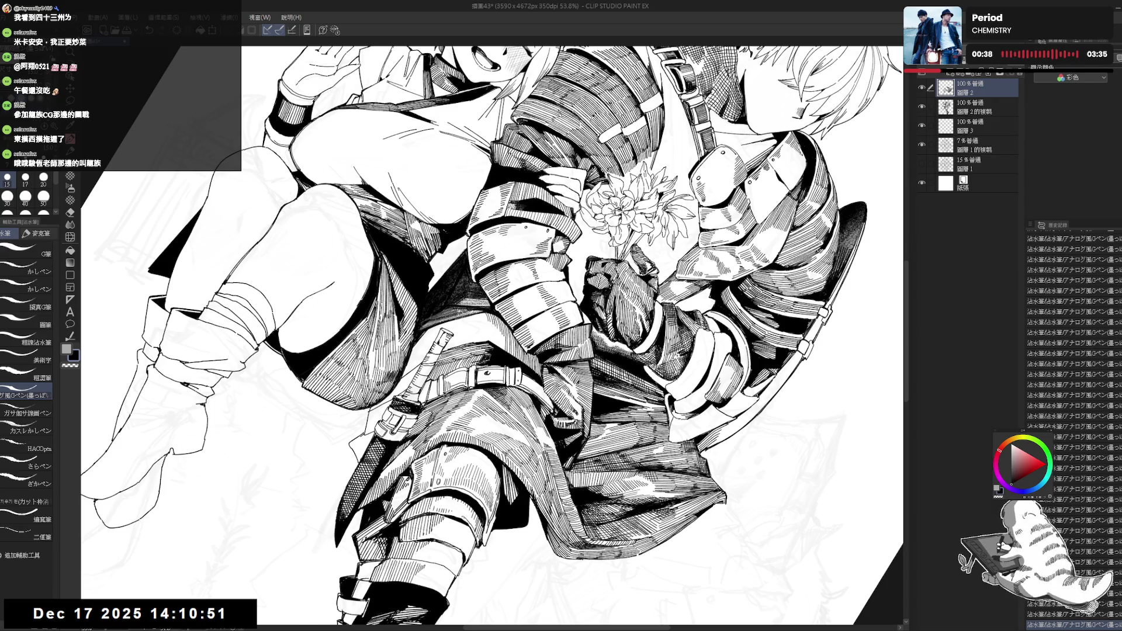
key(minus)
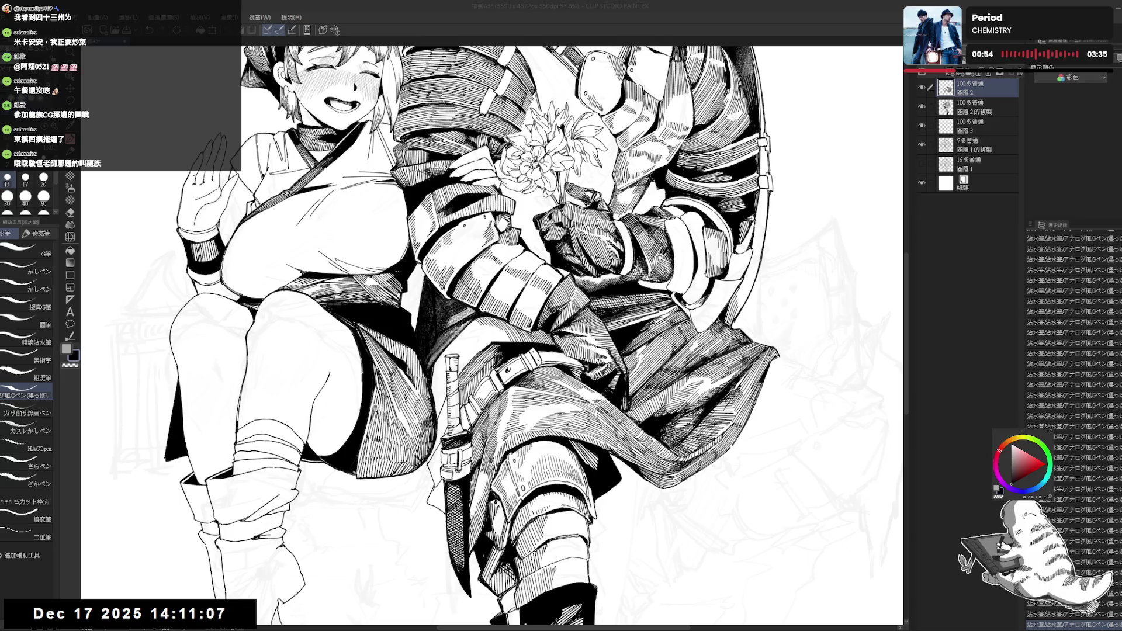
- Tilt the view onto the figures, then straighten it and zoom out to about 36%
drag(491, 336, 444, 374)
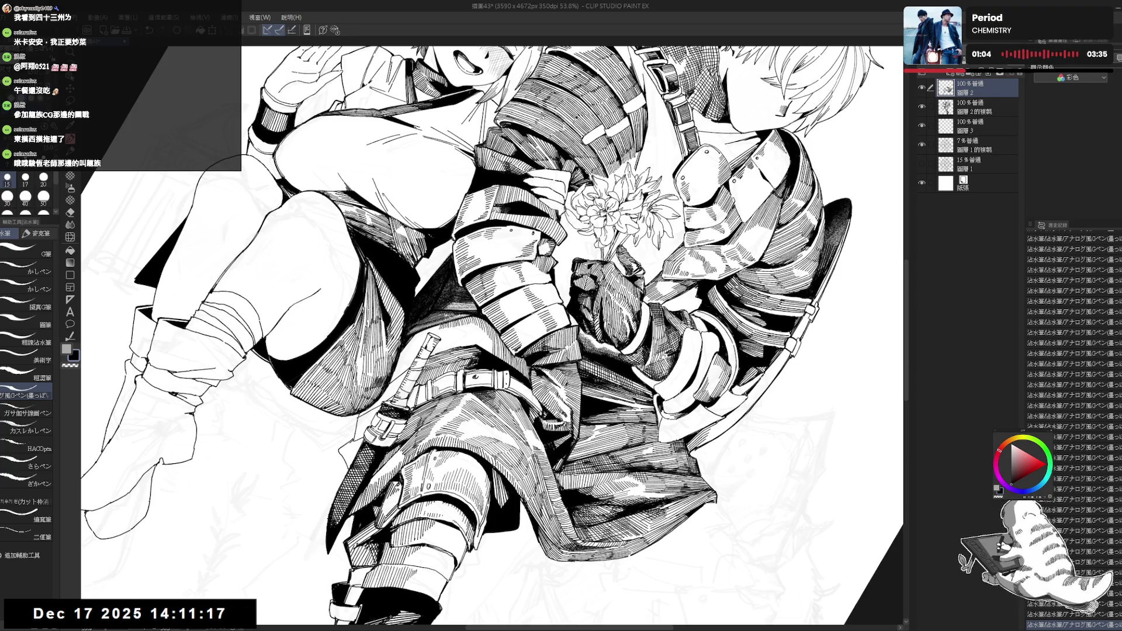
key(minus)
key(minus)
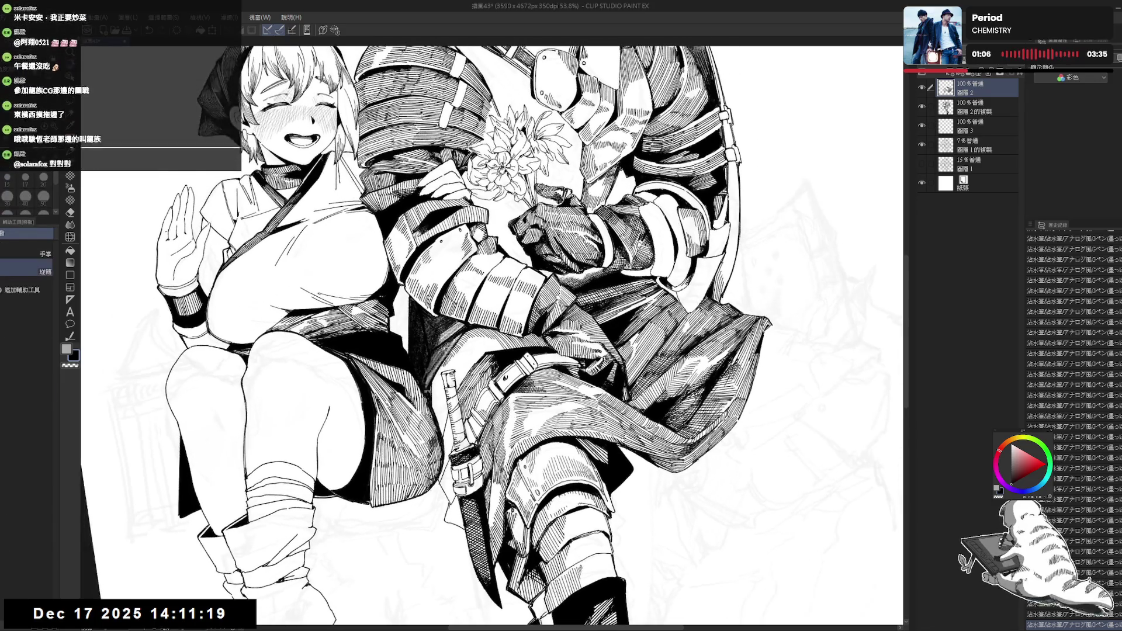
key(asciicircum)
key(asciicircum)
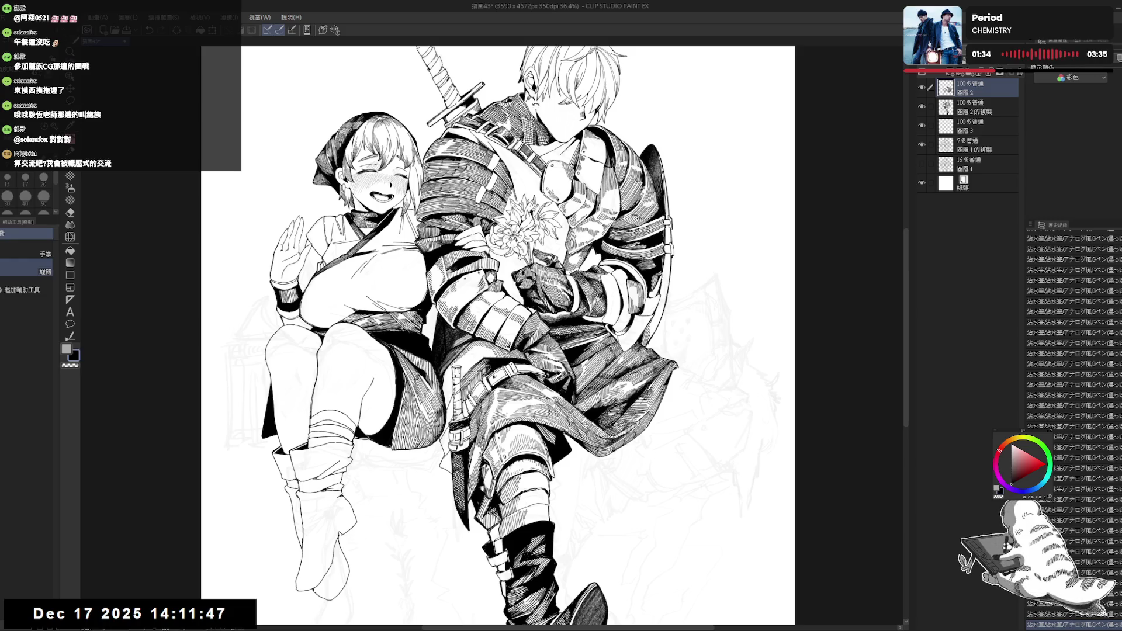
- Rotate and mirror the view to check proportions while returning to the inking pen
scroll(497, 336, up, 3)
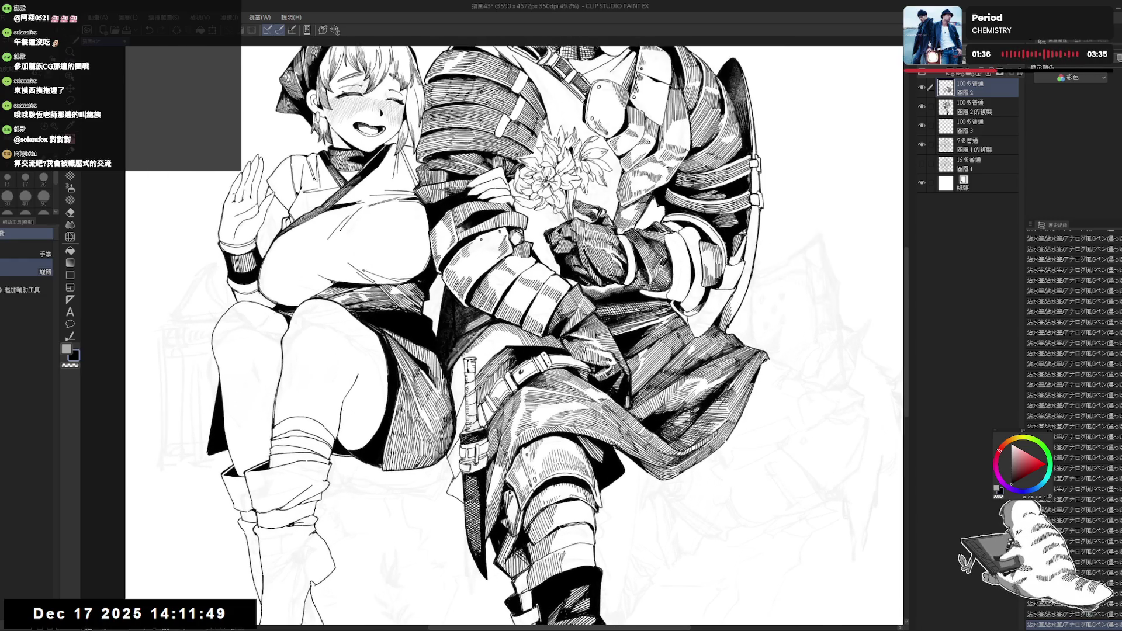
key(asciicircum)
key(asciicircum)
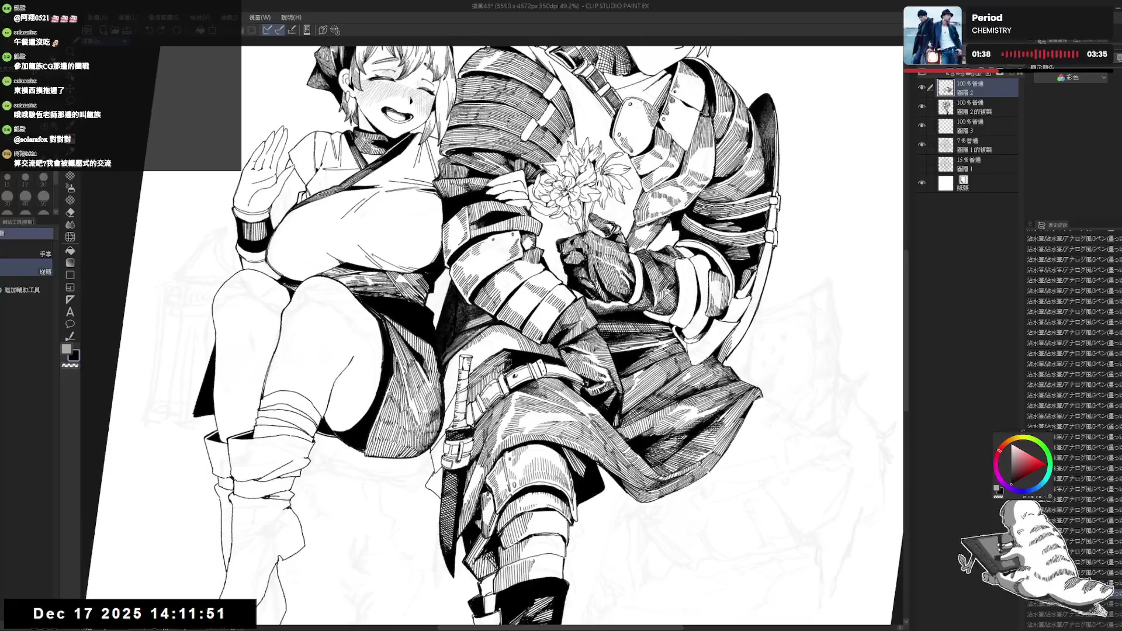
key(p)
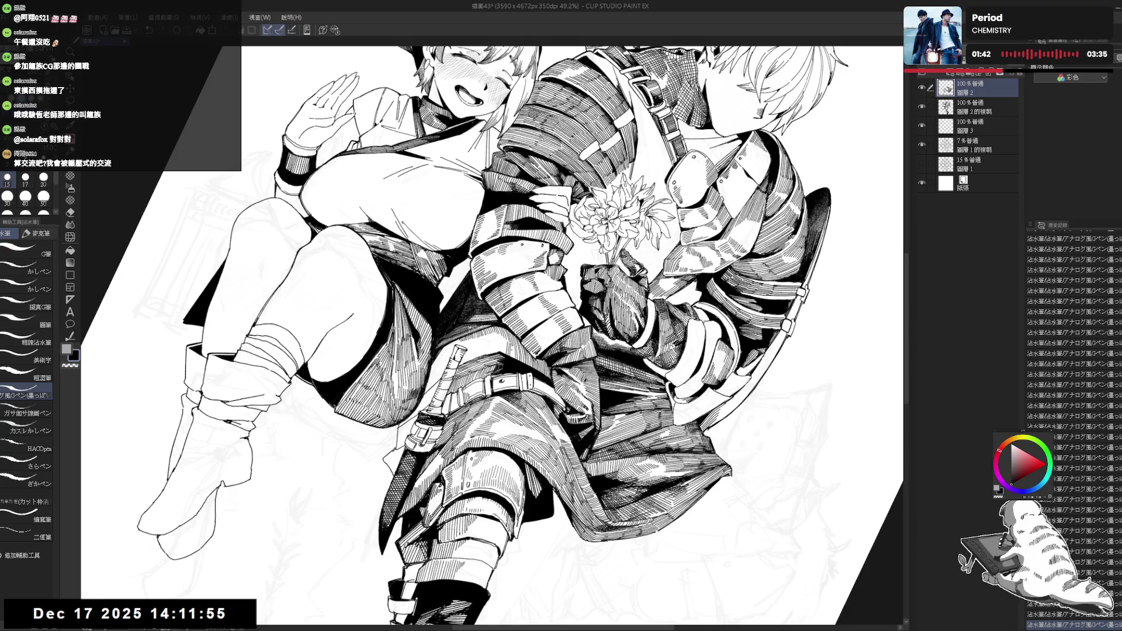
key(minus)
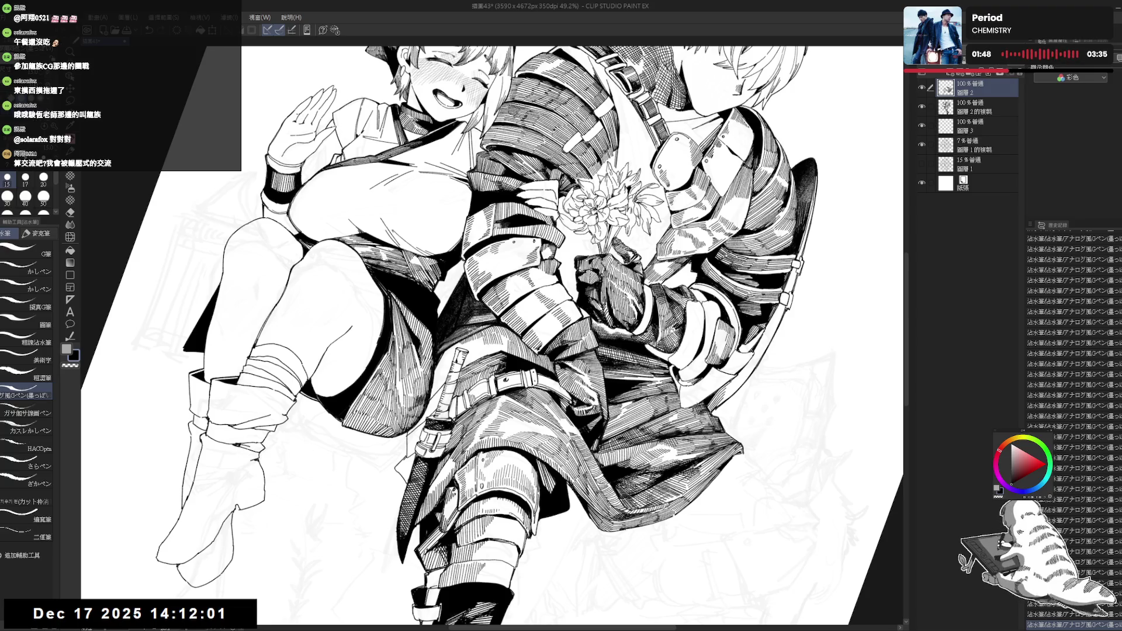
key(h)
key(ctrl+0)
key(h)
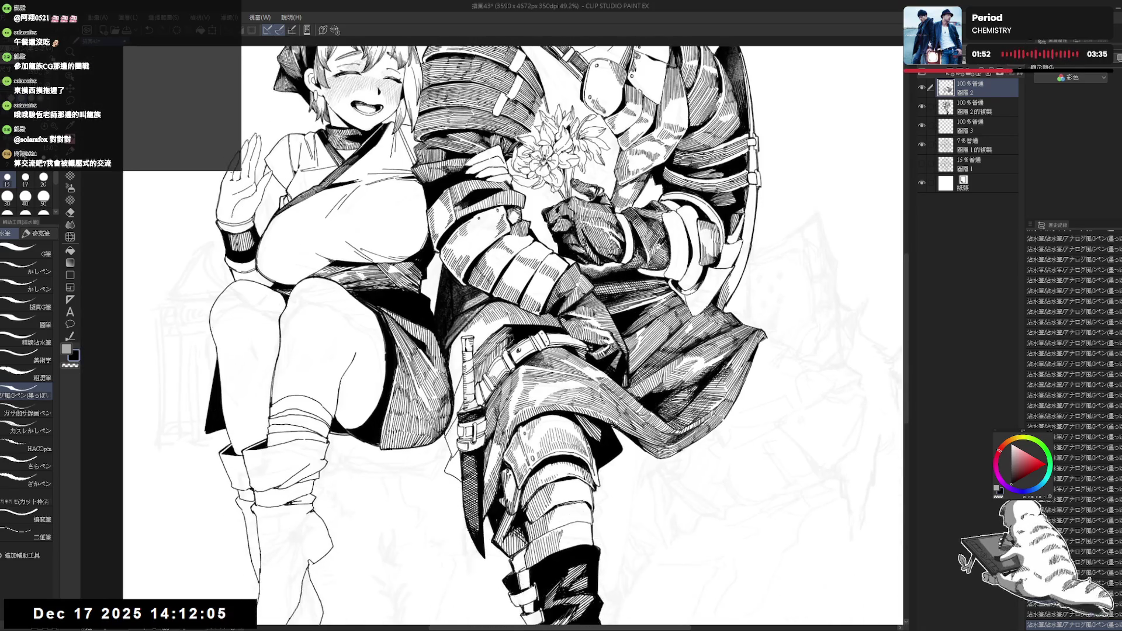
drag(539, 473, 526, 409)
key(asciicircum)
key(p)
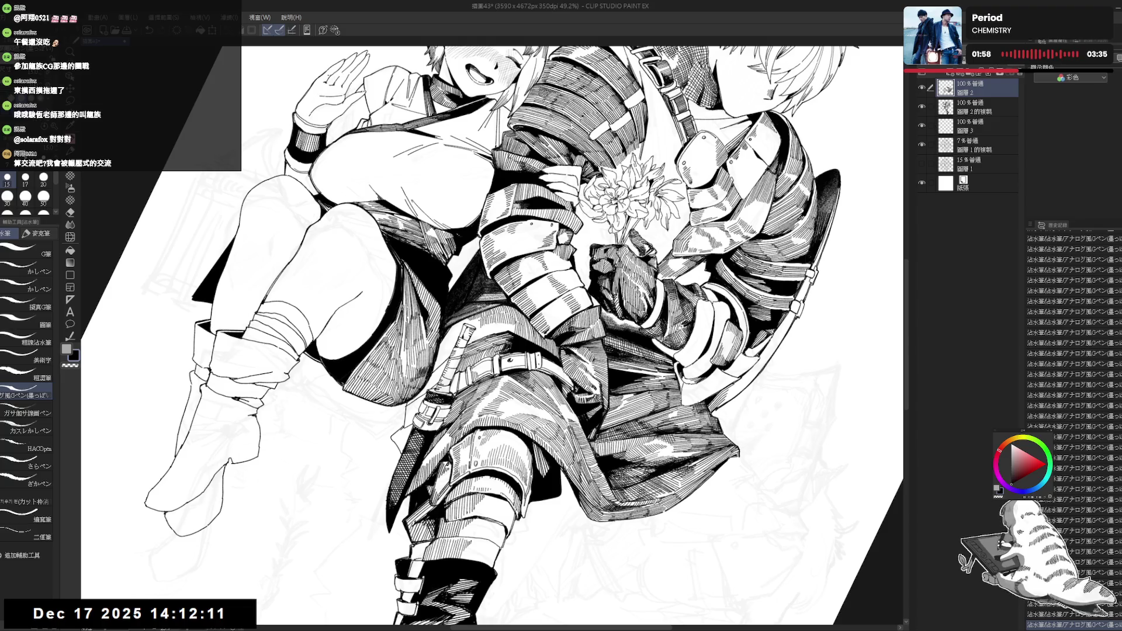
- Undo two strokes, redo one, and fit the whole page on screen
key(ctrl+z)
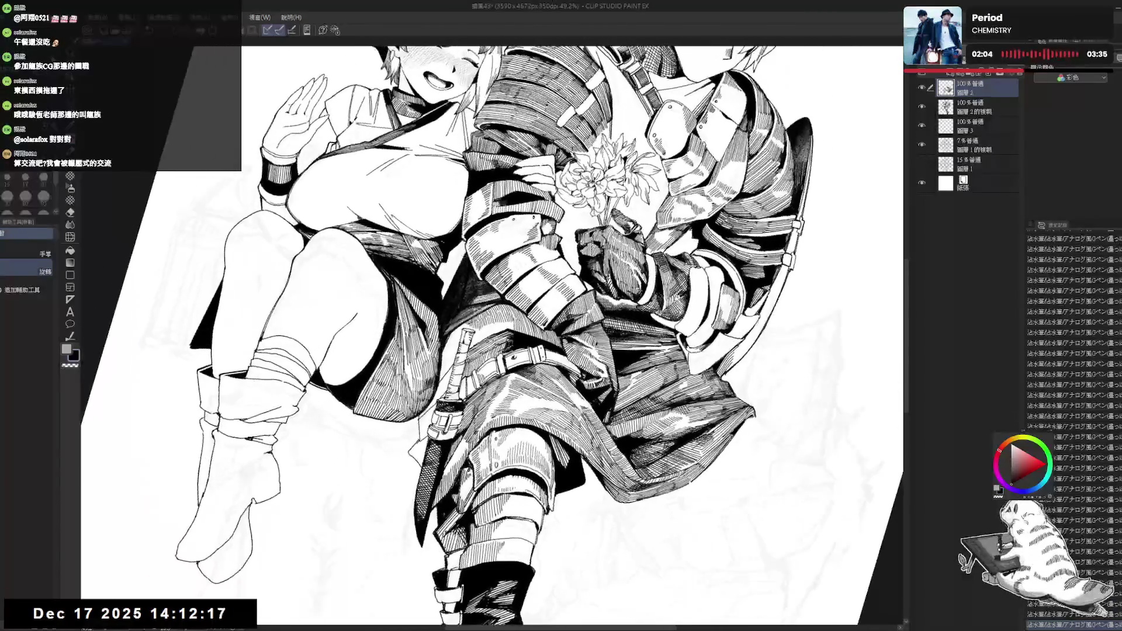
key(ctrl+z)
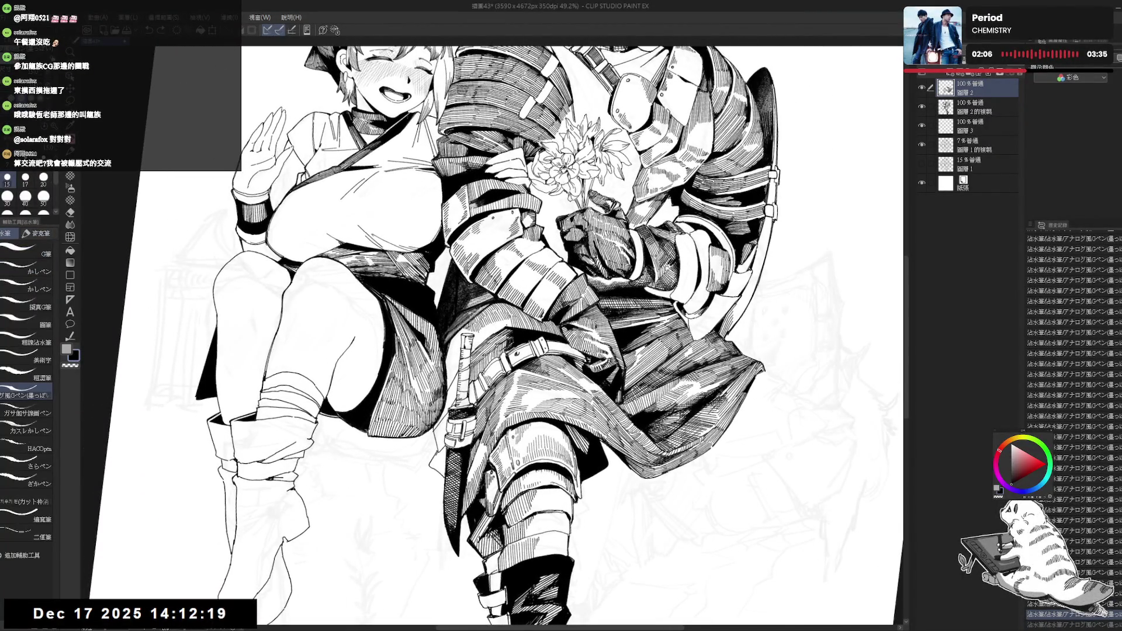
key(ctrl+y)
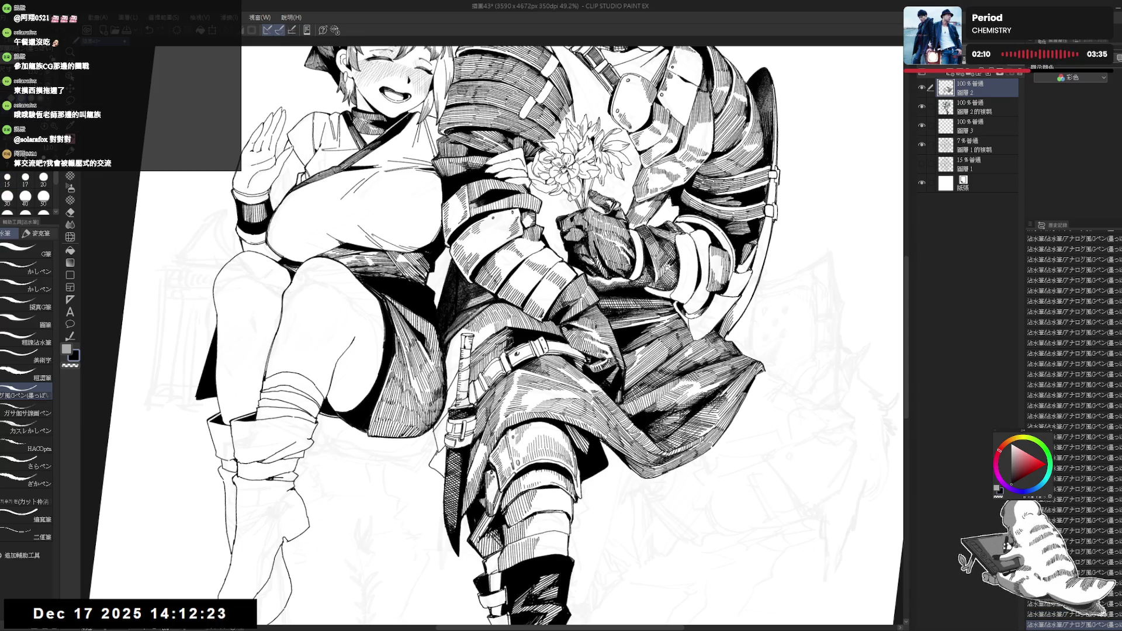
mouse_move(643, 234)
mouse_down()
mouse_move(585, 175)
mouse_move(673, 263)
mouse_move(655, 246)
mouse_up()
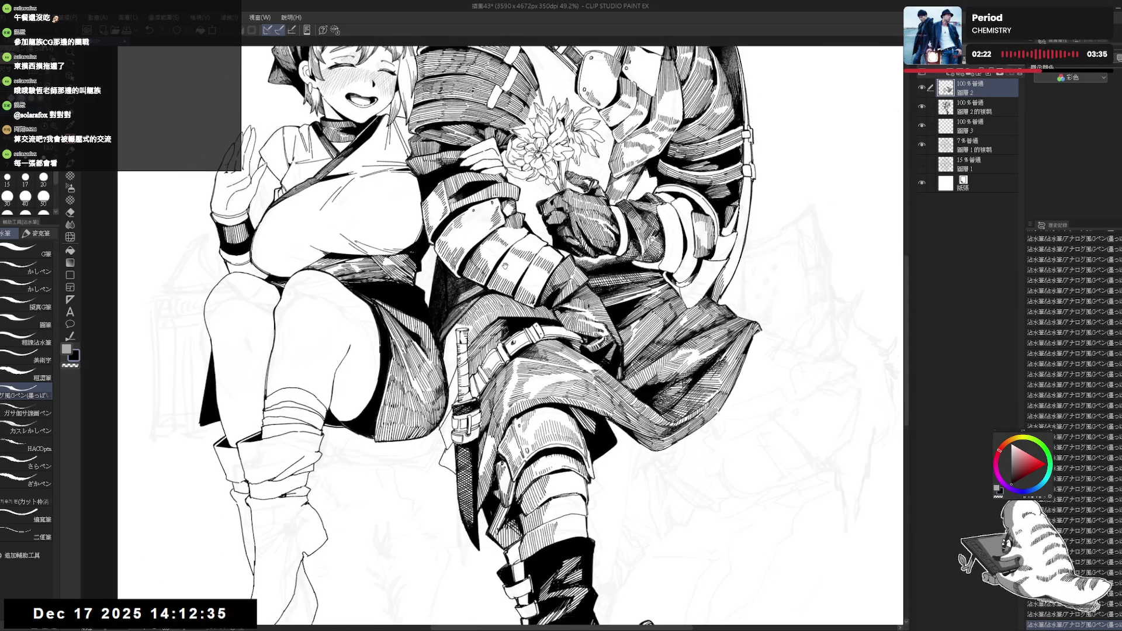
key(ctrl+0)
- Undo the stray strokes and redraw a short ink line near the sword hilt
key(h)
key(h)
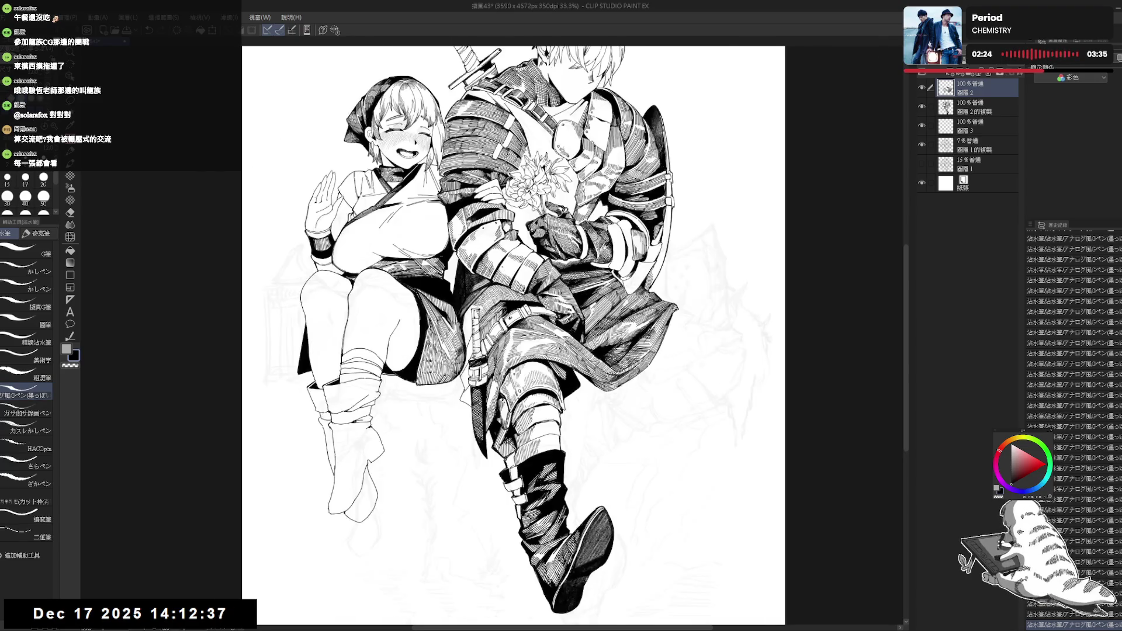
key(ctrl+plus)
key(r)
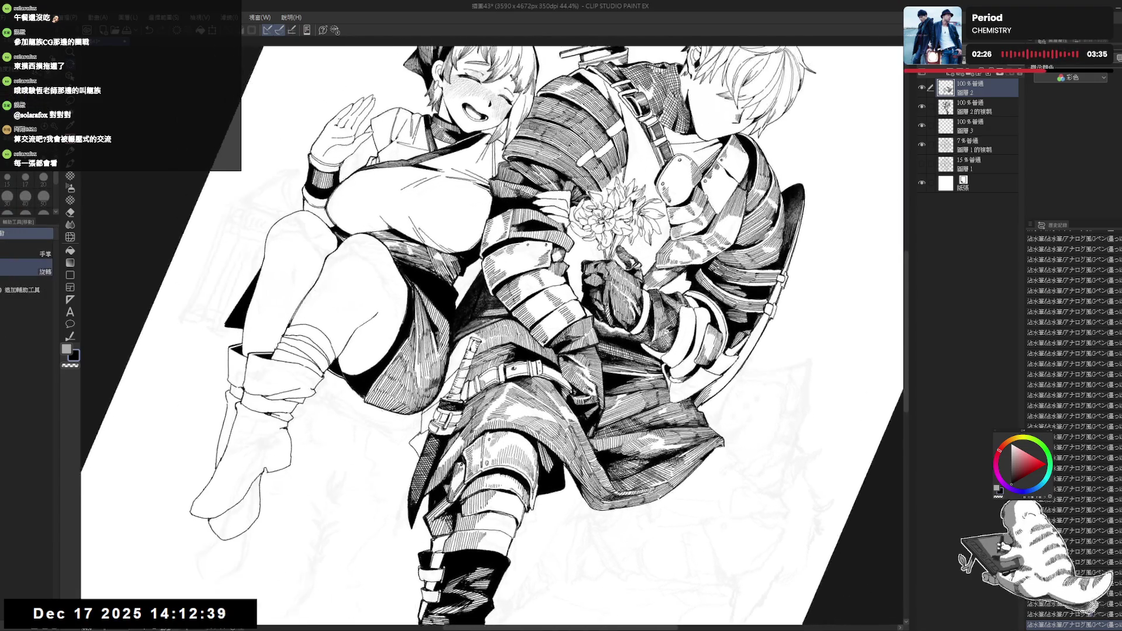
key(p)
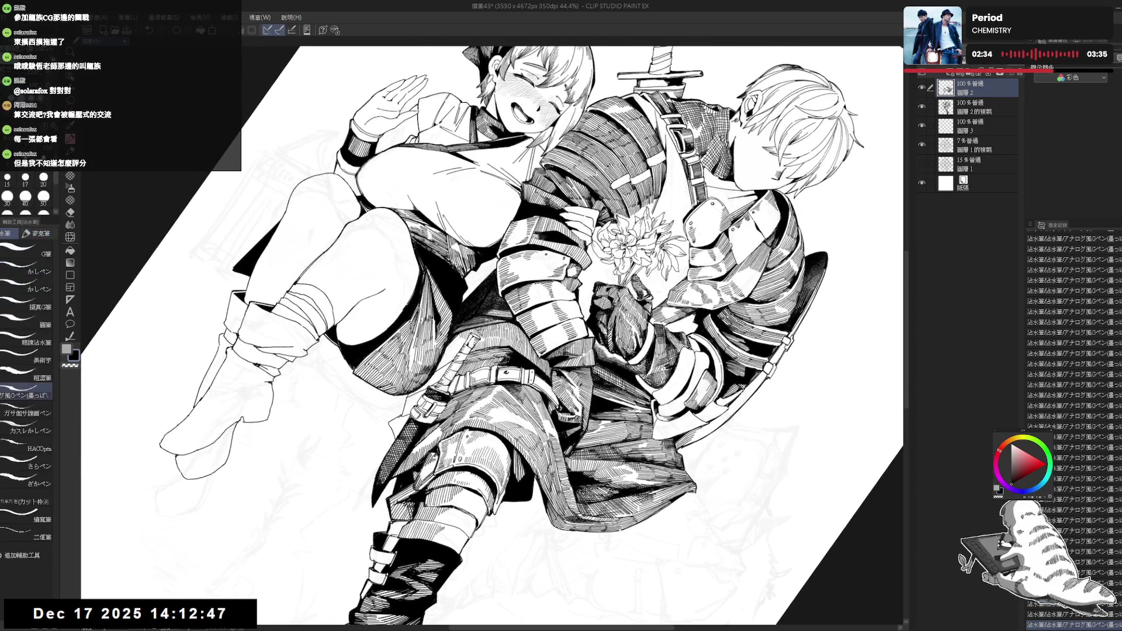
key(ctrl+z)
key(ctrl+z)
drag(526, 292, 561, 328)
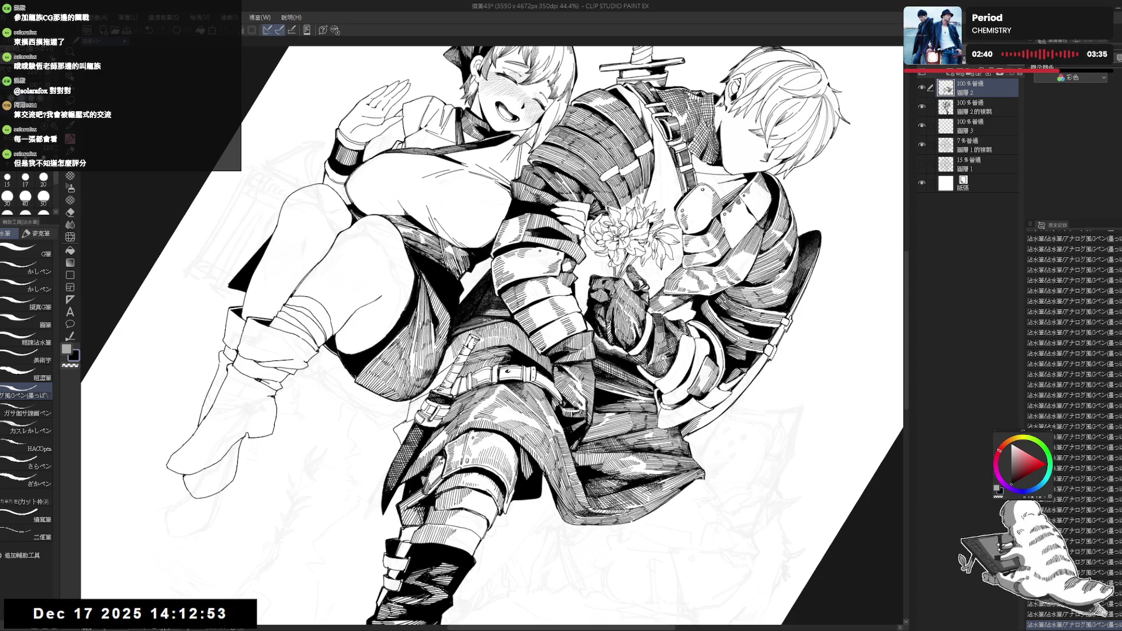
key(ctrl+0)
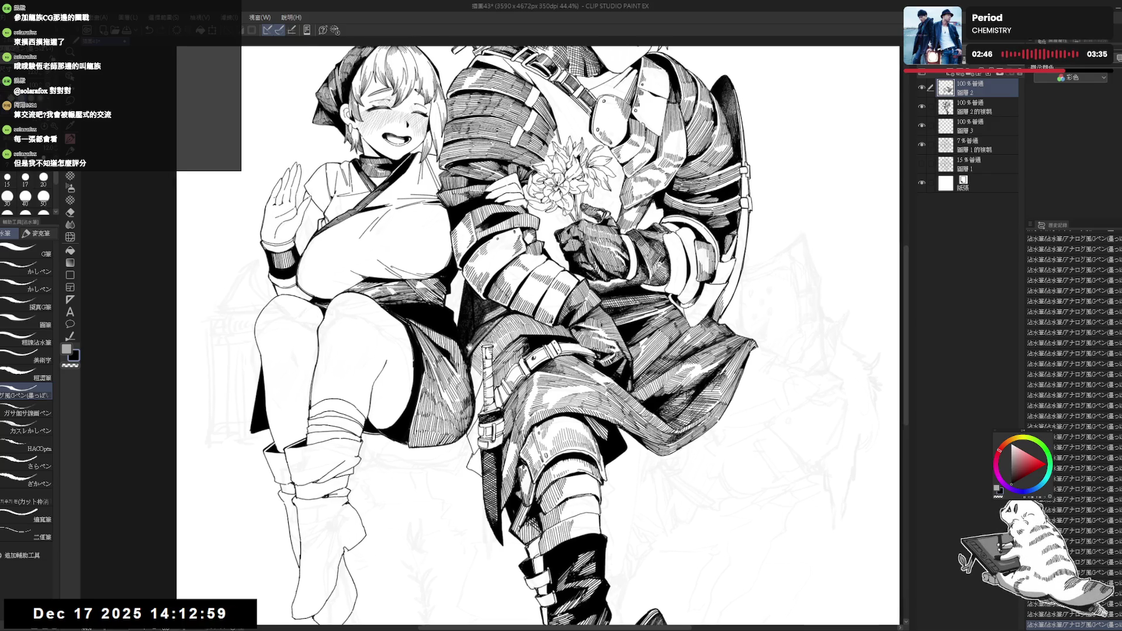
key(ctrl+z)
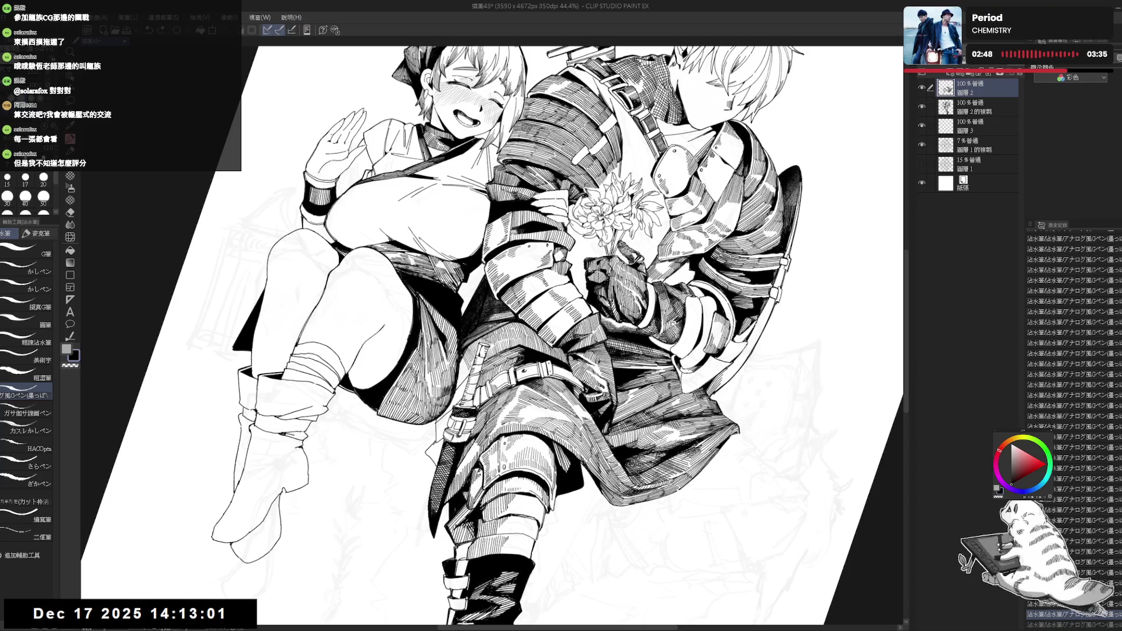
drag(465, 355, 459, 384)
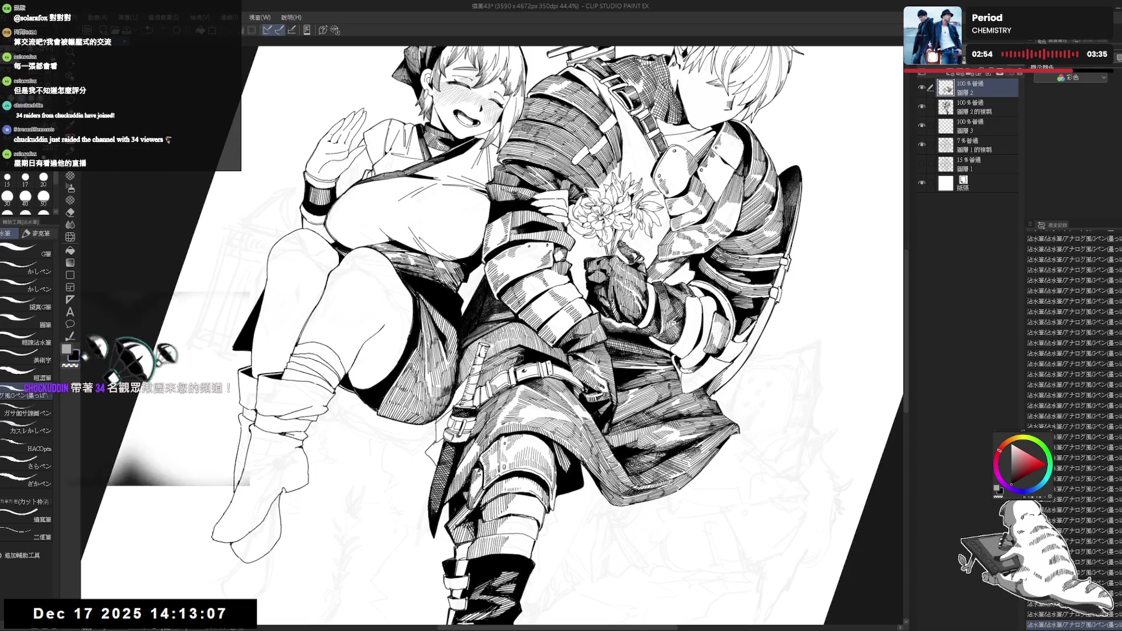
- Erase a small stray mark near the hilt and undo an accidental black fill
key(shift+space)
drag(526, 292, 561, 304)
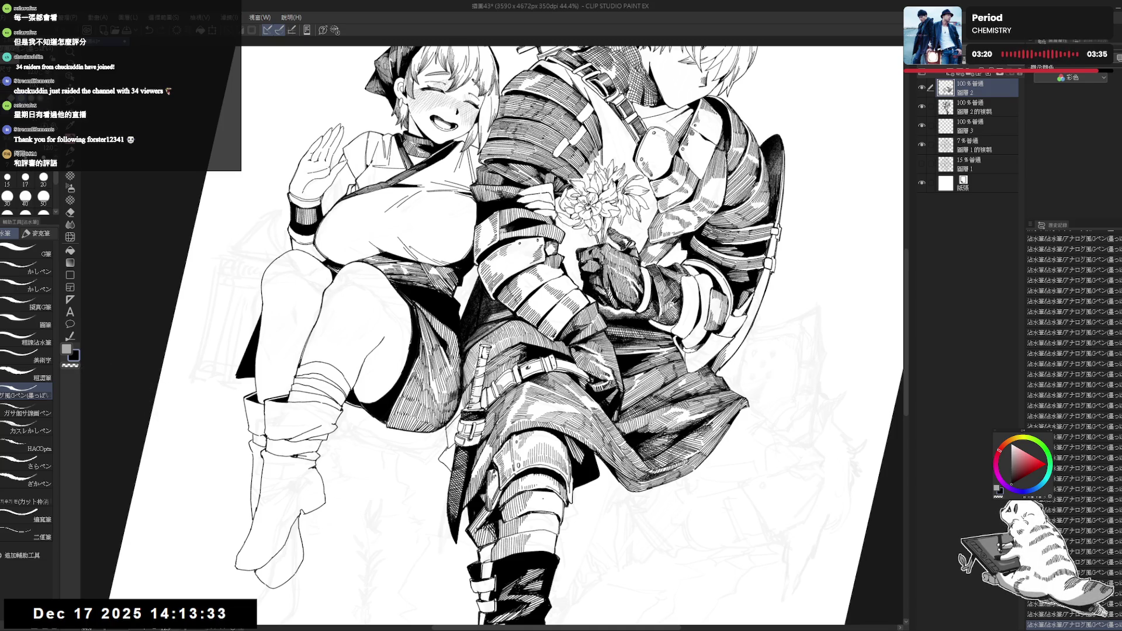
drag(509, 334, 555, 319)
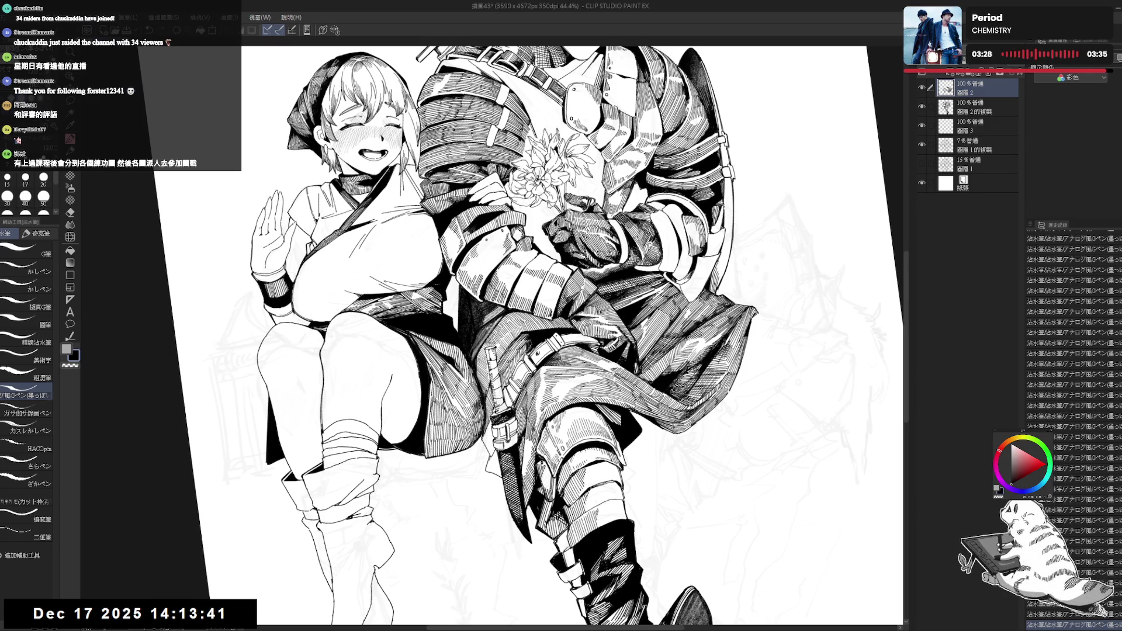
key(e)
drag(477, 423, 494, 442)
key(g)
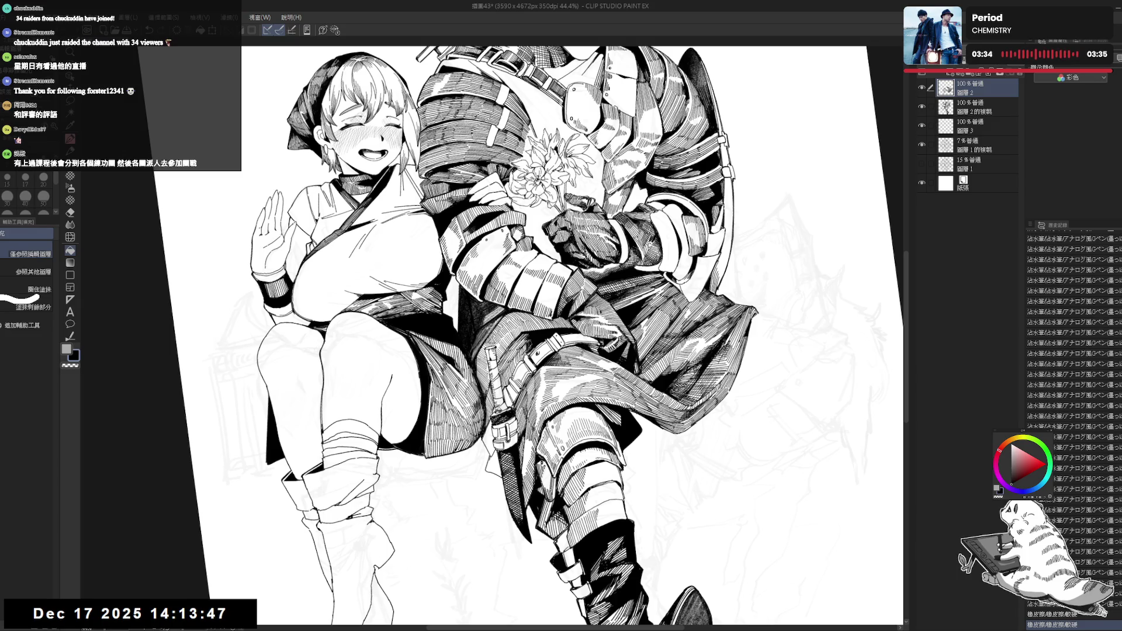
click(500, 417)
key(ctrl+z)
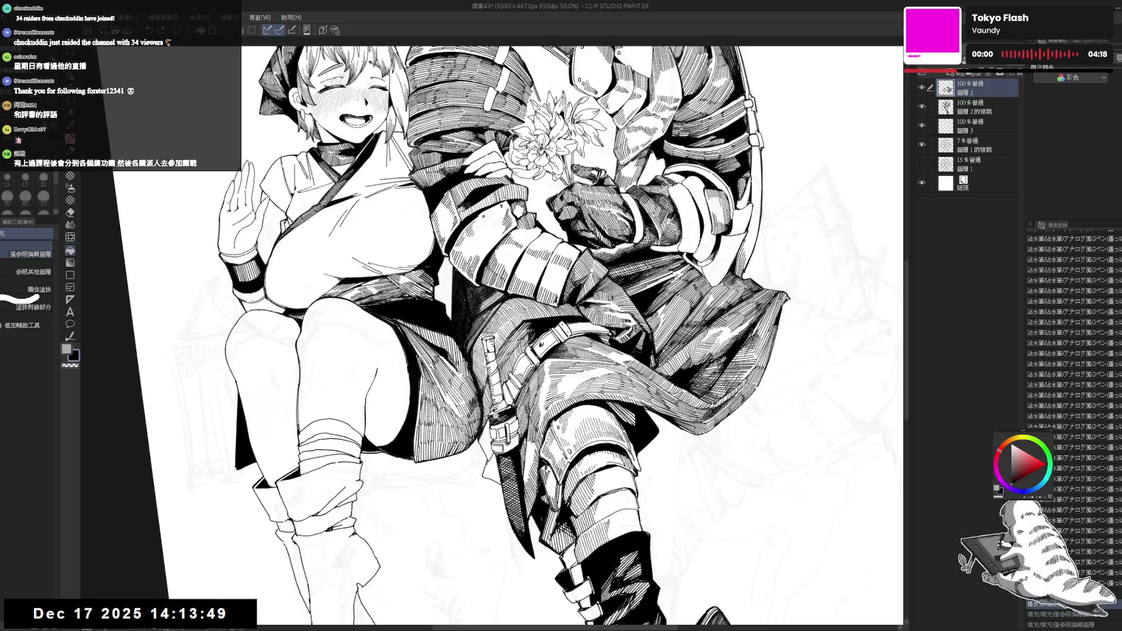
- Set the Fill tool to refer to other layers and ink a stroke on the coat
scroll(500, 416, up, 4)
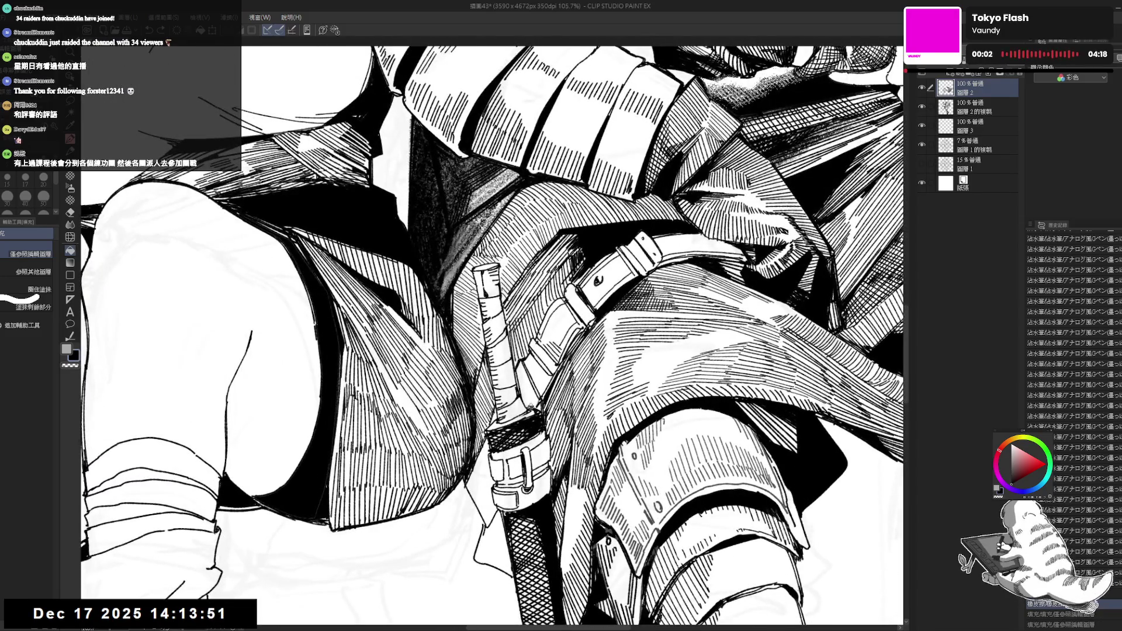
key(g)
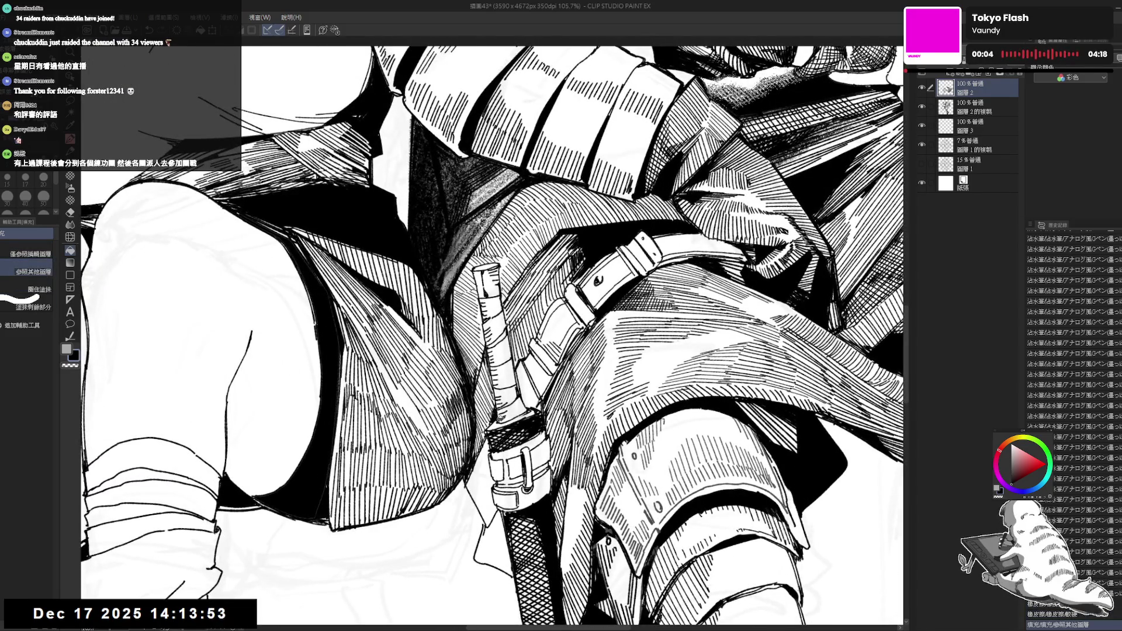
key(p)
drag(497, 409, 509, 418)
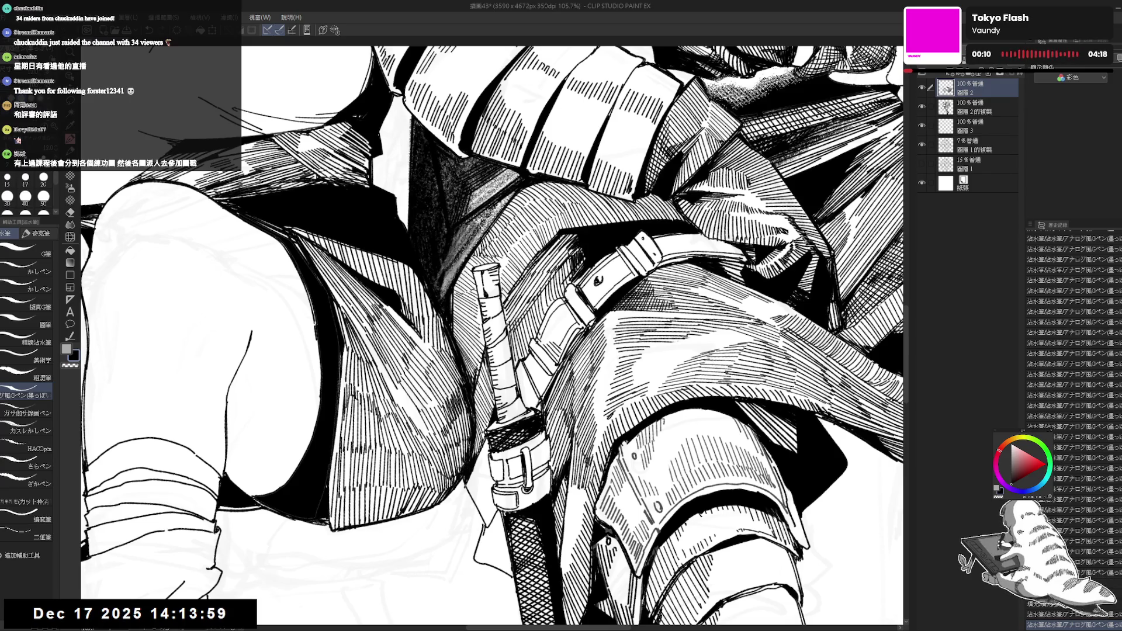
scroll(494, 335, down, 2)
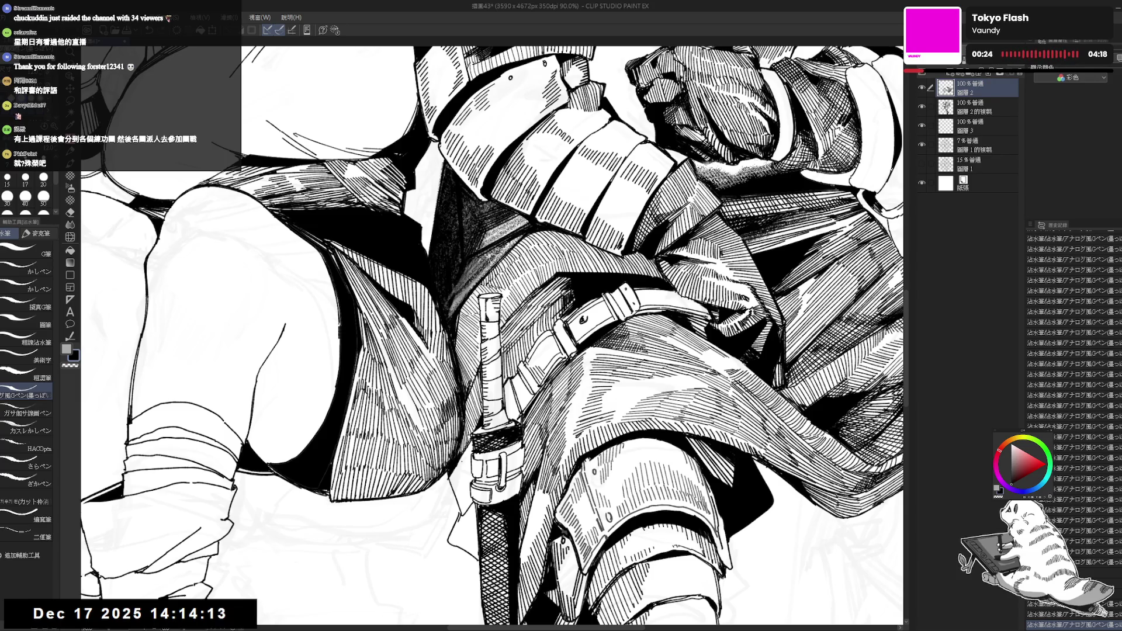
- Hatch shading beside the sword hilt with the G-pen
key(e)
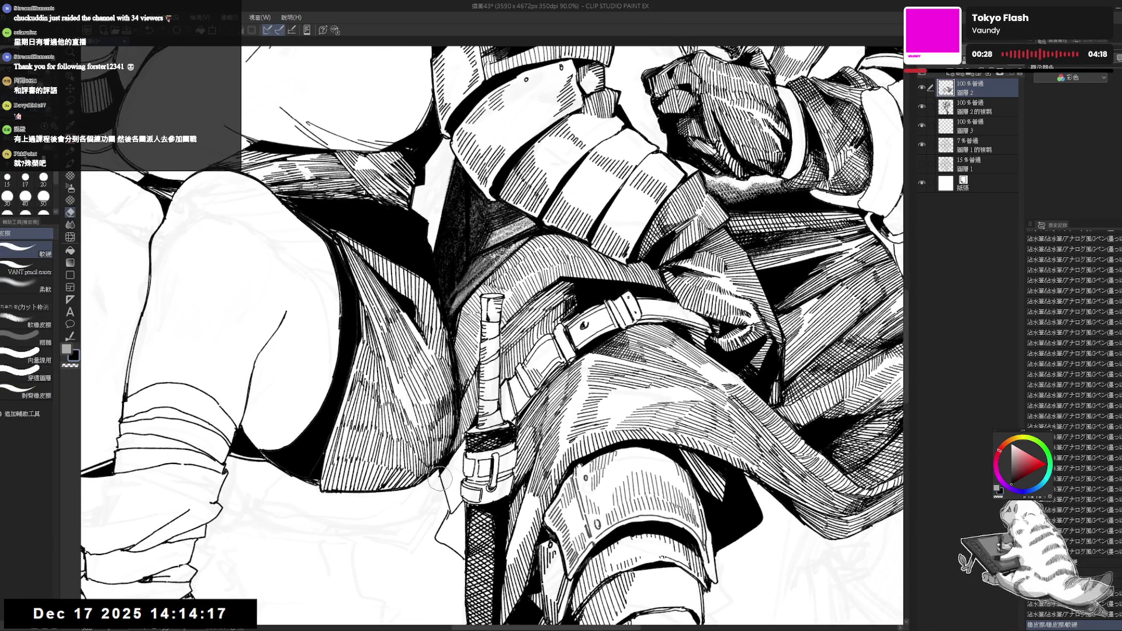
key(p)
mouse_move(444, 474)
mouse_down()
mouse_move(442, 506)
mouse_move(438, 485)
mouse_up()
mouse_move(448, 482)
mouse_down()
mouse_move(442, 515)
mouse_move(428, 465)
mouse_up()
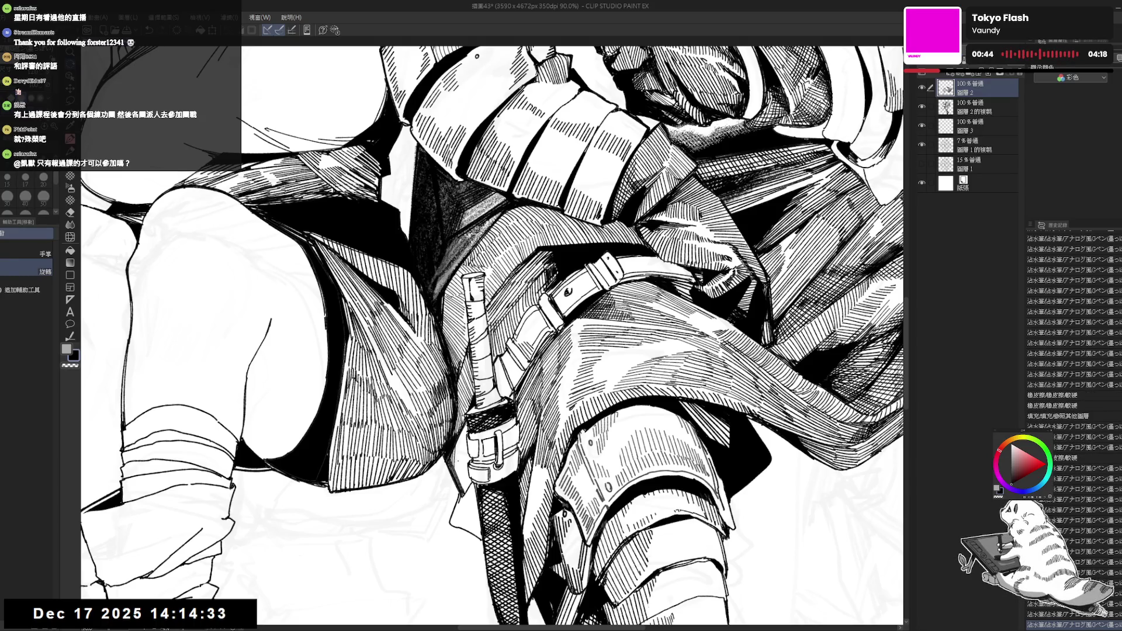
scroll(495, 336, down, 3)
- Add a run of parallel hatch strokes to the swordsman's coat
drag(444, 413, 450, 500)
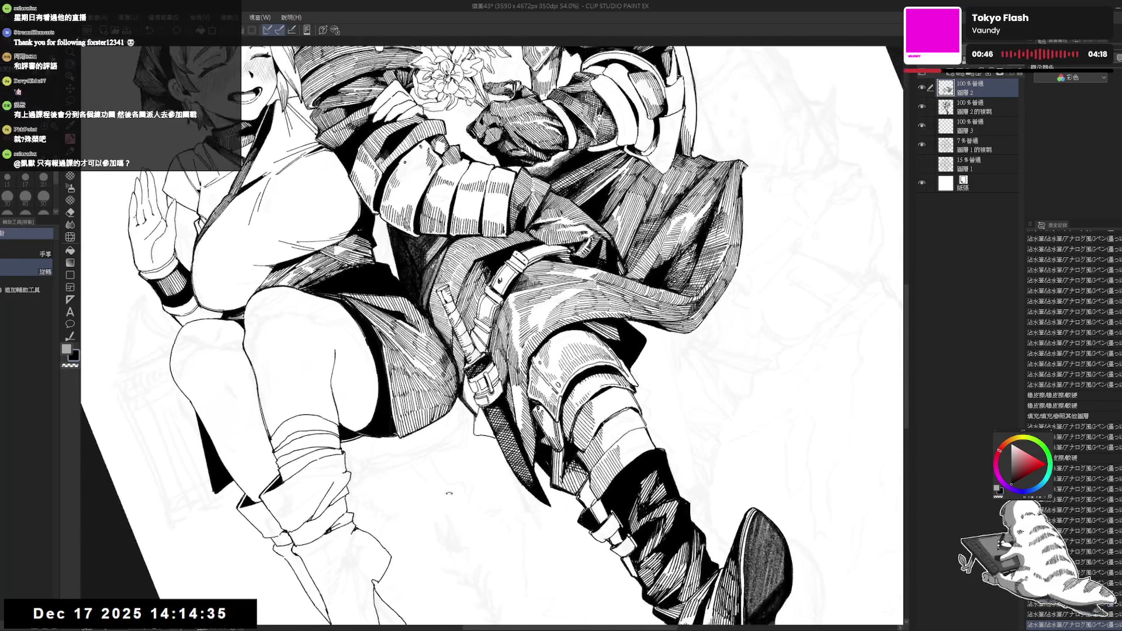
mouse_move(444, 351)
mouse_down()
mouse_move(491, 328)
mouse_move(482, 375)
mouse_move(502, 374)
mouse_up()
drag(496, 299, 482, 324)
drag(486, 306, 473, 339)
drag(479, 313, 469, 343)
drag(477, 316, 464, 351)
drag(473, 320, 460, 355)
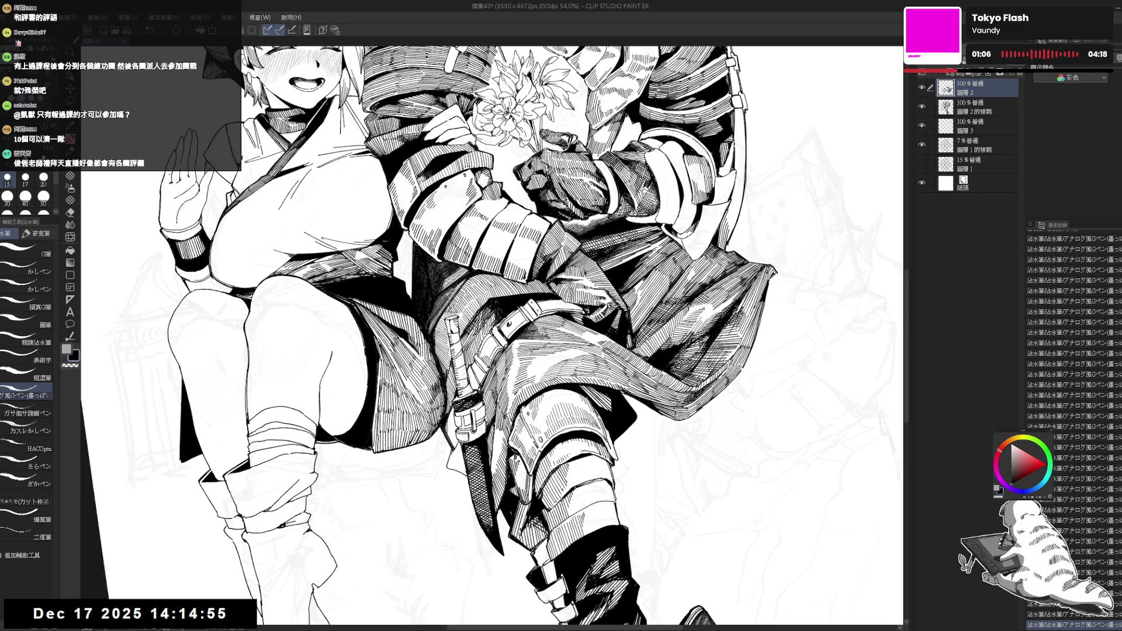
scroll(508, 415, down, 3)
- Undo the last stroke, make black the main colour, fit the view upright and save
scroll(475, 352, up, 2)
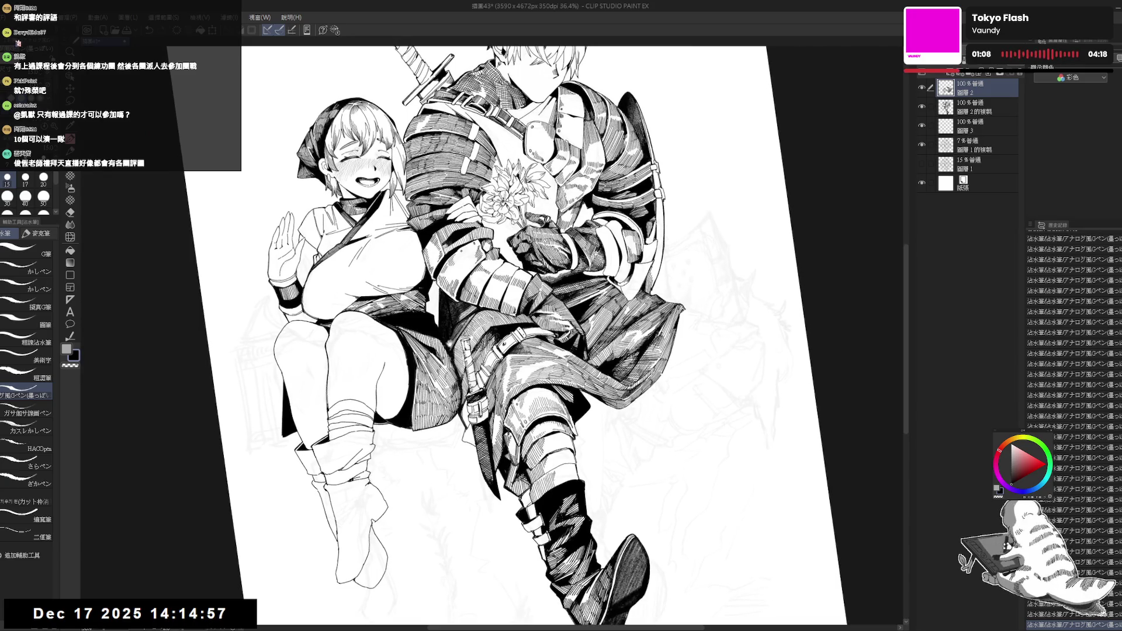
key(ctrl+z)
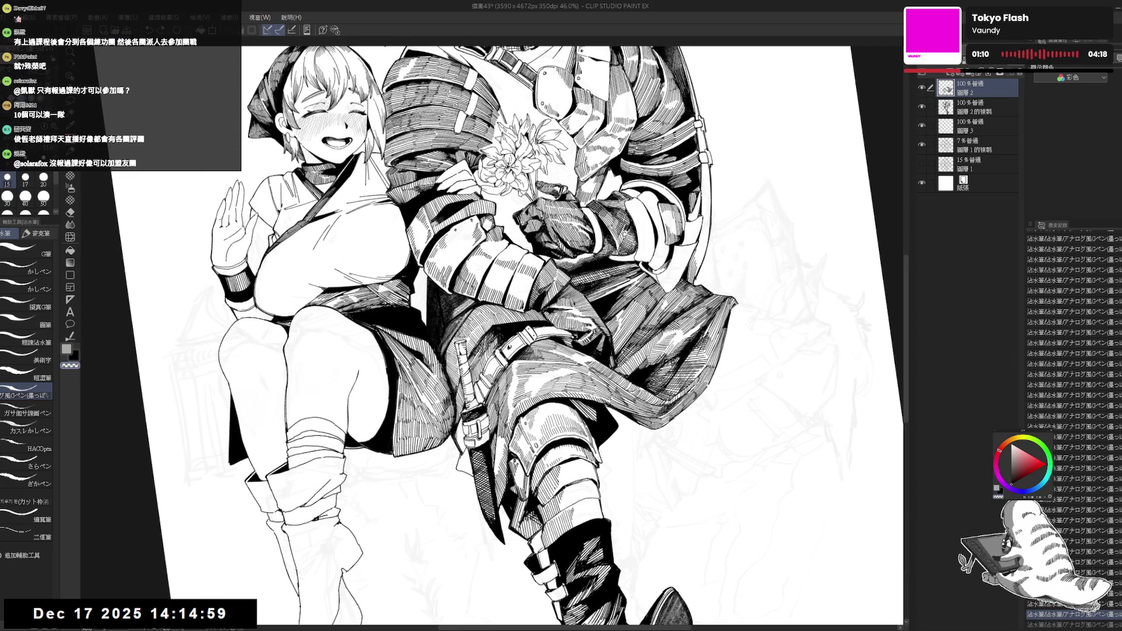
key(x)
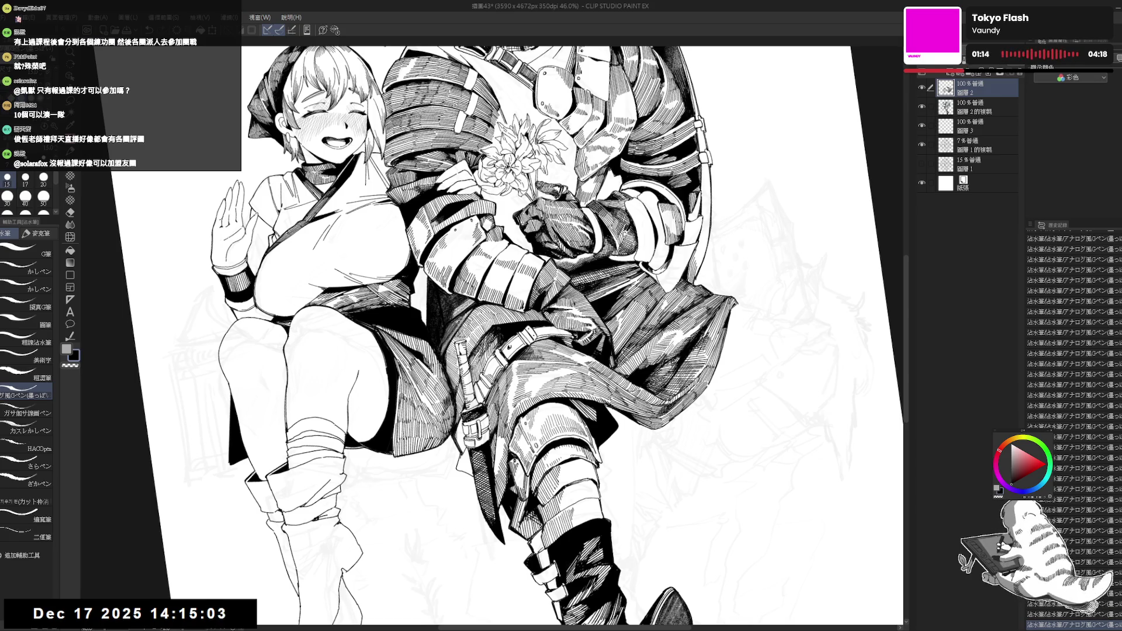
key(ctrl+minus)
key(ctrl+alt+r)
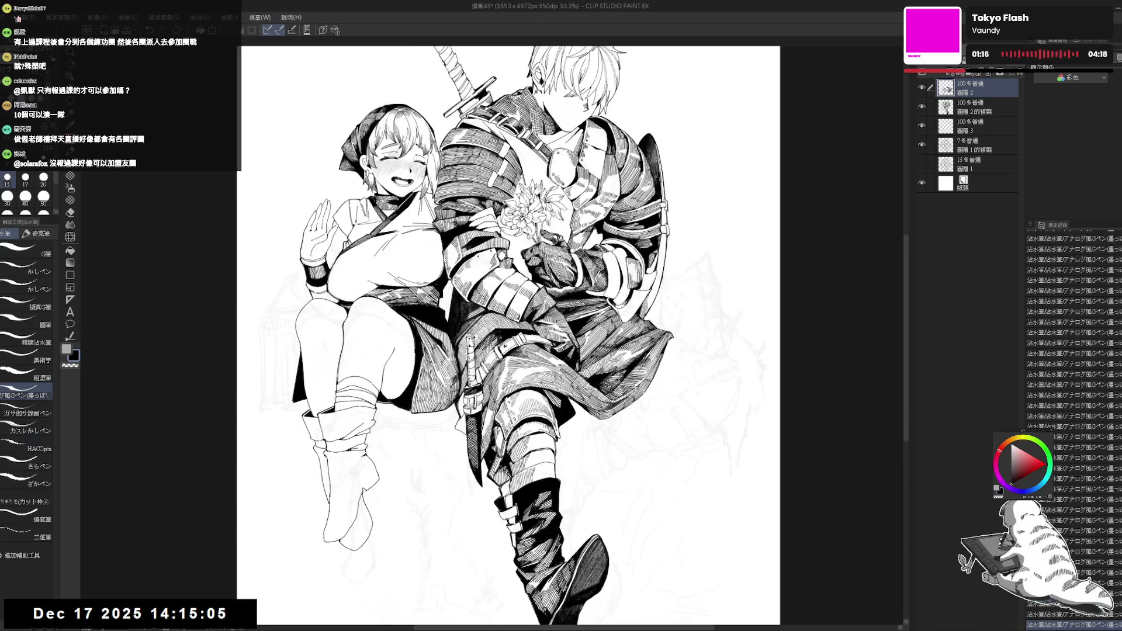
key(ctrl+s)
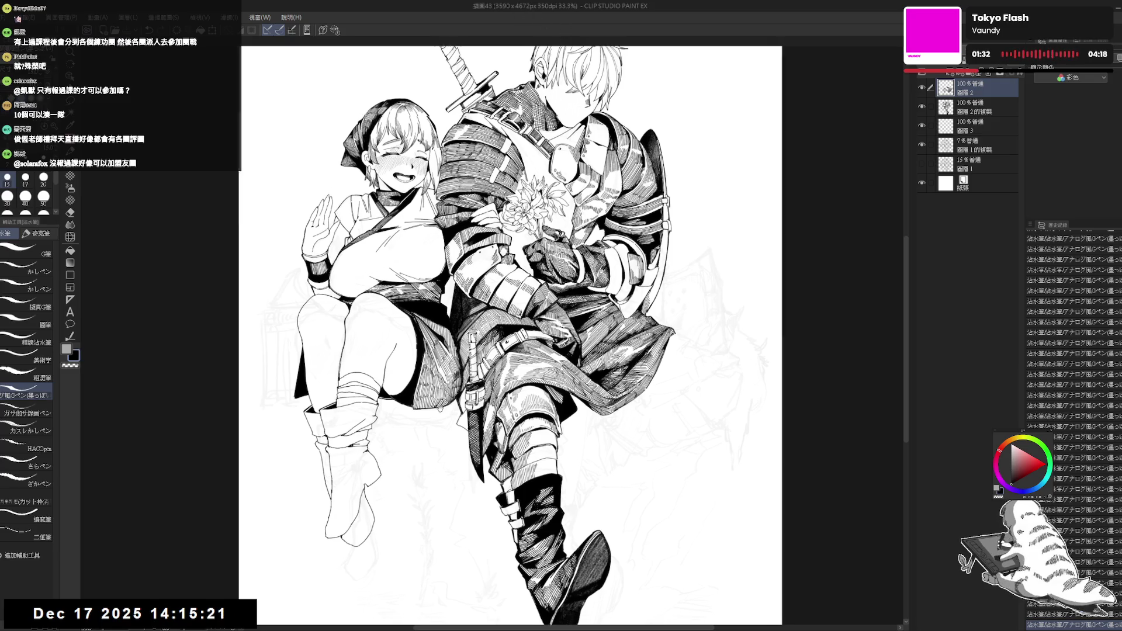
- Try a hatching stroke near the sword at brush size 17, then undo it
scroll(508, 336, up, 2)
drag(490, 352, 497, 390)
key(bracketright)
key(ctrl+z)
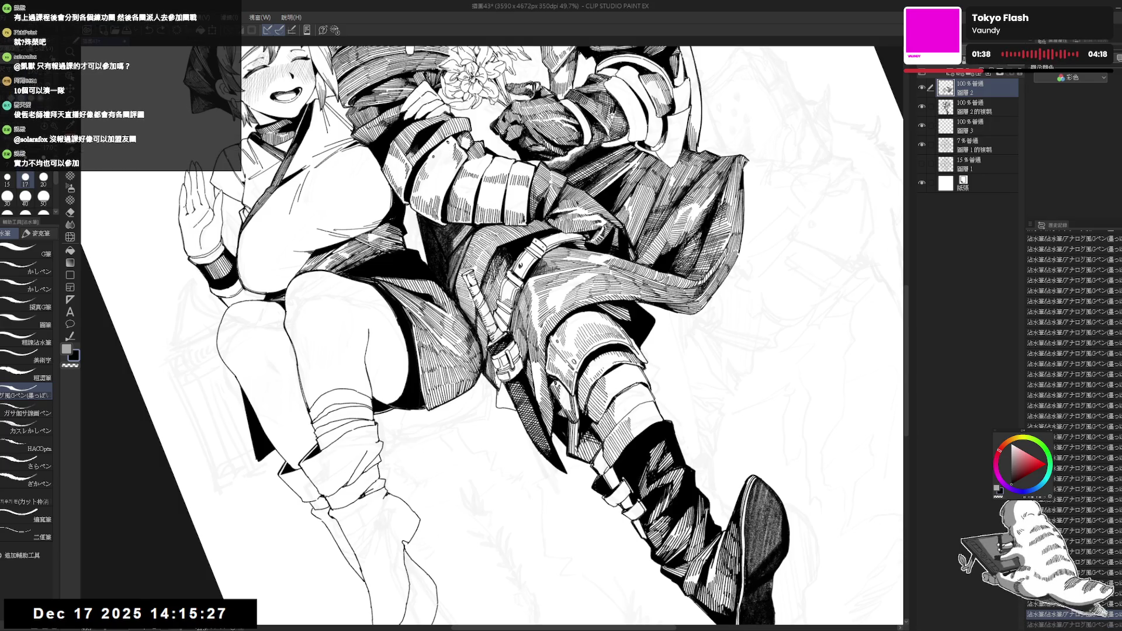
- Fill three small gaps with solid black, then mirror the canvas to check
key(g)
click(499, 369)
click(500, 368)
click(499, 367)
key(p)
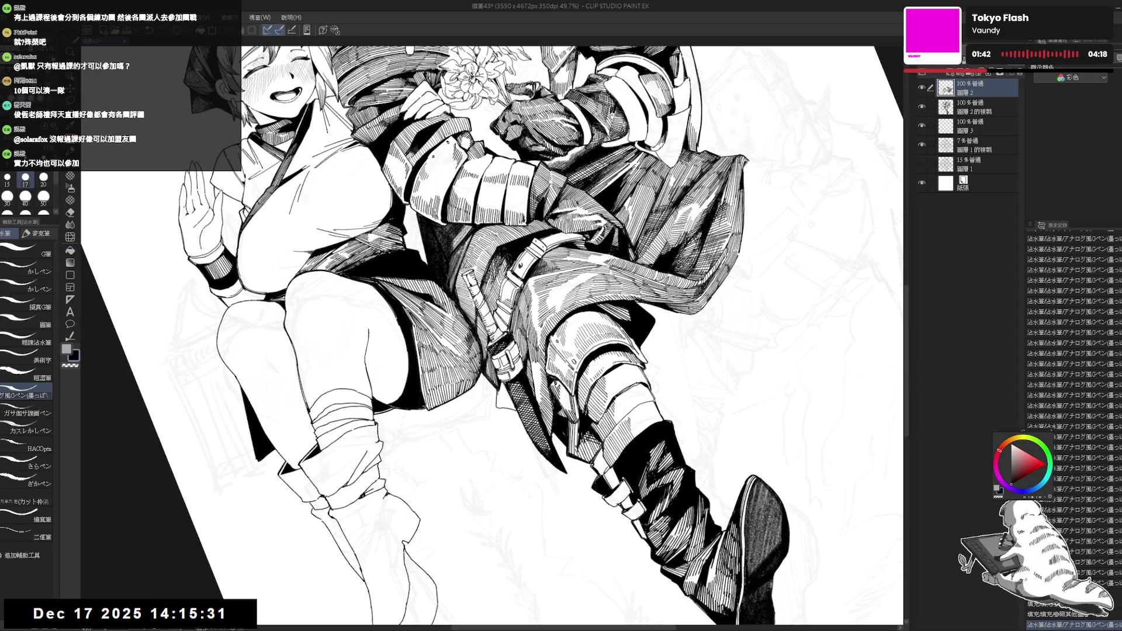
key(h)
key(h)
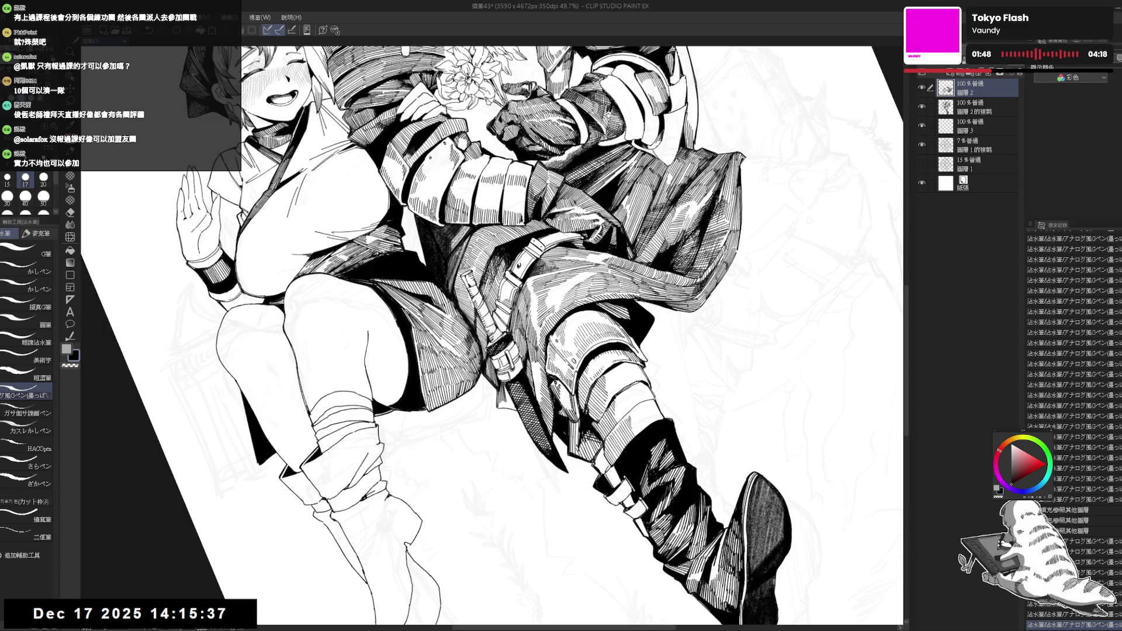
- Fill one more small gap, then fit the page upright and save
key(g)
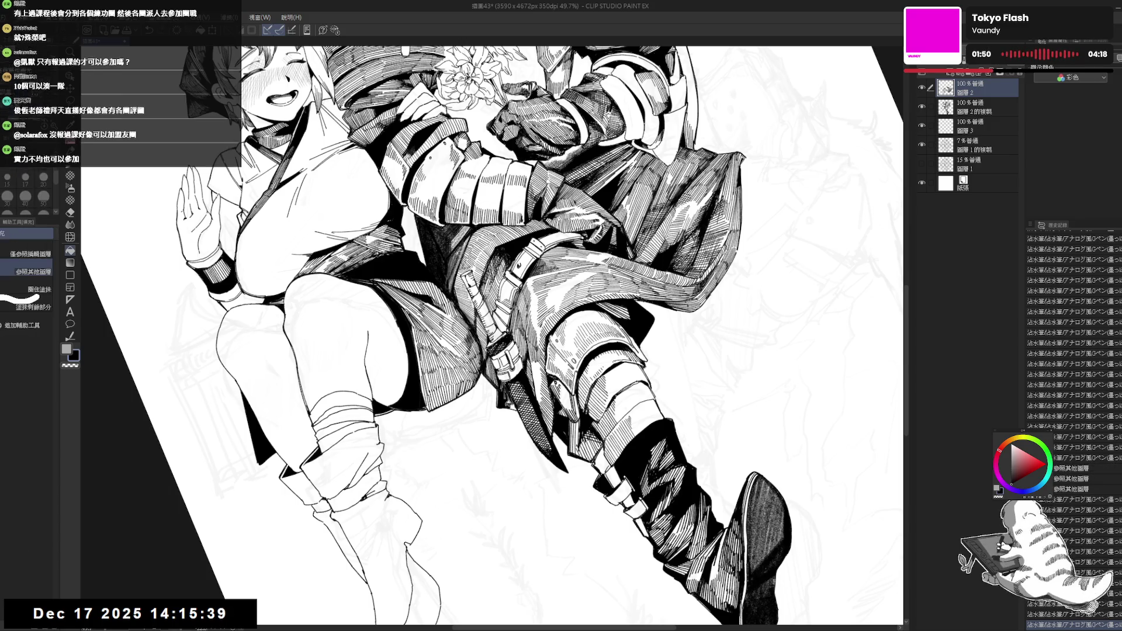
key(p)
key(g)
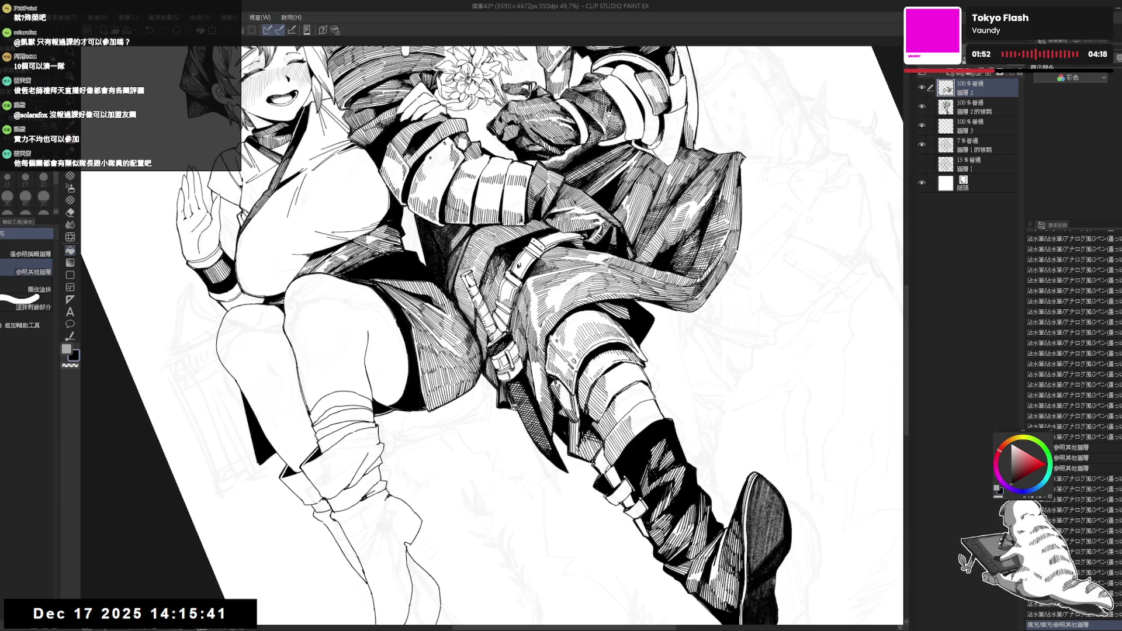
key(p)
key(g)
key(p)
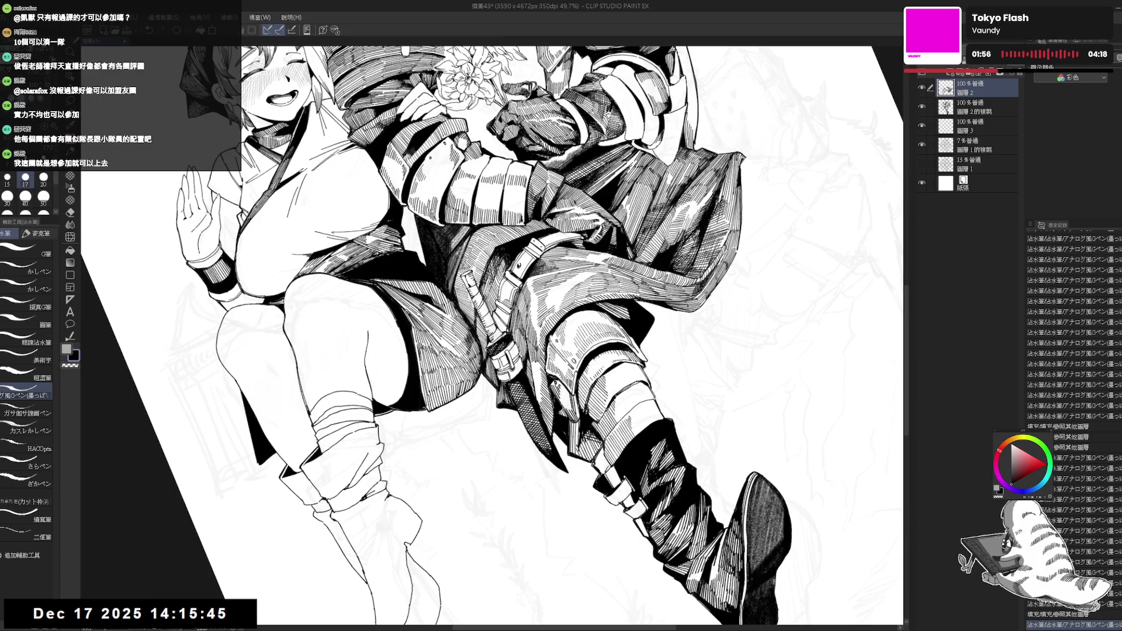
key(ctrl+minus)
key(ctrl+0)
key(ctrl+s)
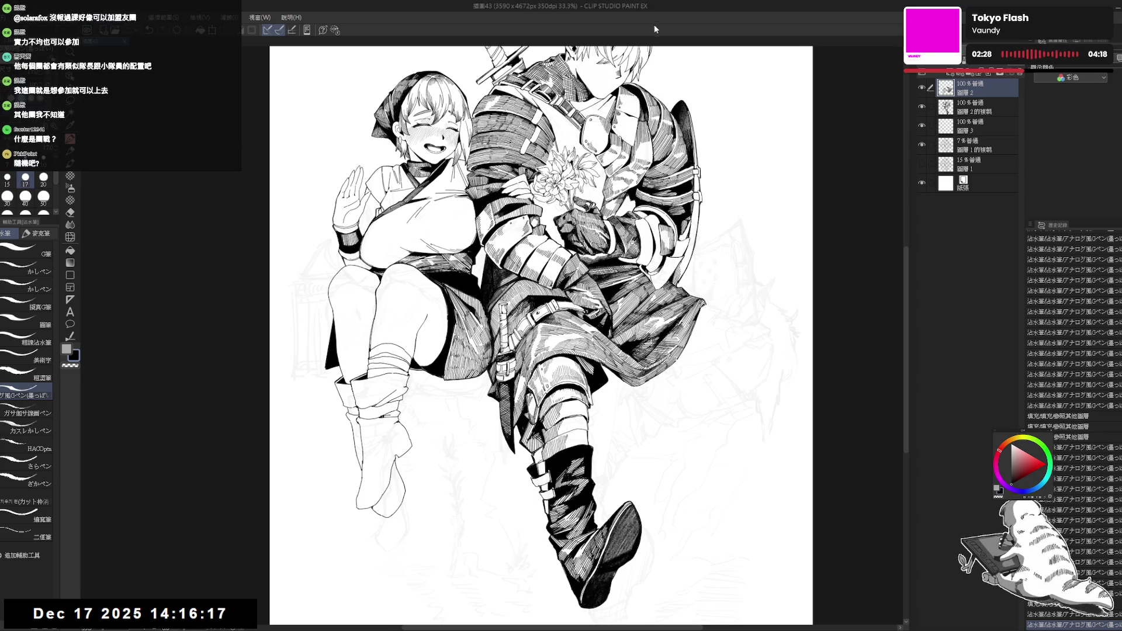
- Undo and redo the latest stroke and set the brush size to 15
scroll(541, 333, down, 1)
key(minus)
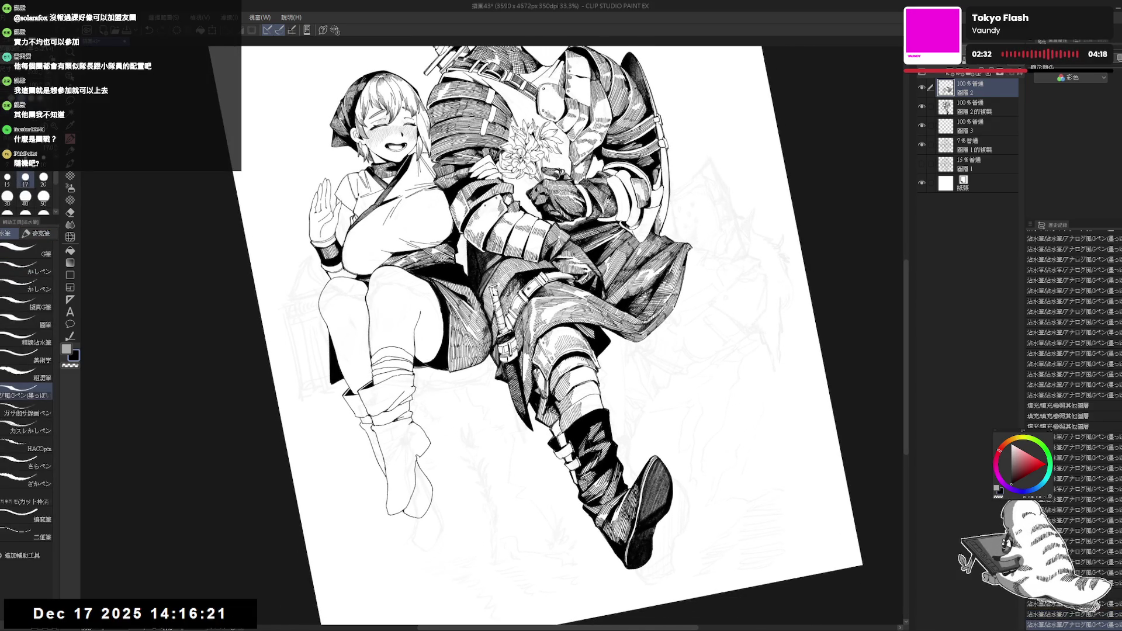
key(ctrl+z)
key(ctrl+y)
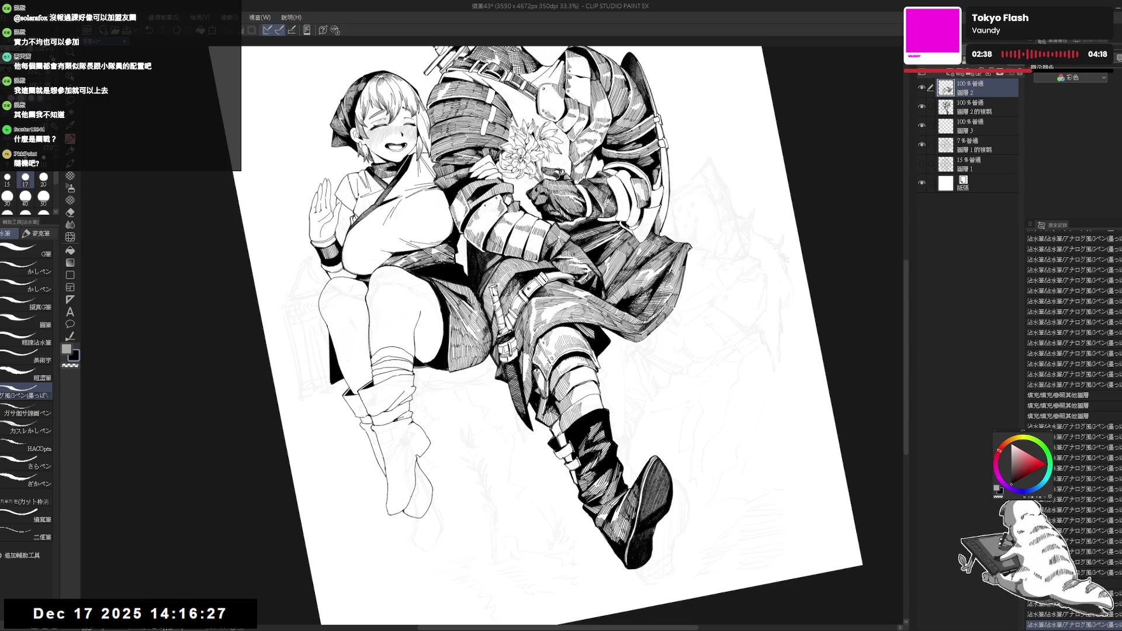
key(bracketleft)
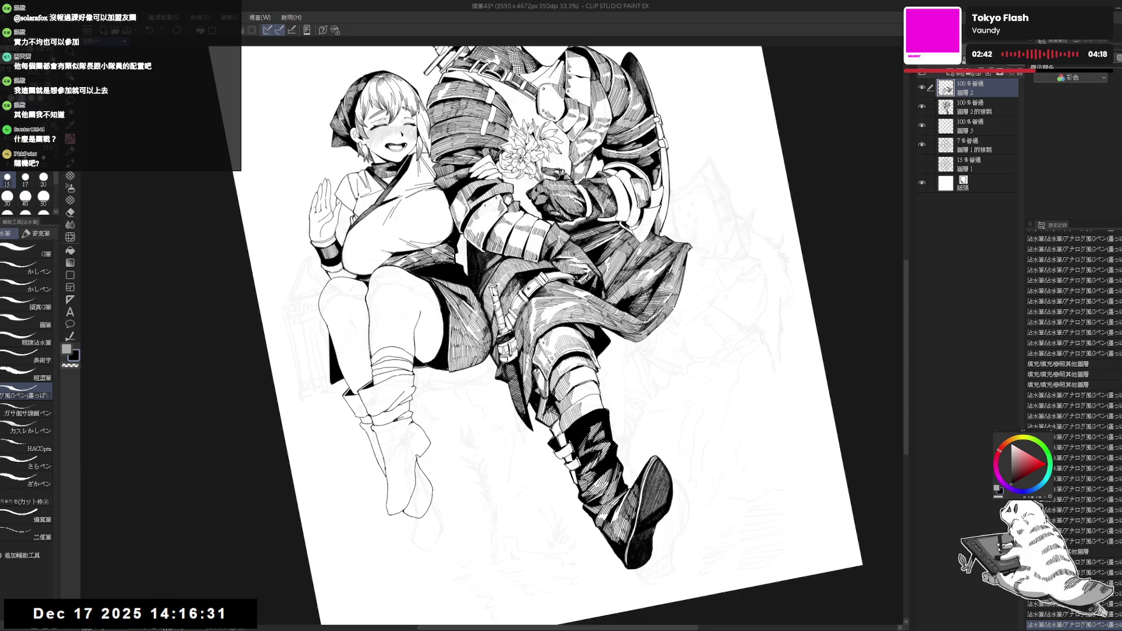
key(ctrl+at)
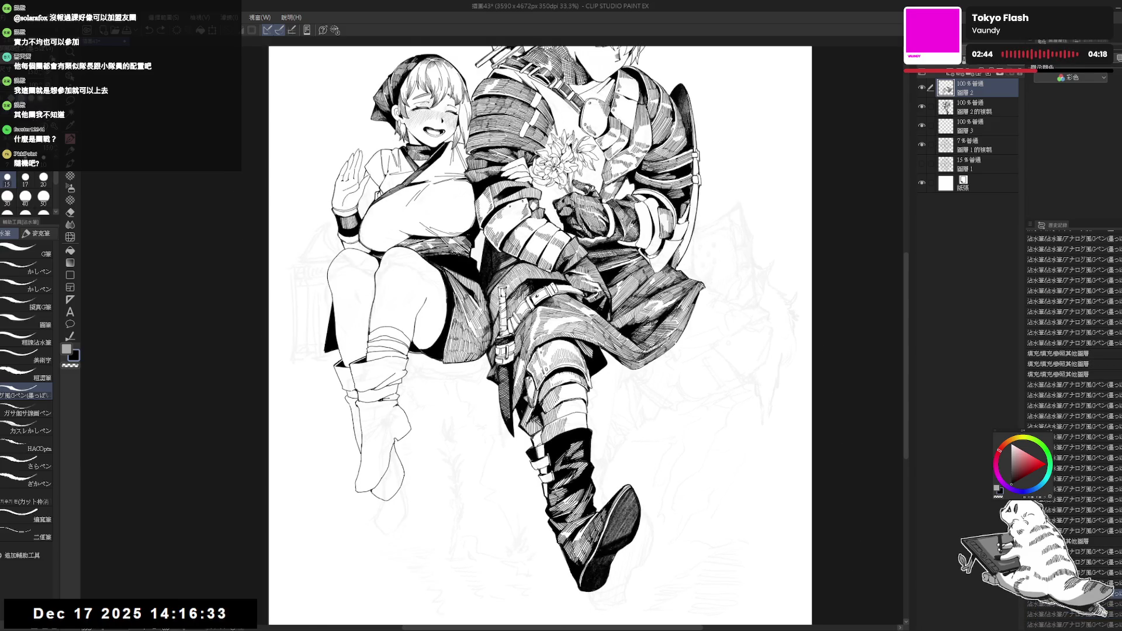
drag(541, 335, 533, 340)
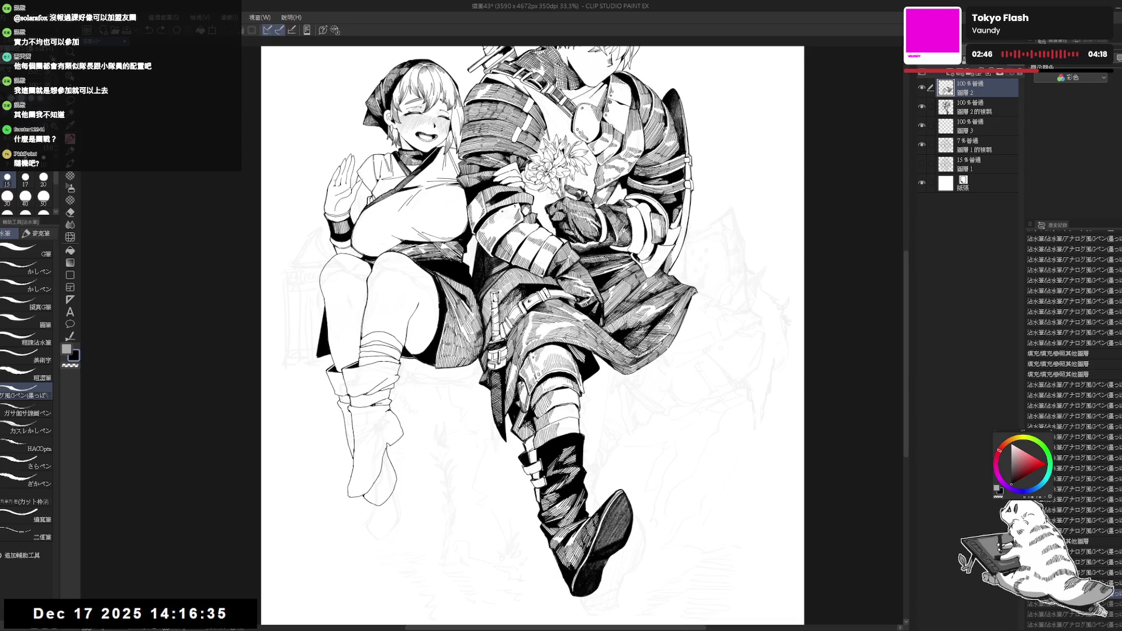
scroll(533, 336, up, 2)
- Erase small stray ink marks and add small pen strokes to the knight's hatching
drag(643, 234, 608, 205)
key(e)
drag(530, 348, 523, 382)
key(p)
drag(517, 374, 523, 383)
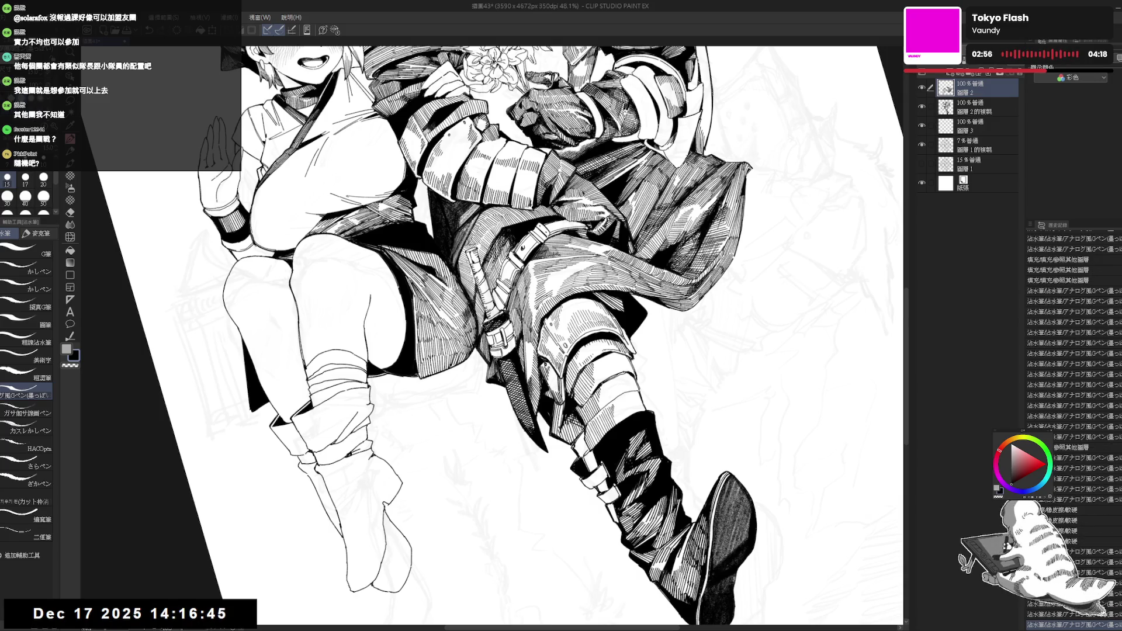
key(^)
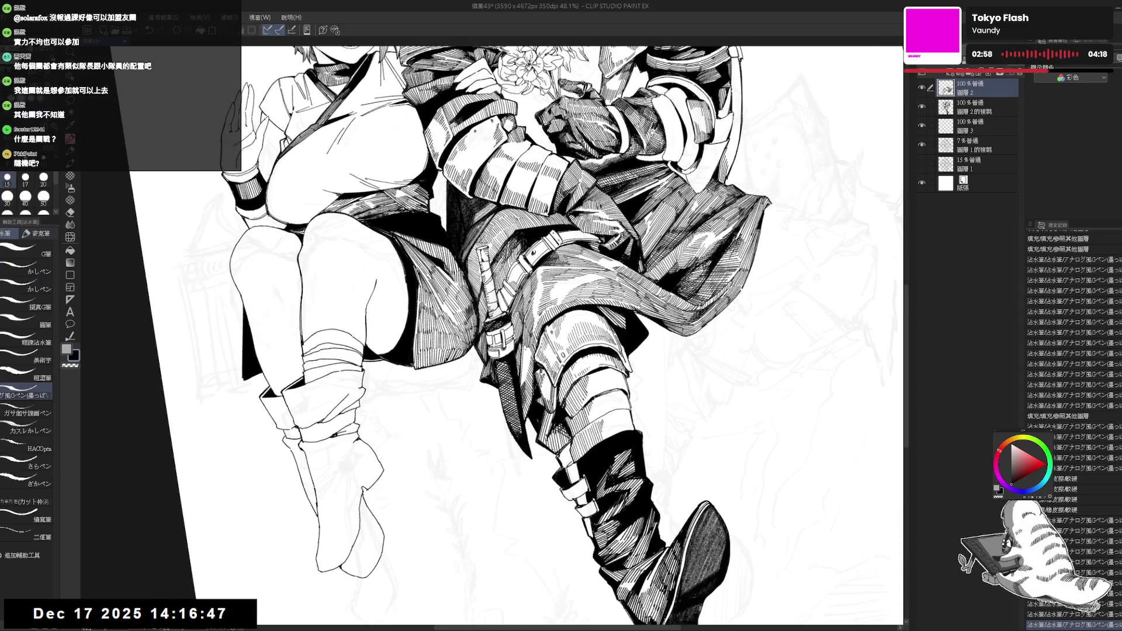
drag(524, 347, 526, 374)
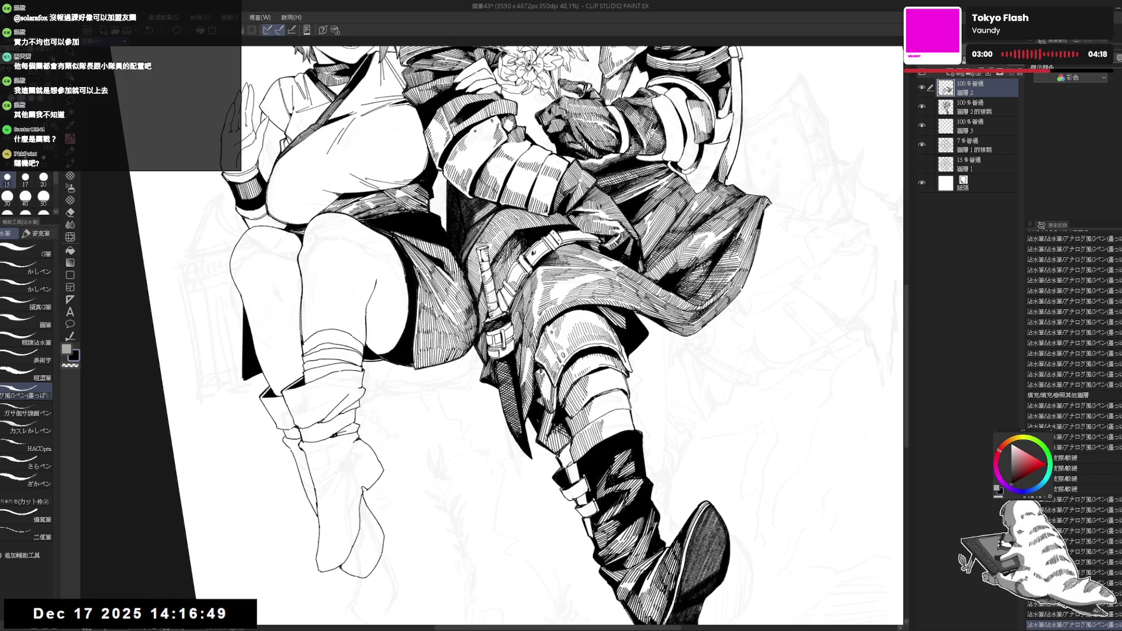
- Fit the whole drawing on screen and save, then flip the view to check it
key(minus)
key(ctrl+0)
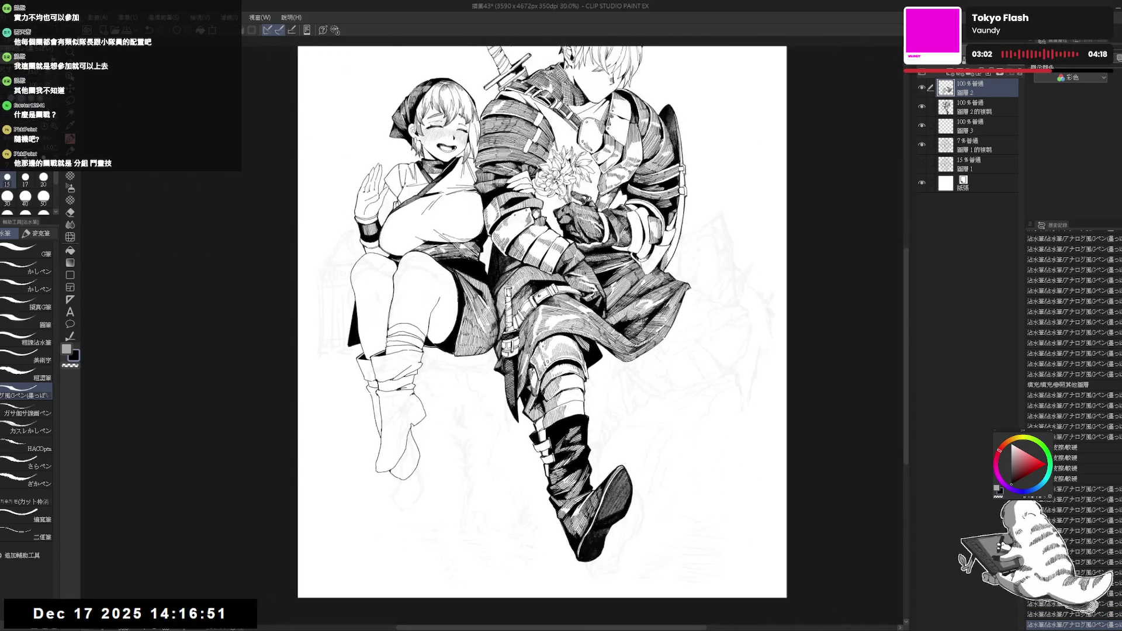
key(ctrl+s)
key(h)
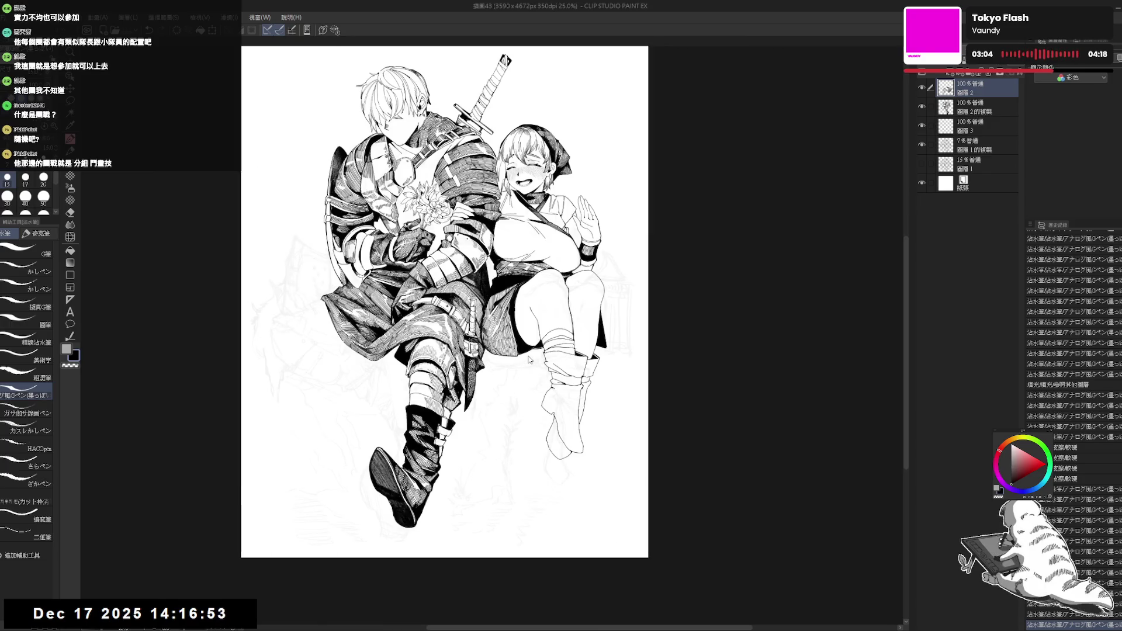
key(h)
key(ctrl+plus)
key(ctrl+plus)
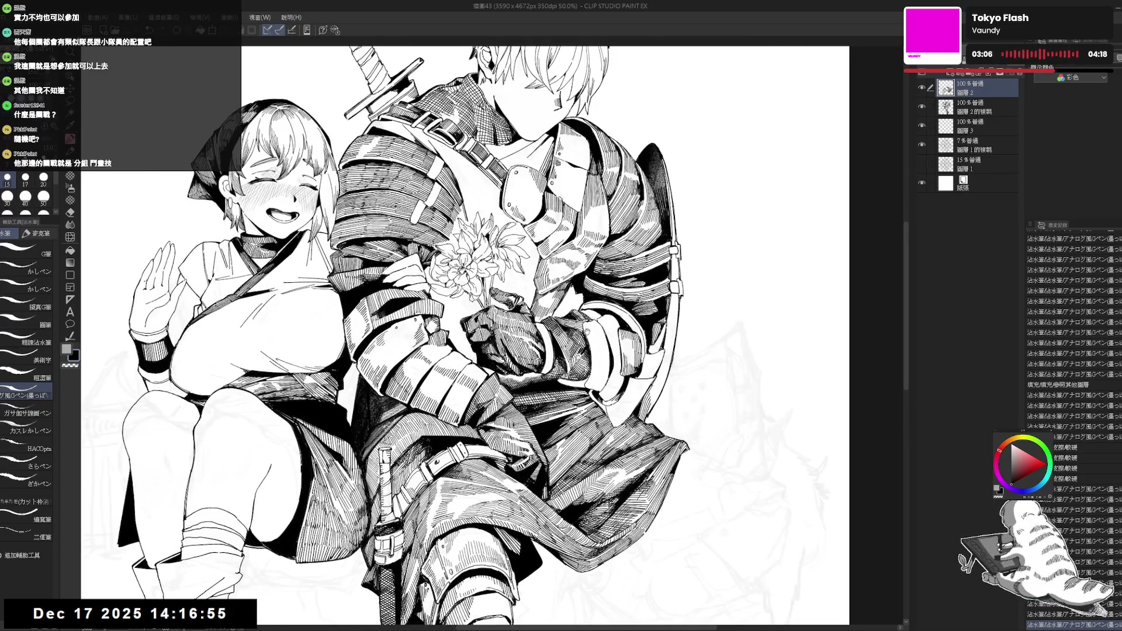
- On the 圖層2的複製 layer, erase the stray ink lines around the knight's bouquet
drag(468, 292, 466, 327)
key(minus)
key(minus)
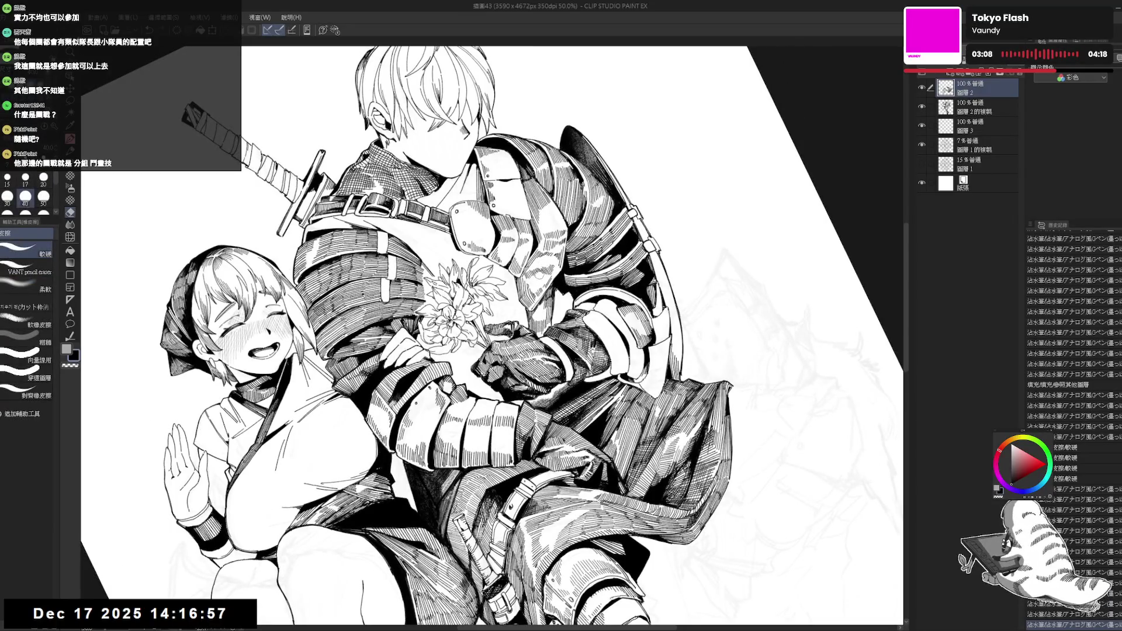
click(971, 107)
drag(548, 262, 552, 279)
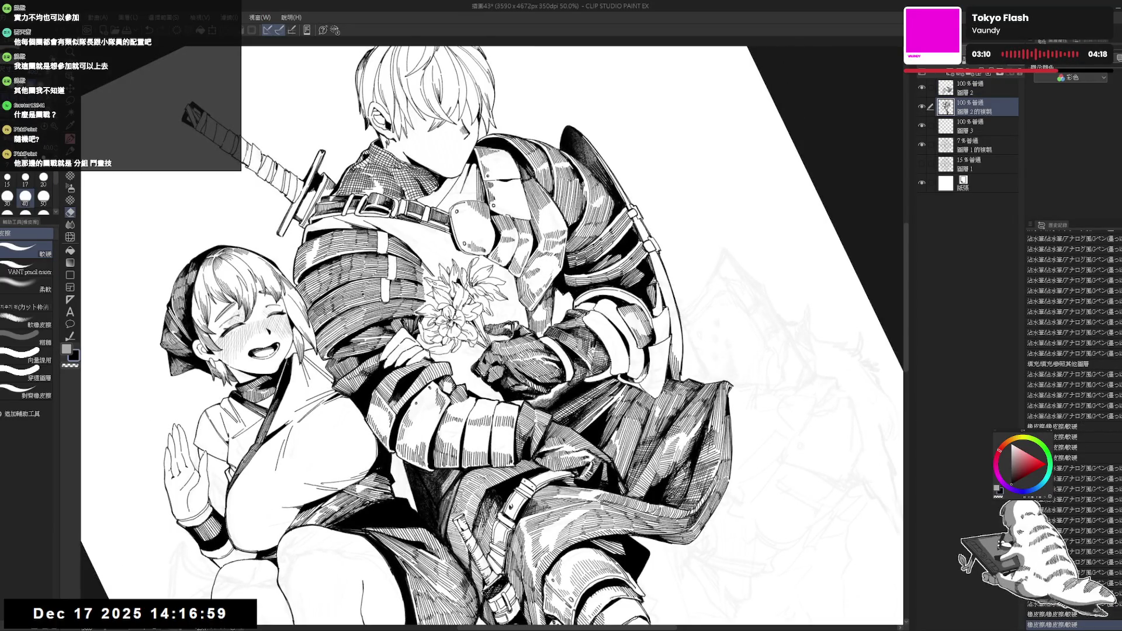
key(asciicircum)
key(asciicircum)
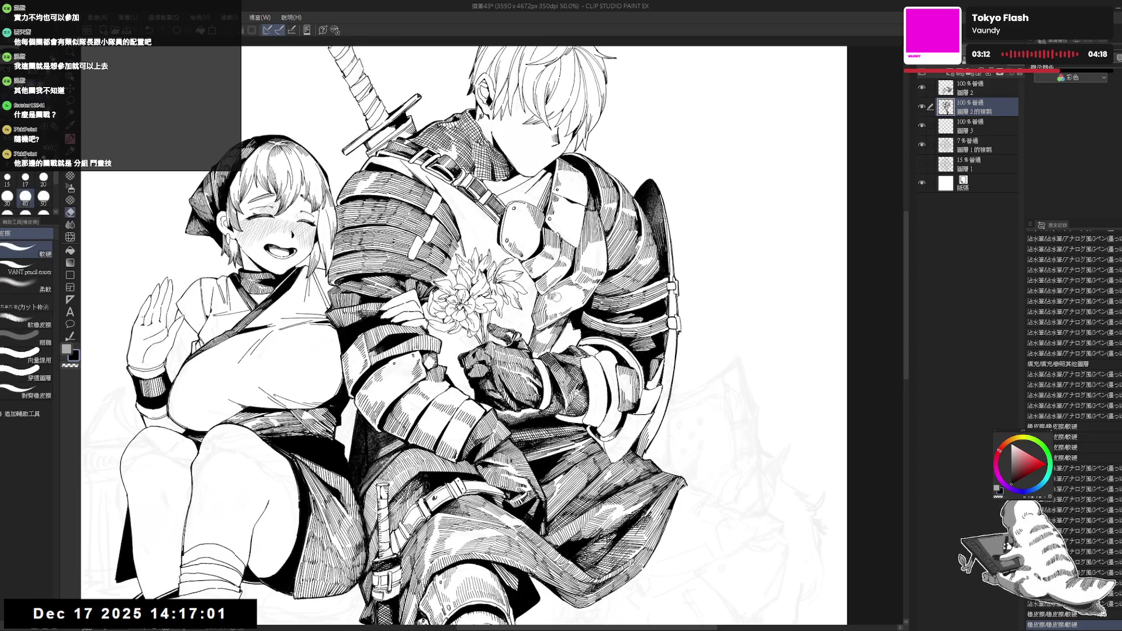
drag(549, 295, 561, 296)
key(space)
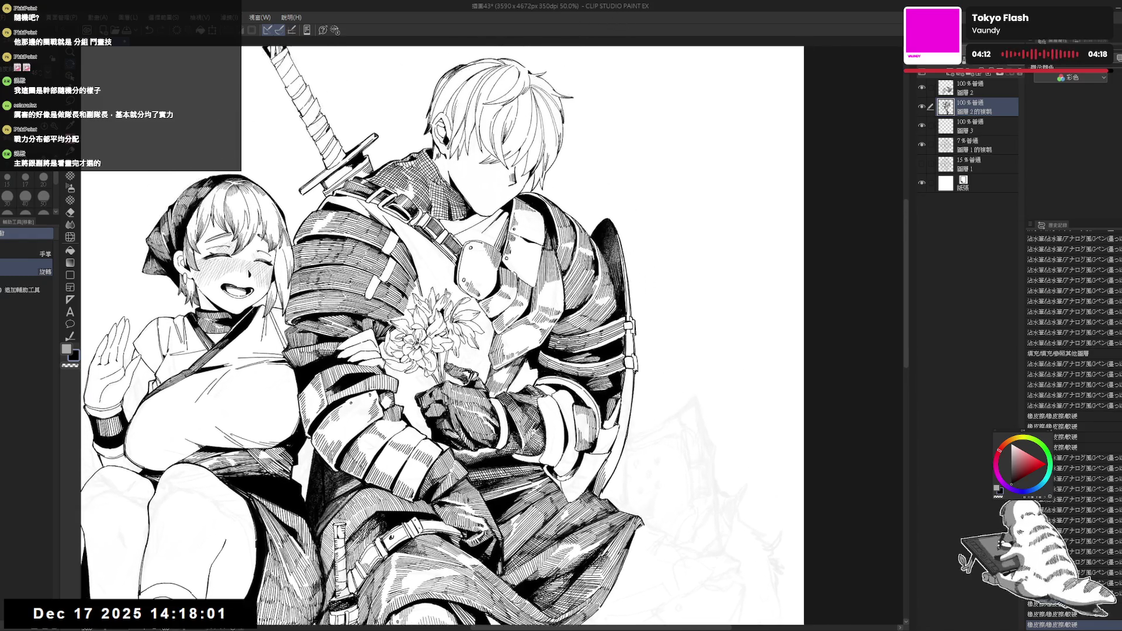
- Lighten the hatching on the knight's shoulder with the eraser
key(e)
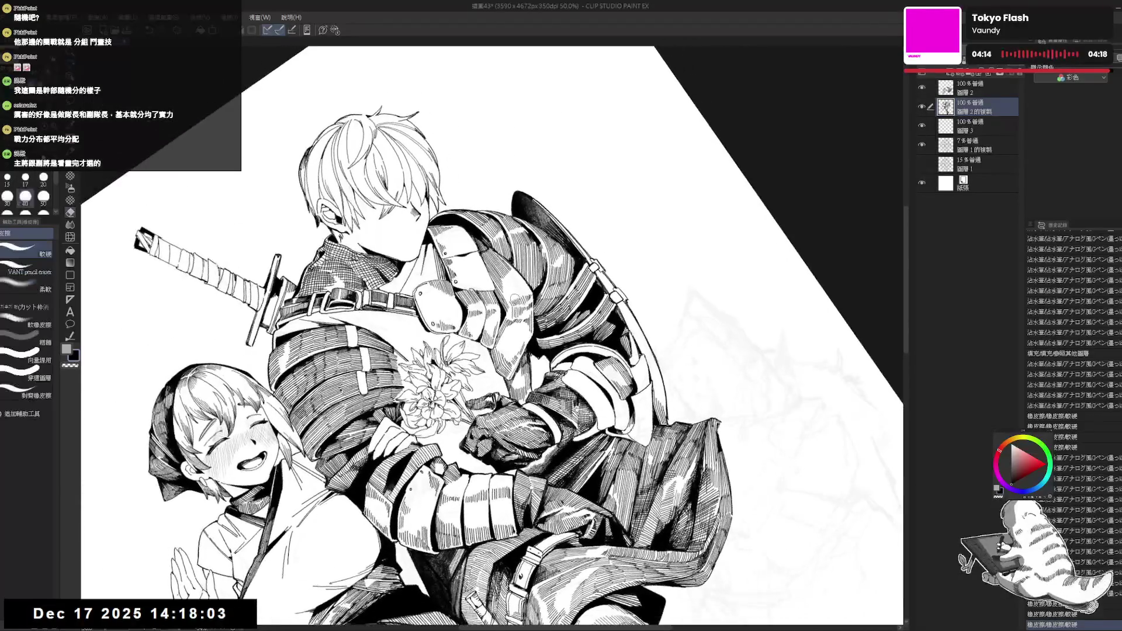
mouse_move(514, 298)
mouse_down()
mouse_move(525, 325)
mouse_move(532, 307)
mouse_move(526, 334)
mouse_move(510, 333)
mouse_move(517, 362)
mouse_up()
key(p)
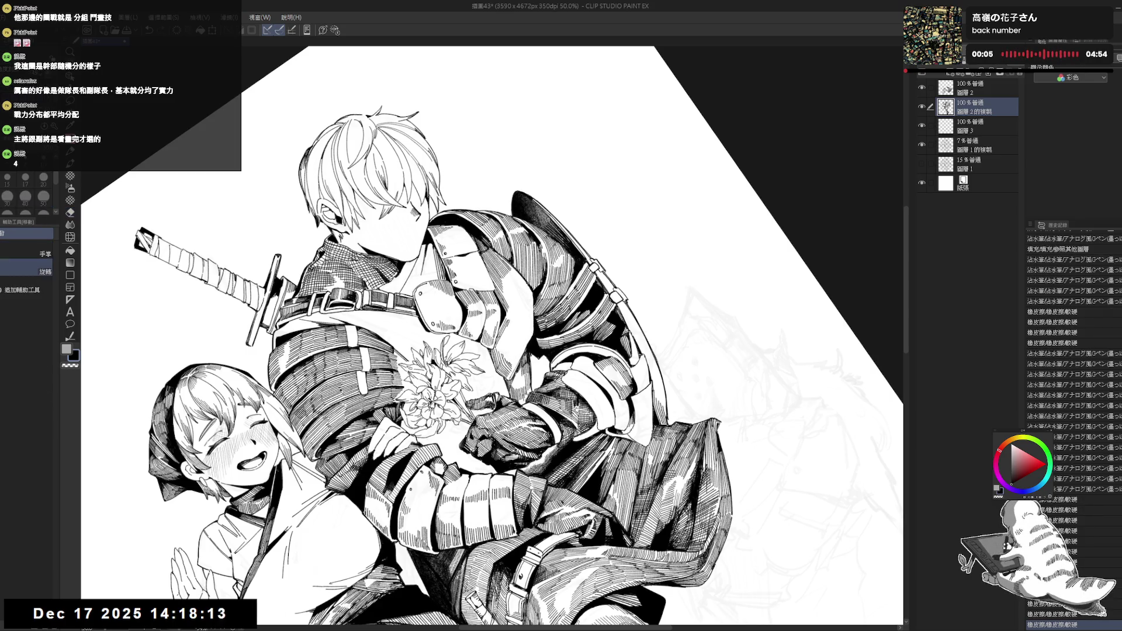
key(ctrl+@)
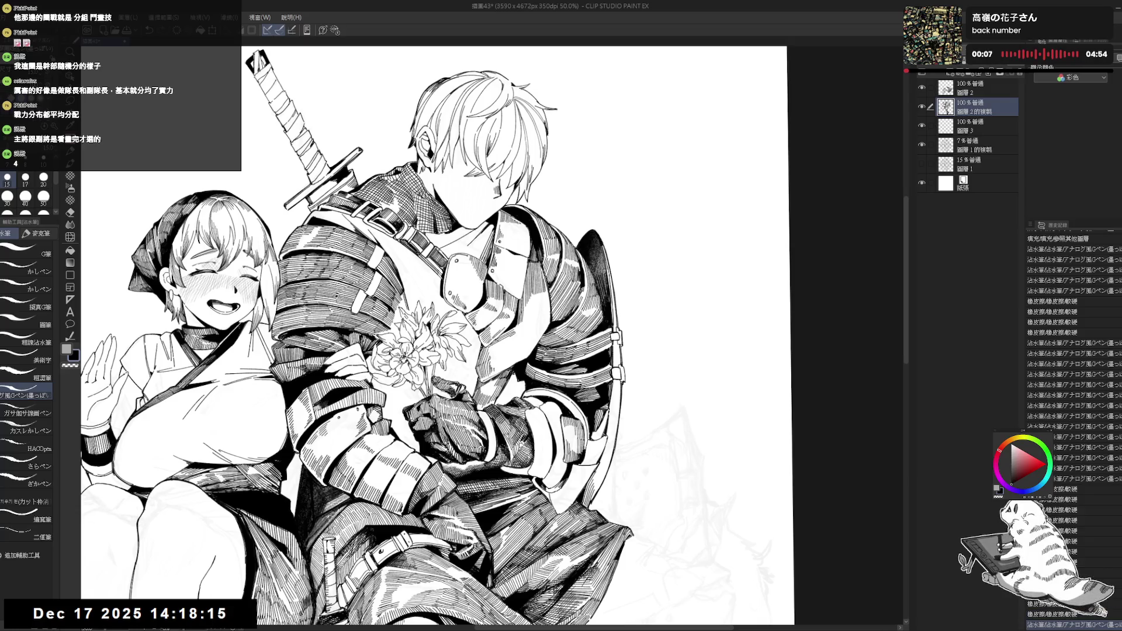
- Fill three small gaps in the drawing with solid black
key(minus)
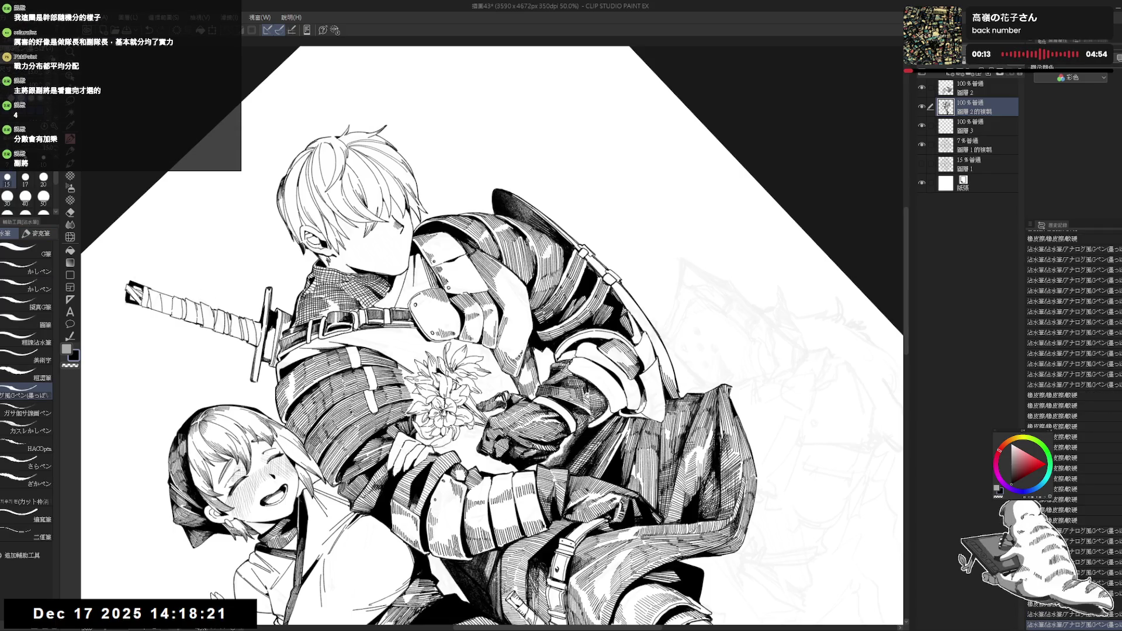
key(asciicircum)
key(asciicircum)
key(asciicircum)
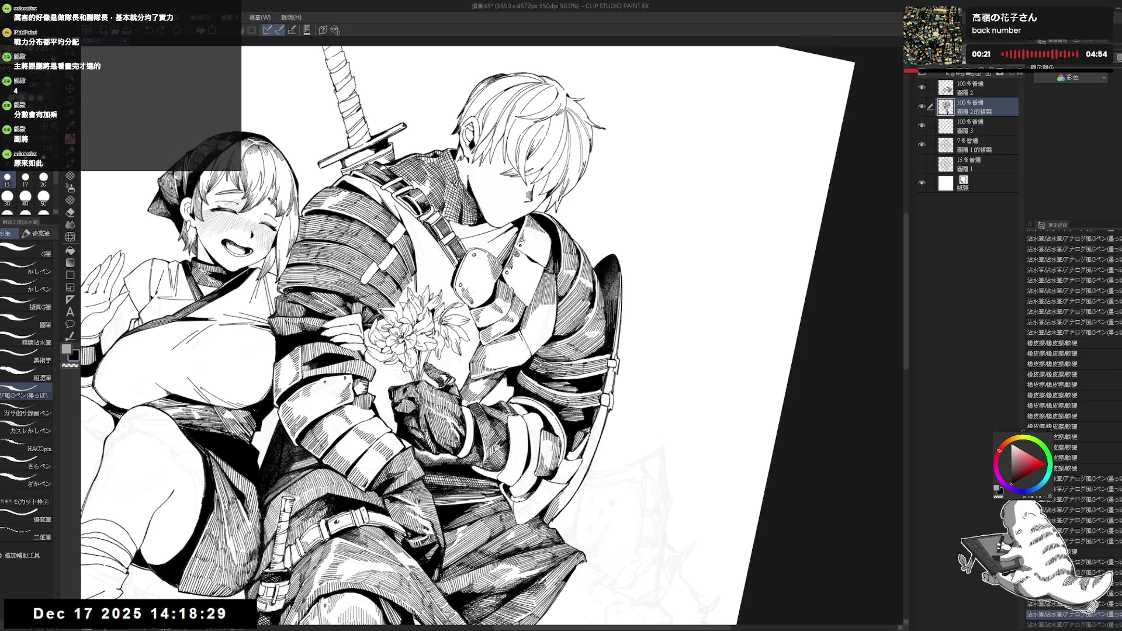
click(523, 333)
click(524, 340)
click(223, 612)
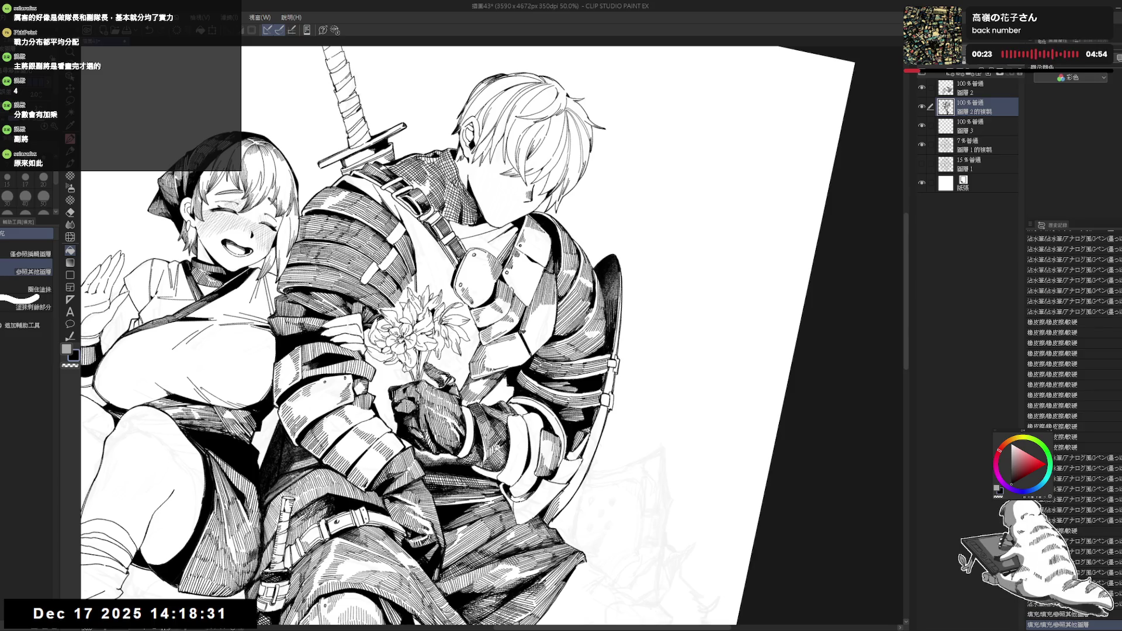
scroll(467, 339, down, 5)
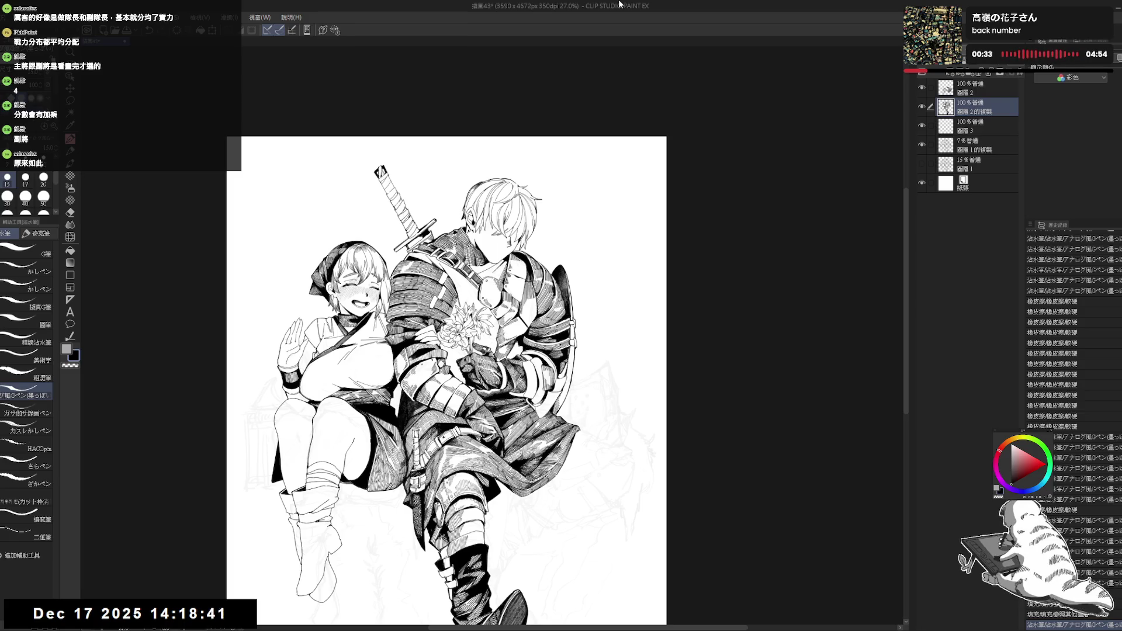
scroll(532, 315, up, 3)
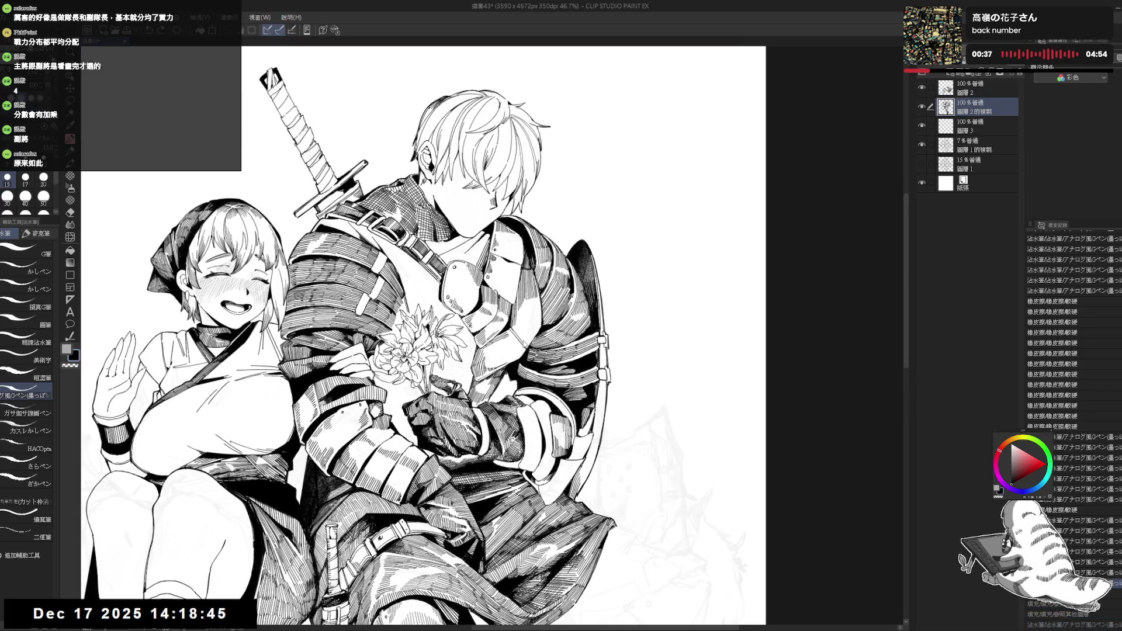
- Erase a tiny stray mark and add a small pen touch-up in its place
key(r)
drag(521, 335, 517, 374)
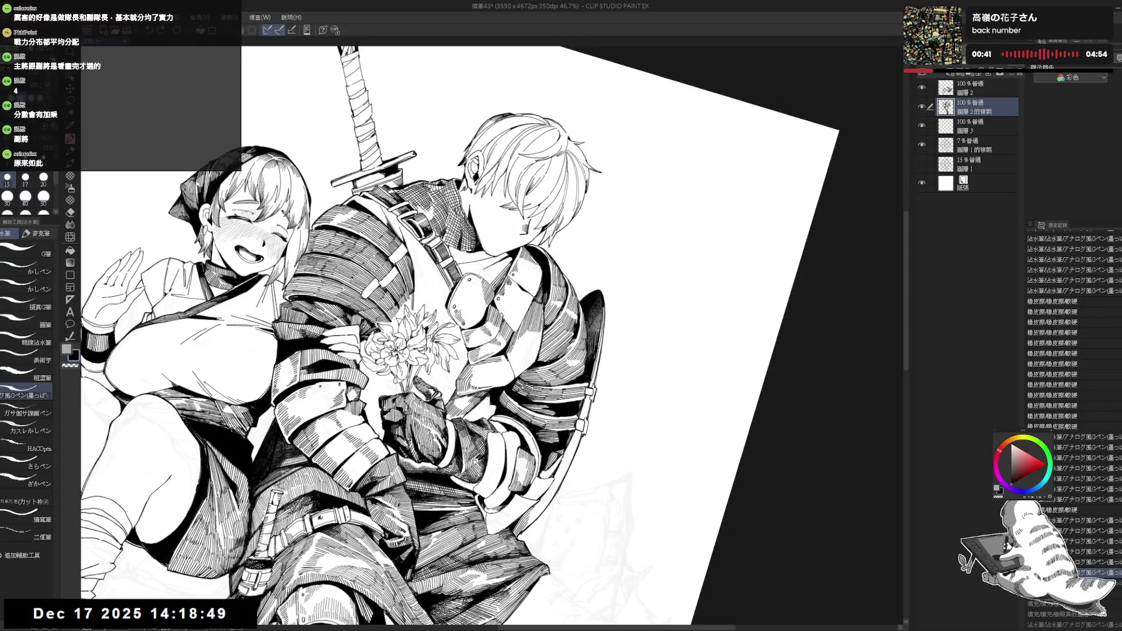
key(ctrl+0)
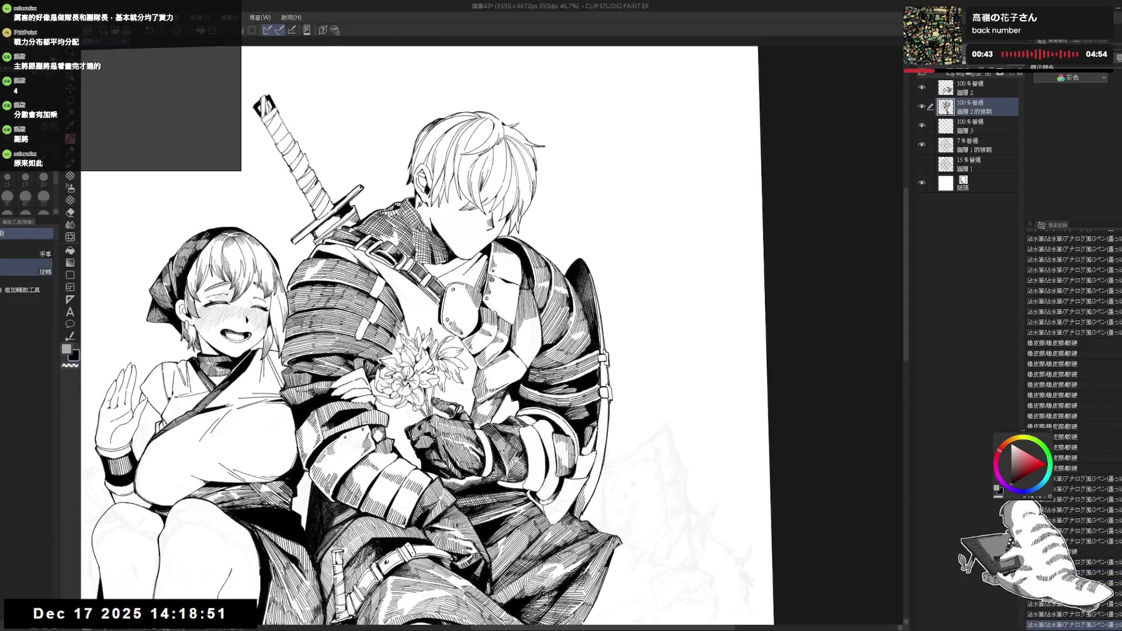
key(e)
drag(525, 361, 522, 364)
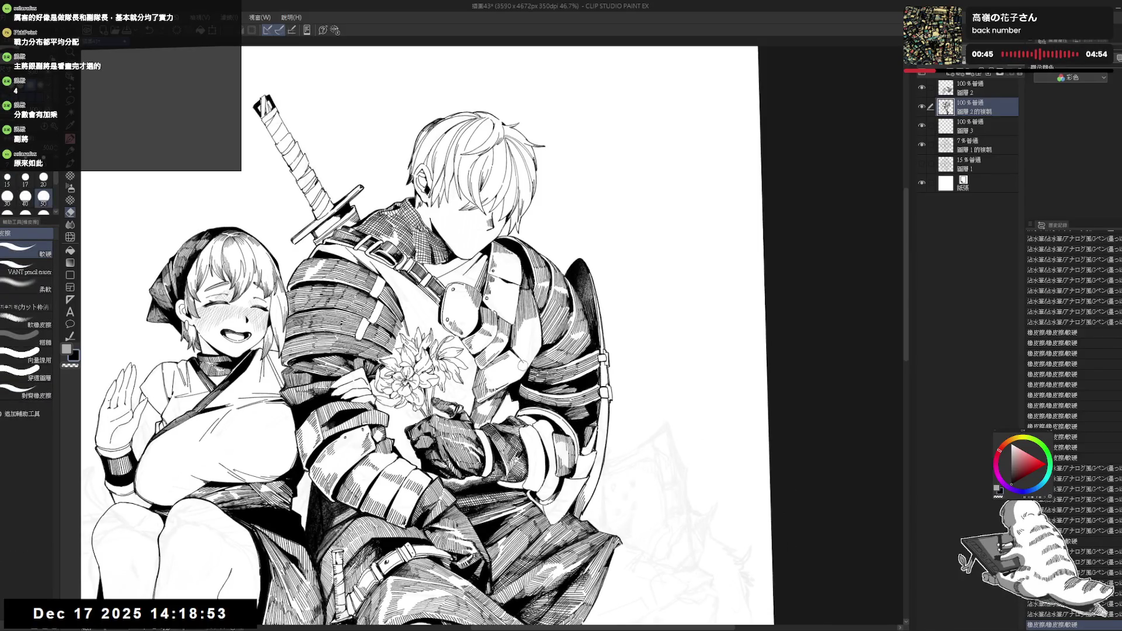
click(522, 362)
key(p)
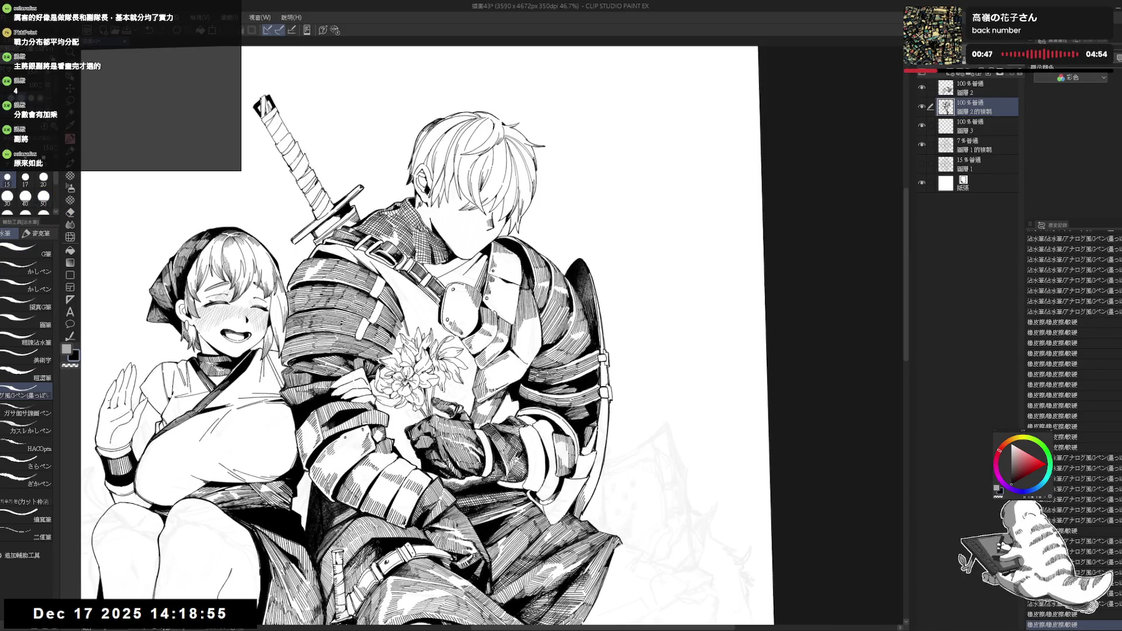
click(522, 362)
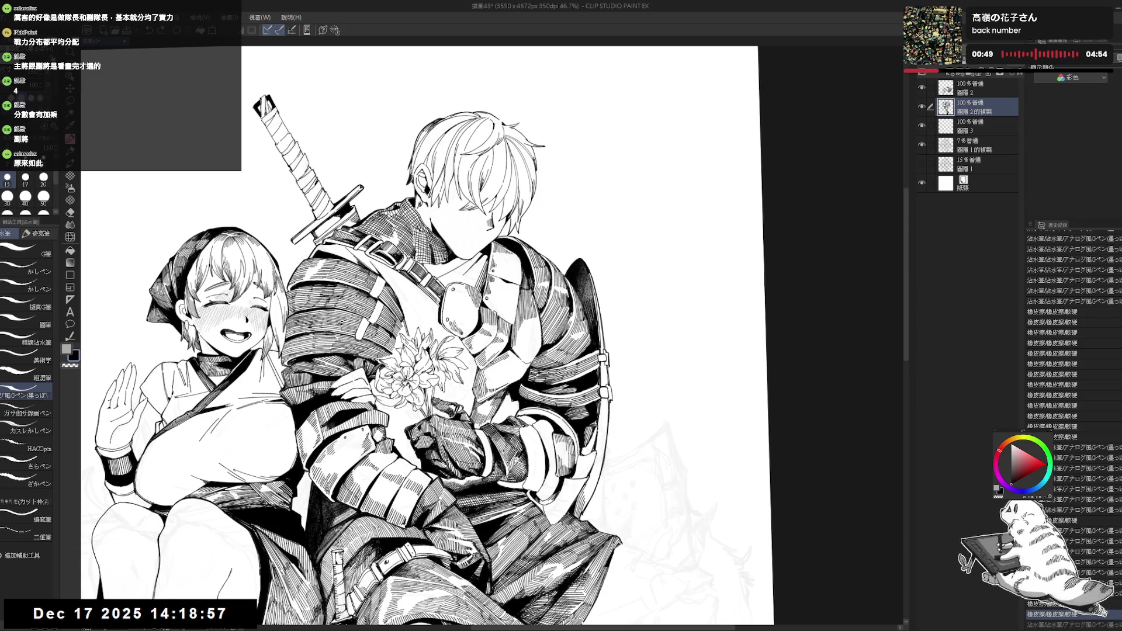
- Mirror the canvas, add two small pen strokes on the armor, and zoom out to the whole illustration
key(h)
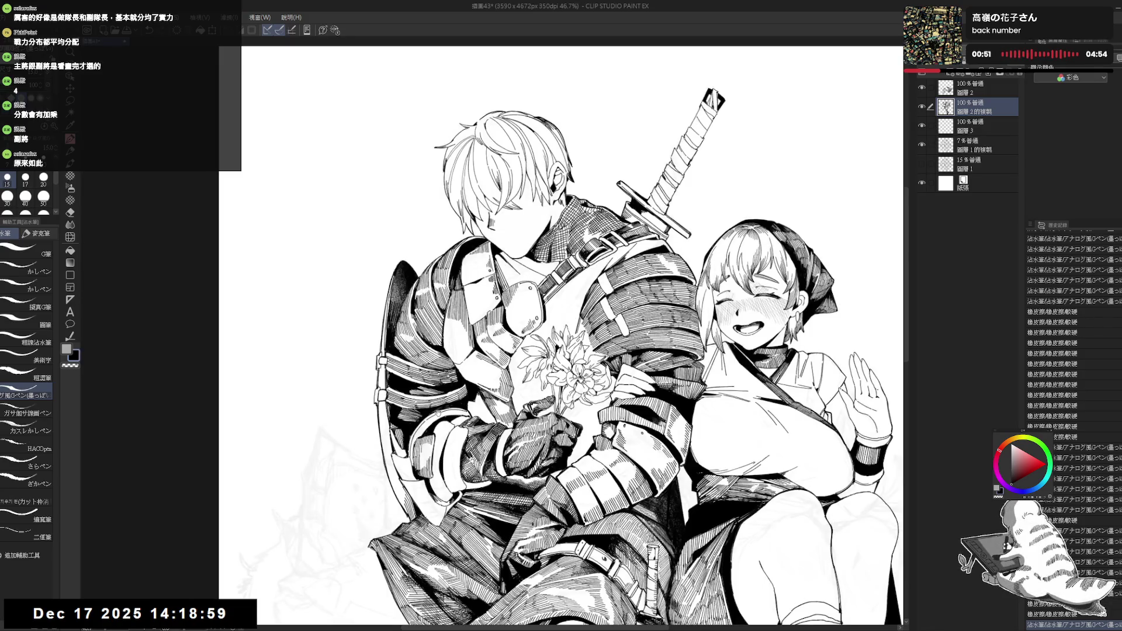
key(^)
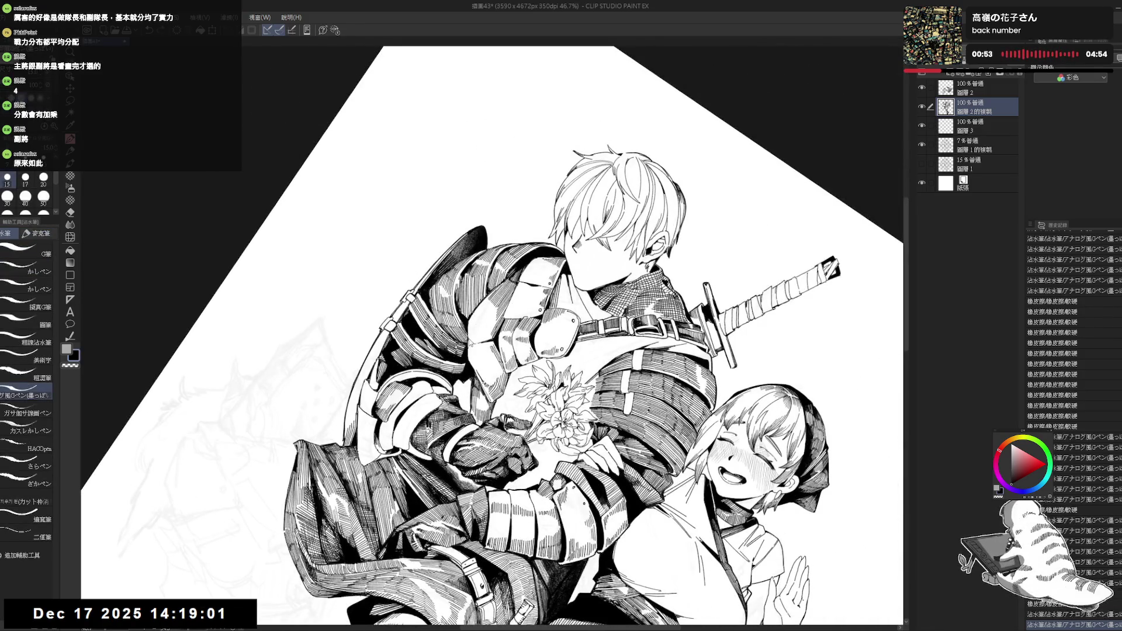
key(ctrl+@)
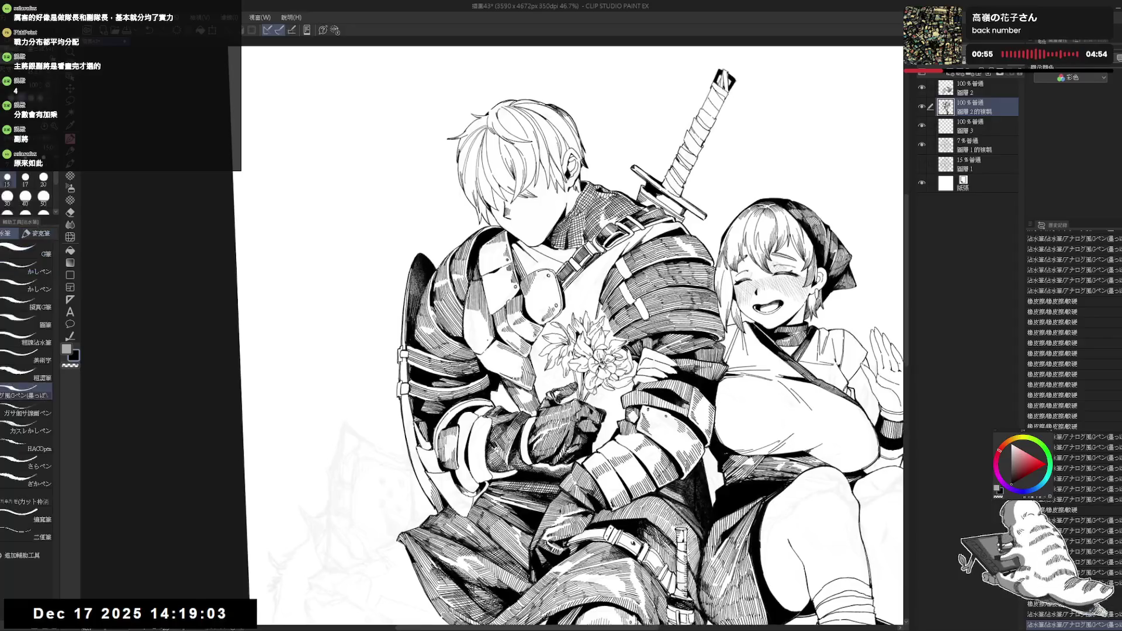
drag(489, 342, 492, 349)
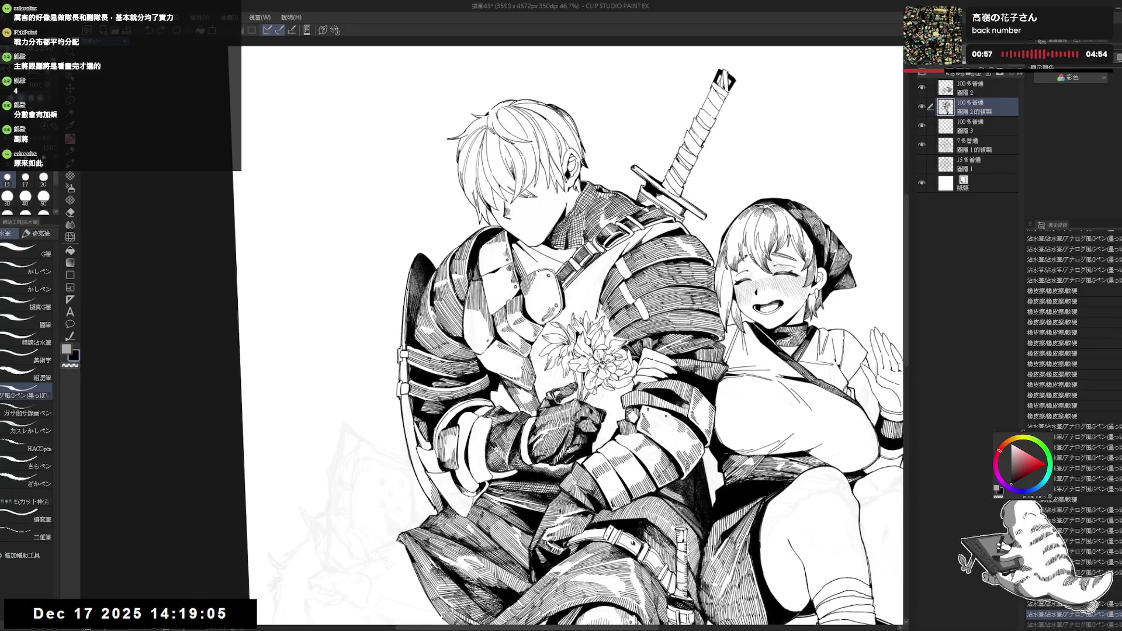
drag(491, 337, 498, 344)
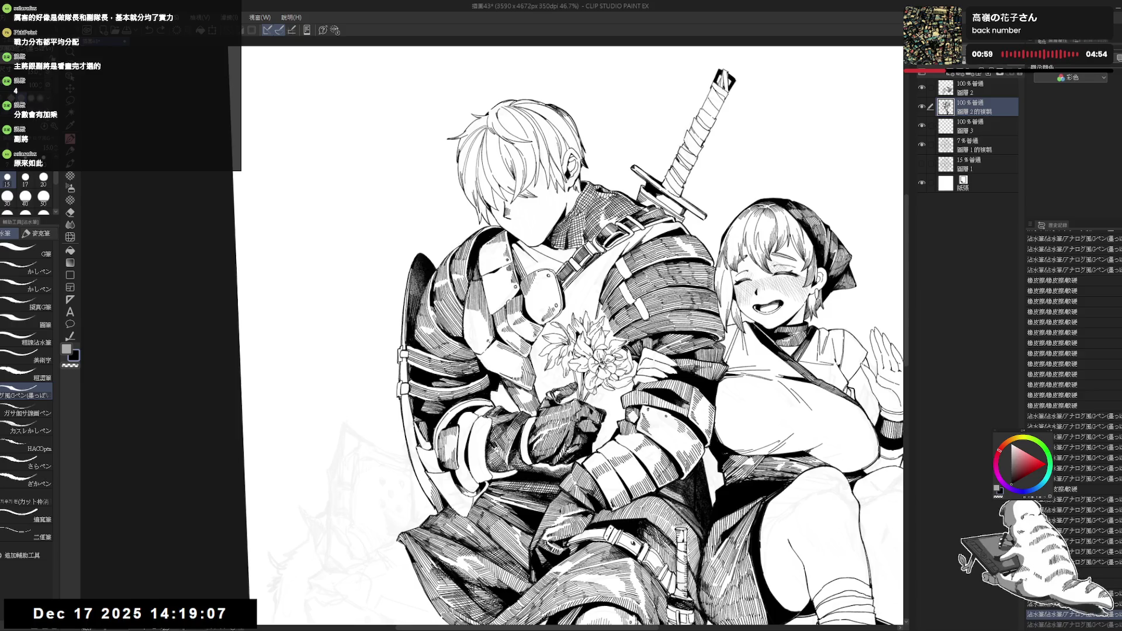
key(e)
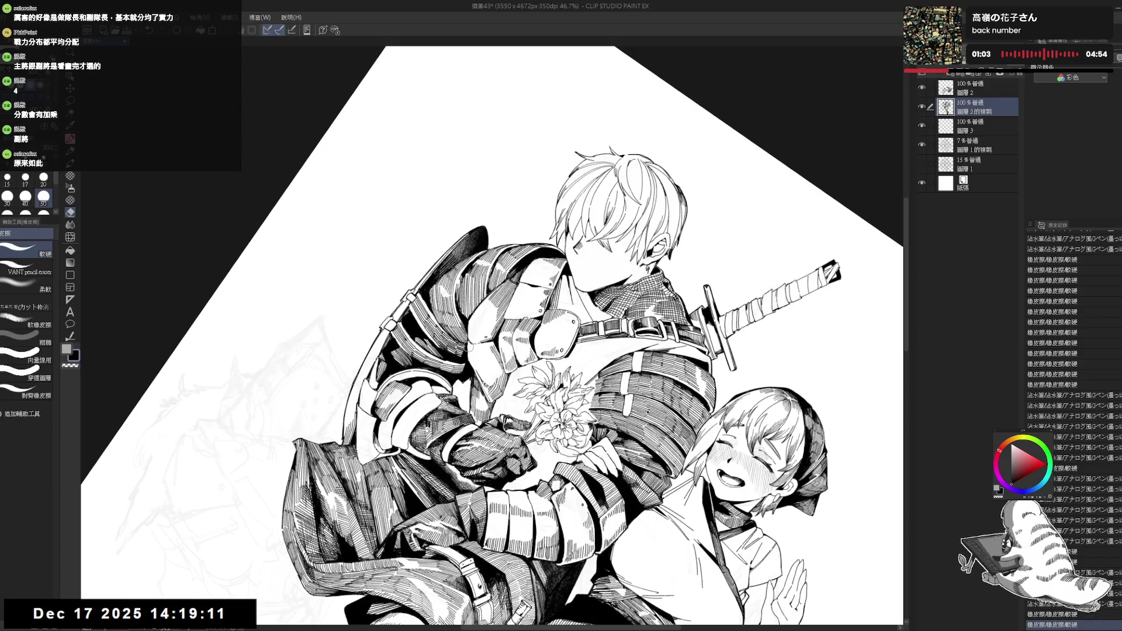
key(r)
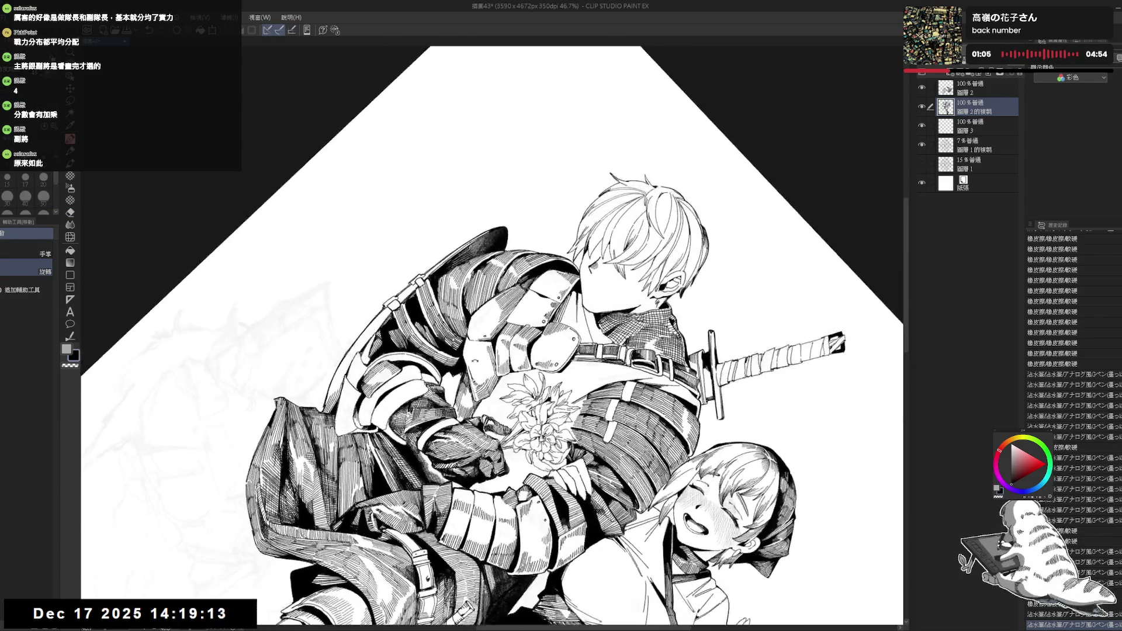
key(p)
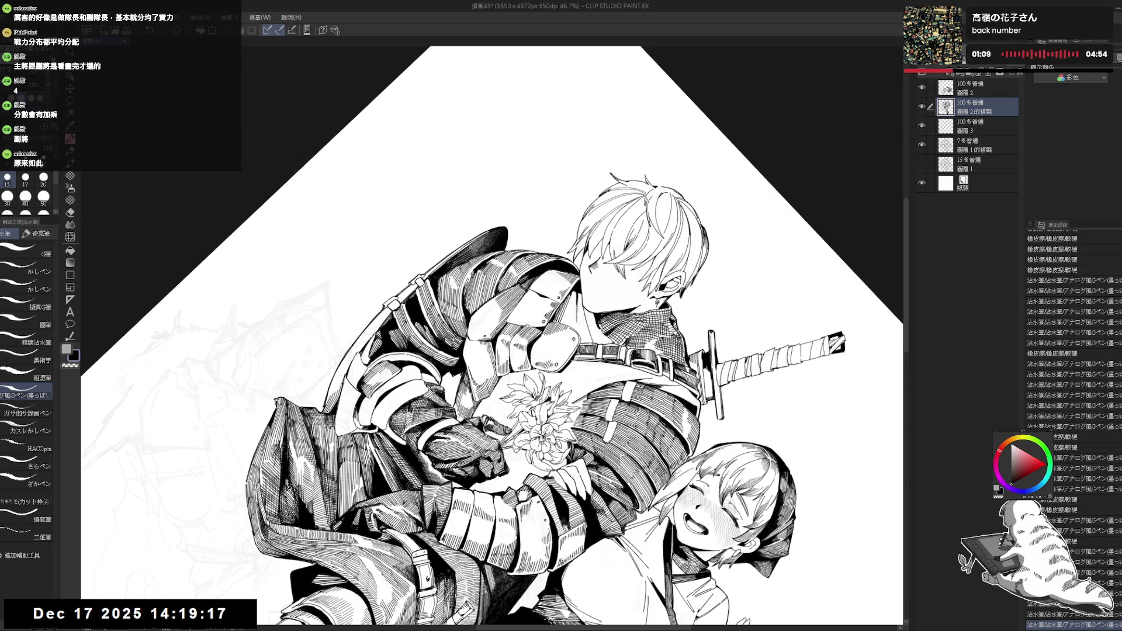
key(ctrl+0)
key(ctrl+minus)
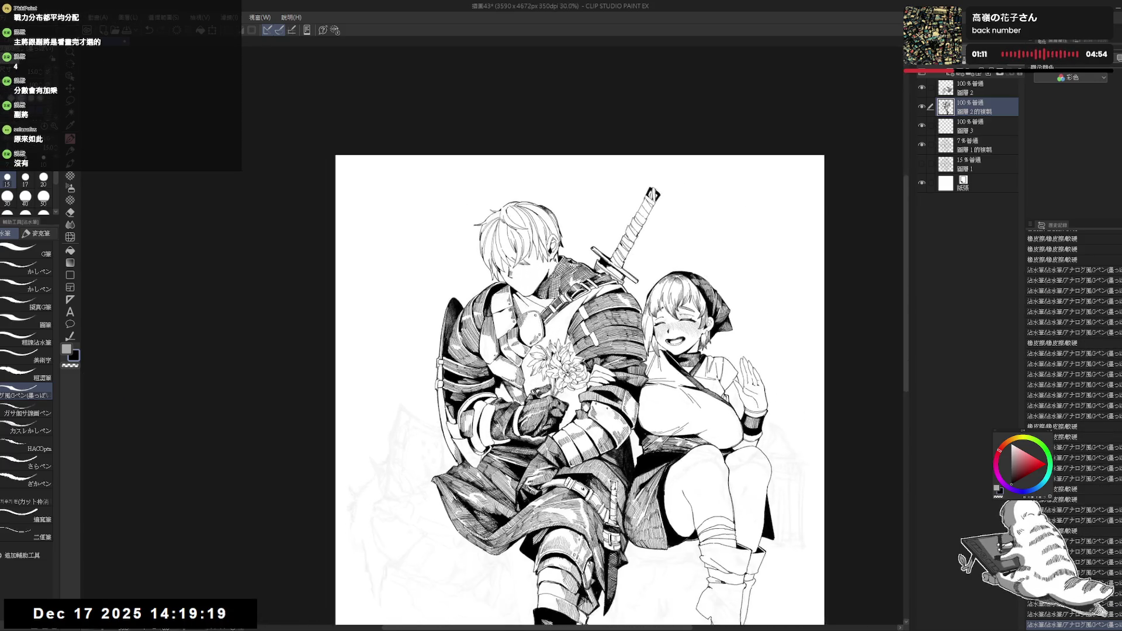
- Unflip the canvas and pan to reframe the full illustration
key(h)
drag(410, 380, 437, 331)
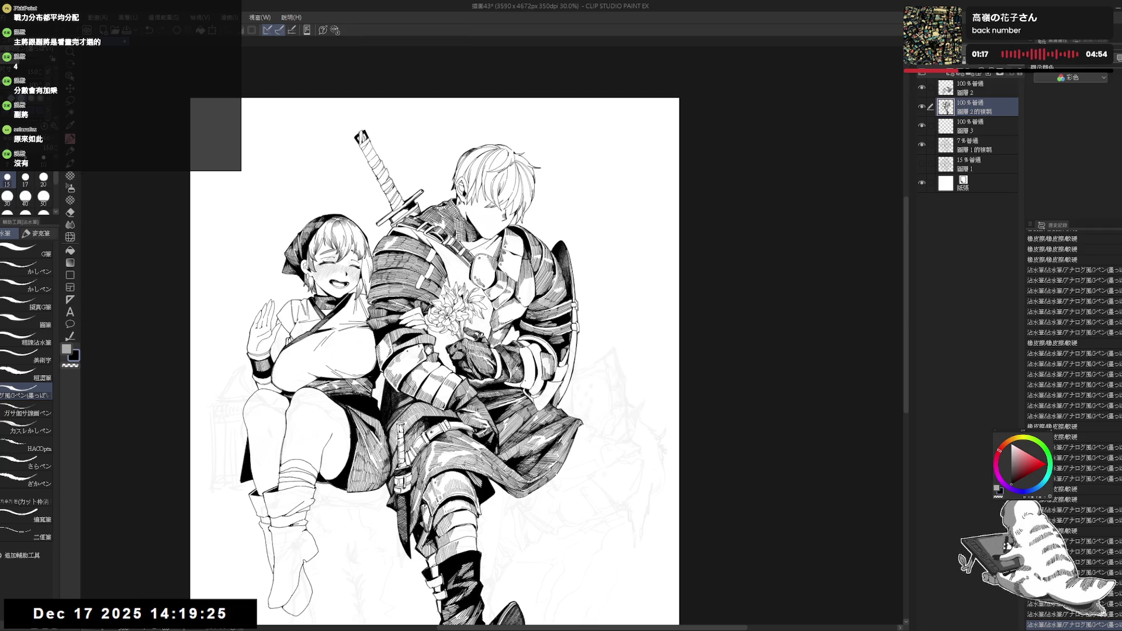
drag(468, 307, 494, 315)
scroll(601, 234, up, 1)
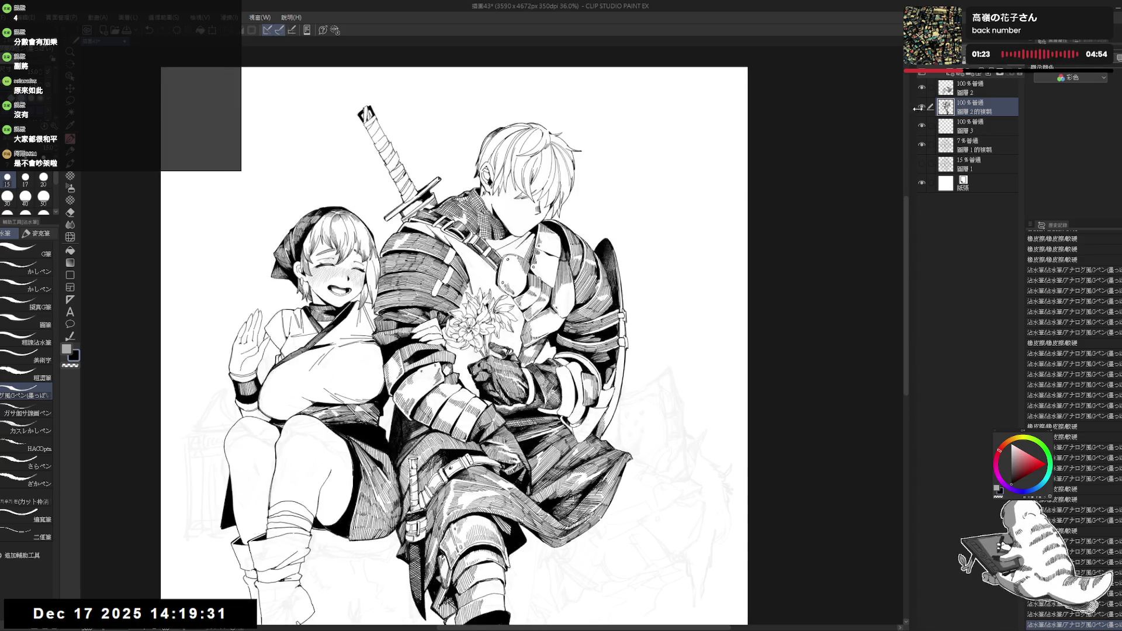
- Hide Layer 3 and Layer 1 copy, then auto-select the area beside the flowers
key(w)
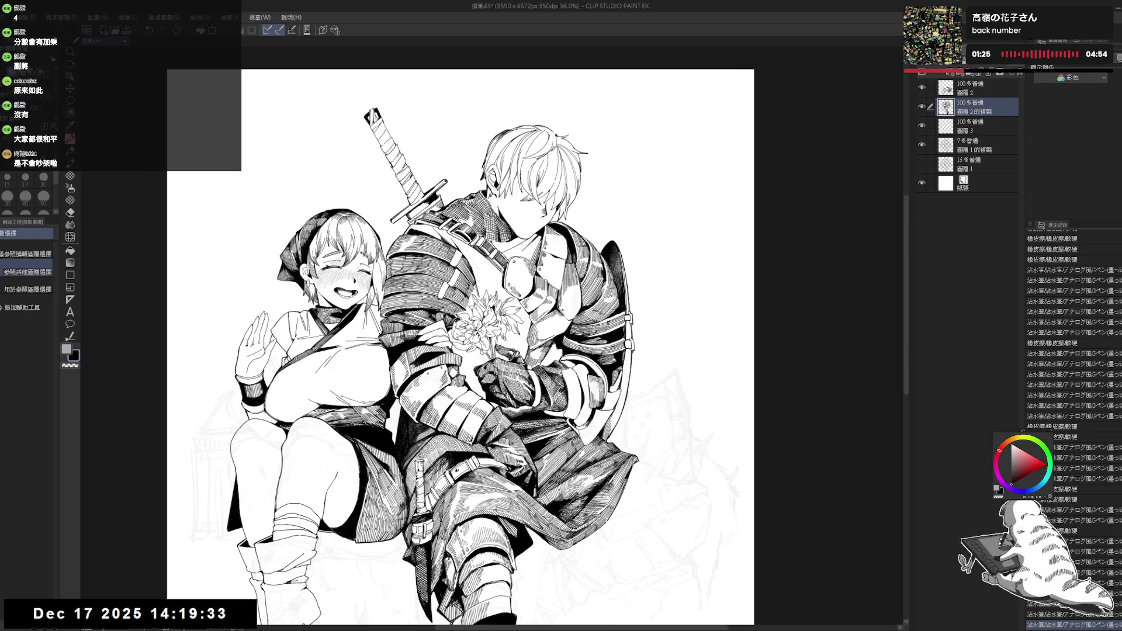
click(470, 374)
scroll(465, 301, up, 2)
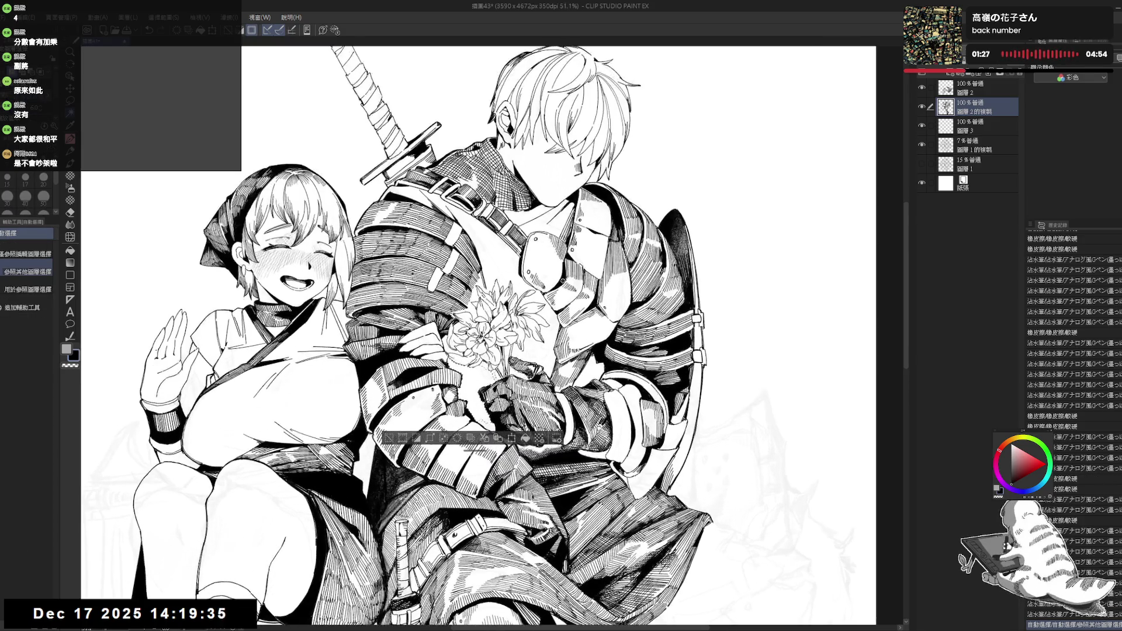
key(ctrl+d)
drag(922, 125, 922, 145)
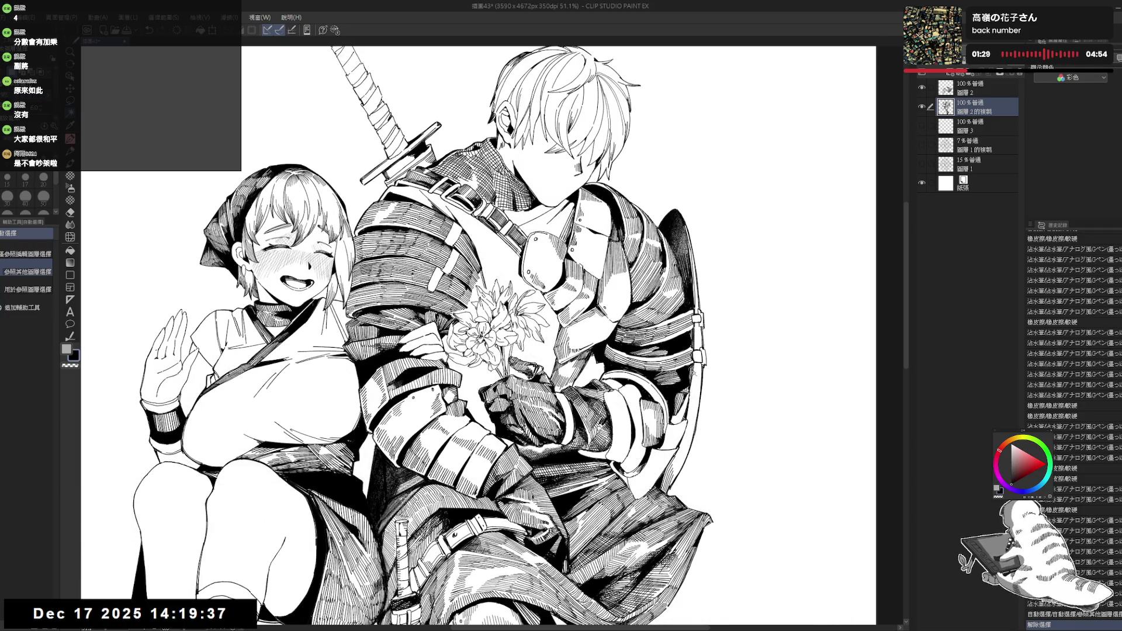
click(485, 386)
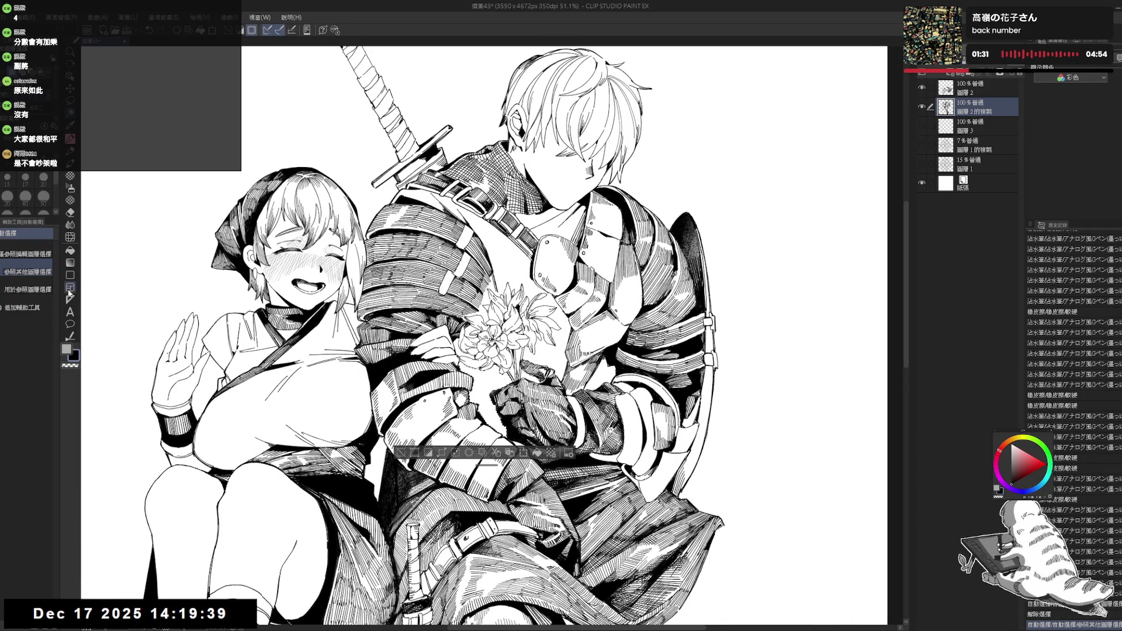
click(70, 176)
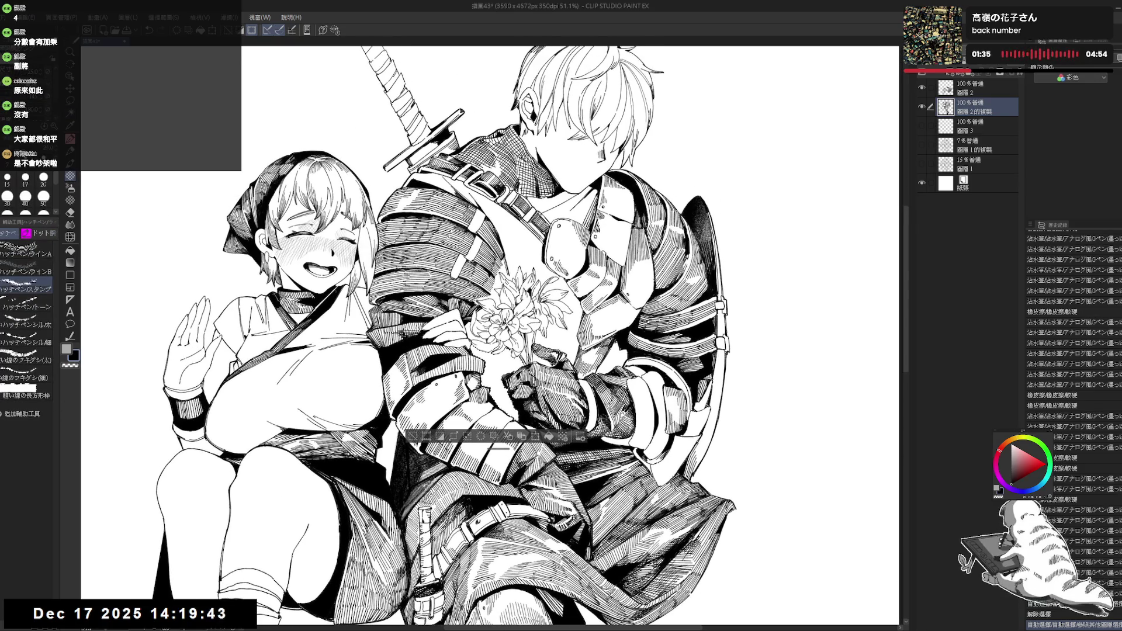
- On Layer 2, fill the selected area beside the flowers with black and deselect
click(959, 89)
key(alt+BackSpace)
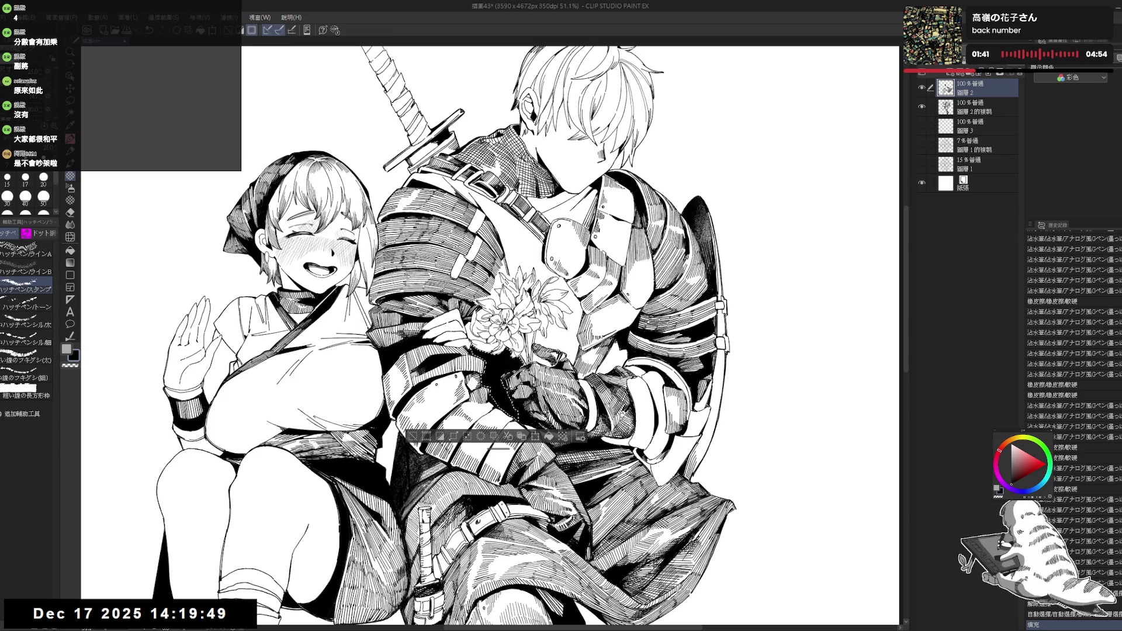
key(ctrl+d)
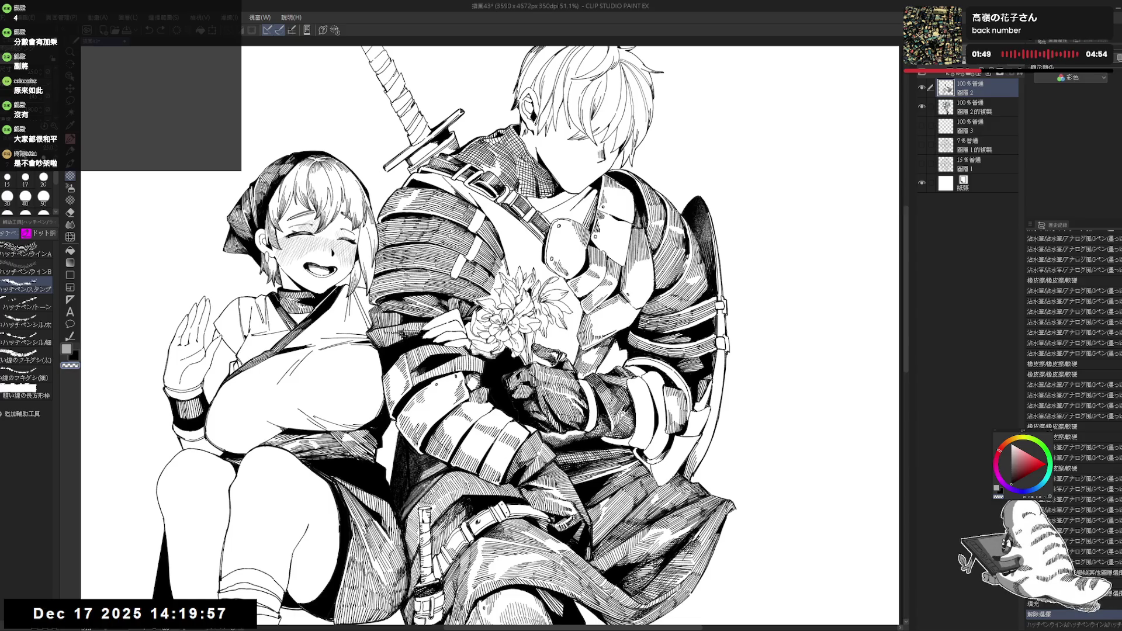
- Restore the undone hatch strokes around the flowers with repeated redo
key(ctrl+y)
key(ctrl+y)
key(ctrl+y)
key(ctrl+y)
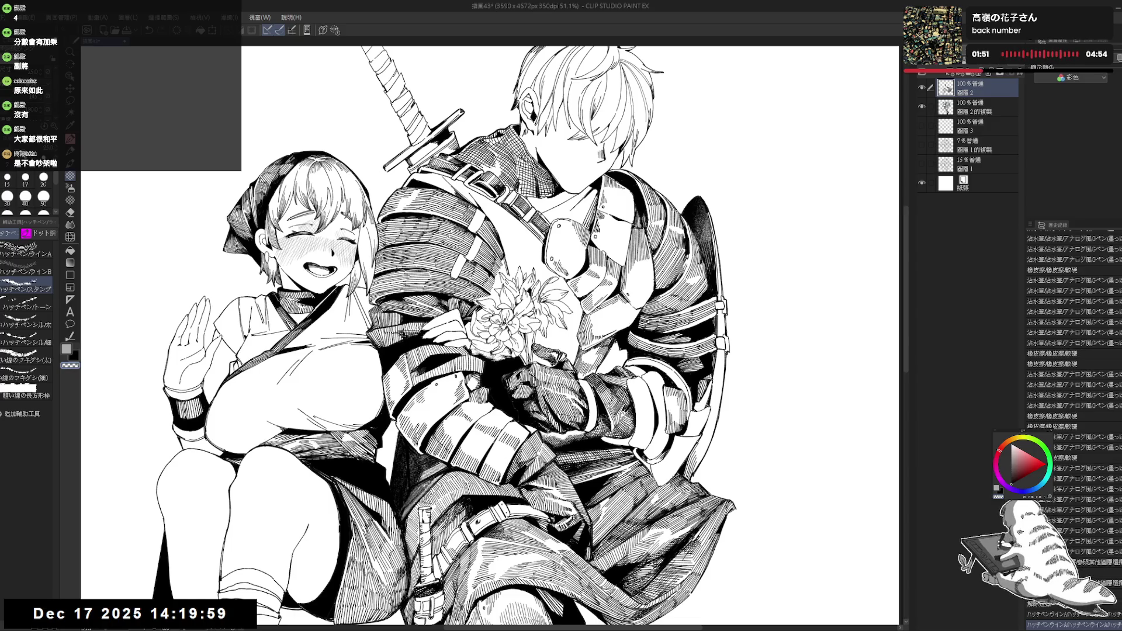
key(ctrl+y)
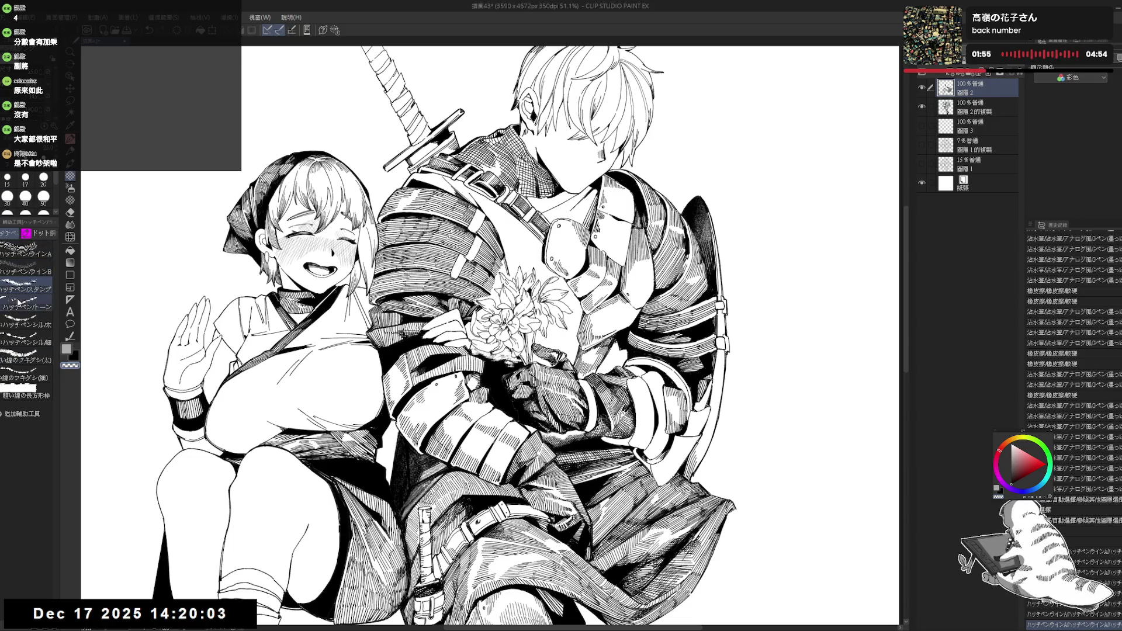
key(asciicircum)
key(asciicircum)
key(asciicircum)
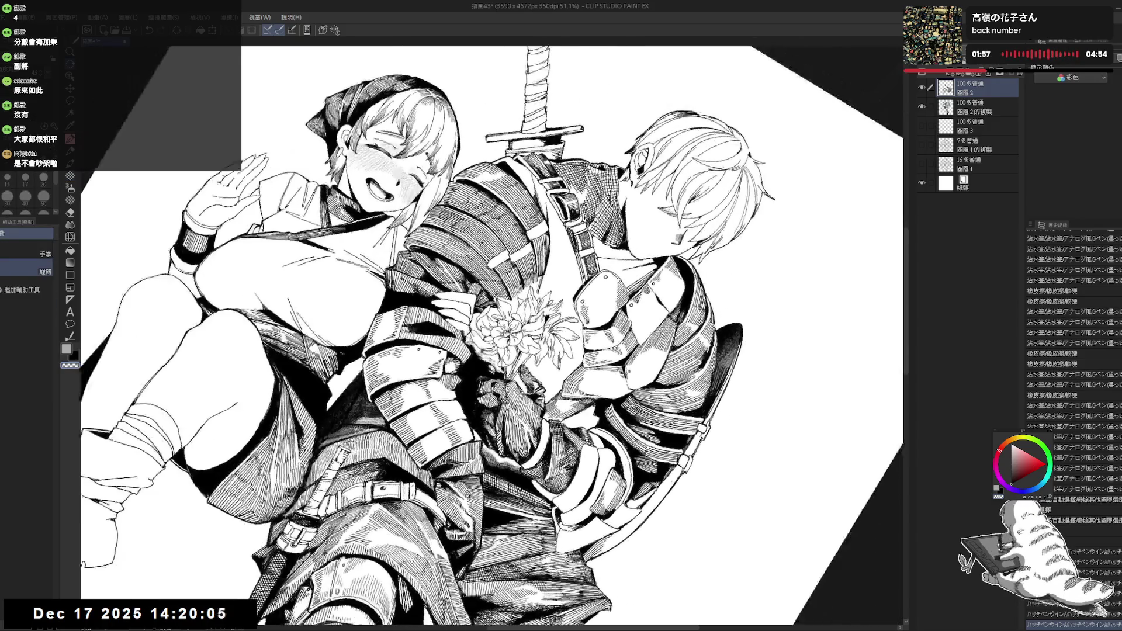
key(ctrl+y)
key(ctrl+y)
key(ctrl+y)
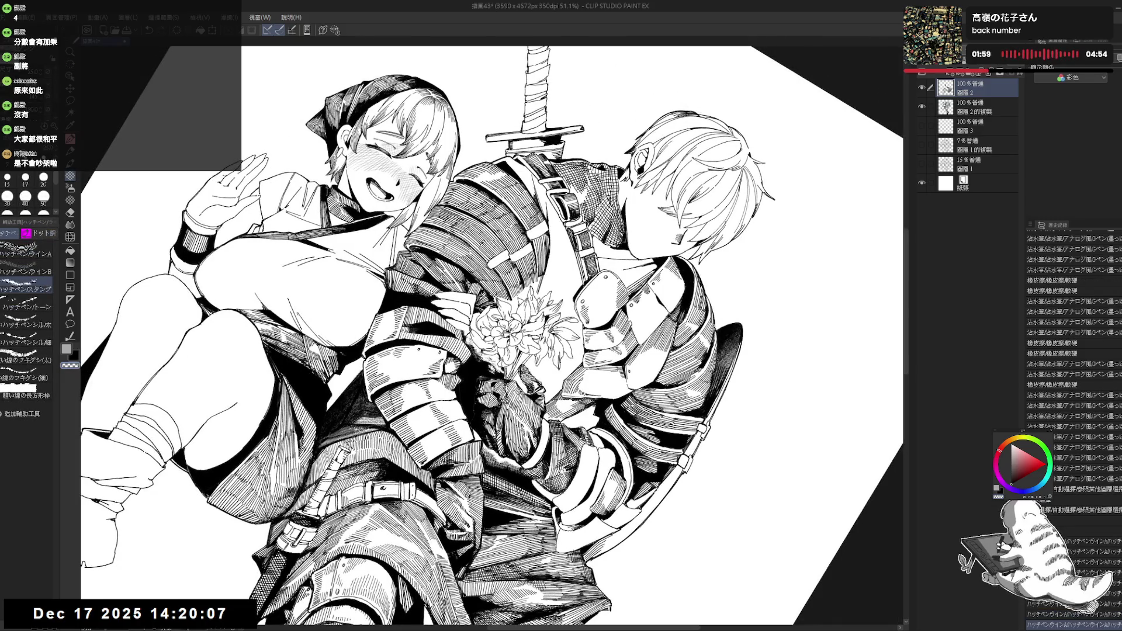
key(ctrl+y)
key(ctrl+y)
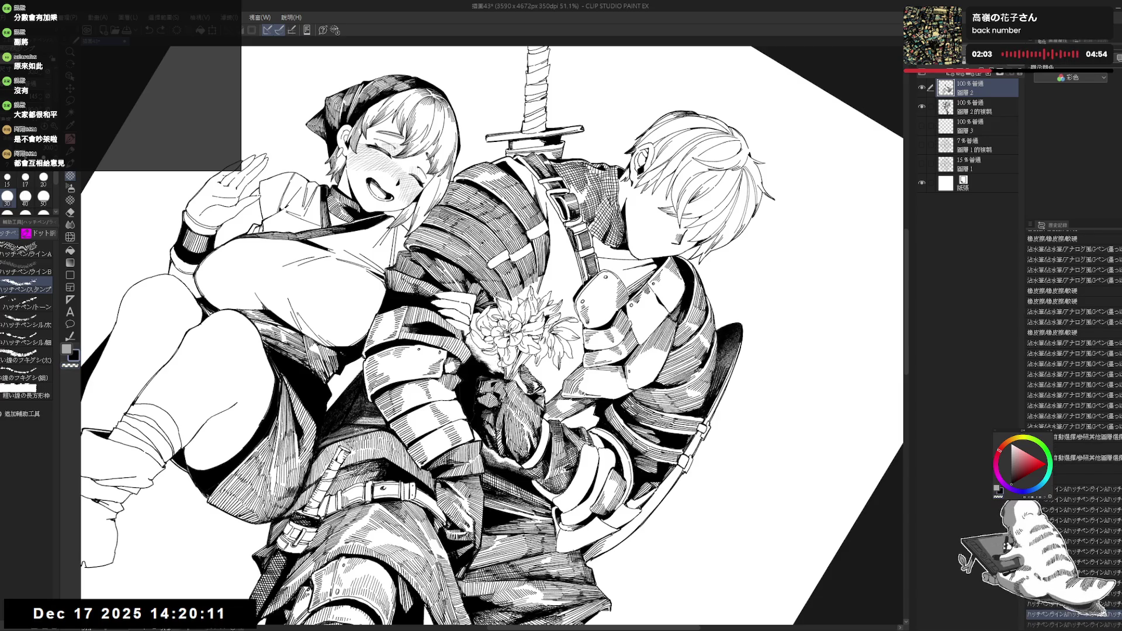
key(ctrl+y)
key(ctrl+y)
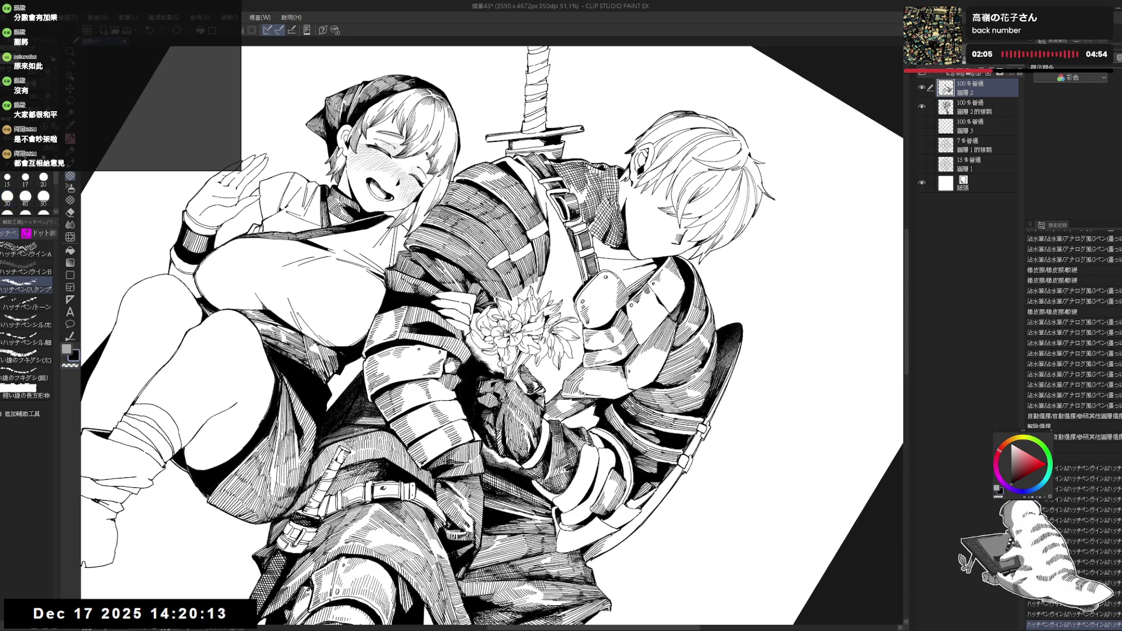
key(ctrl+y)
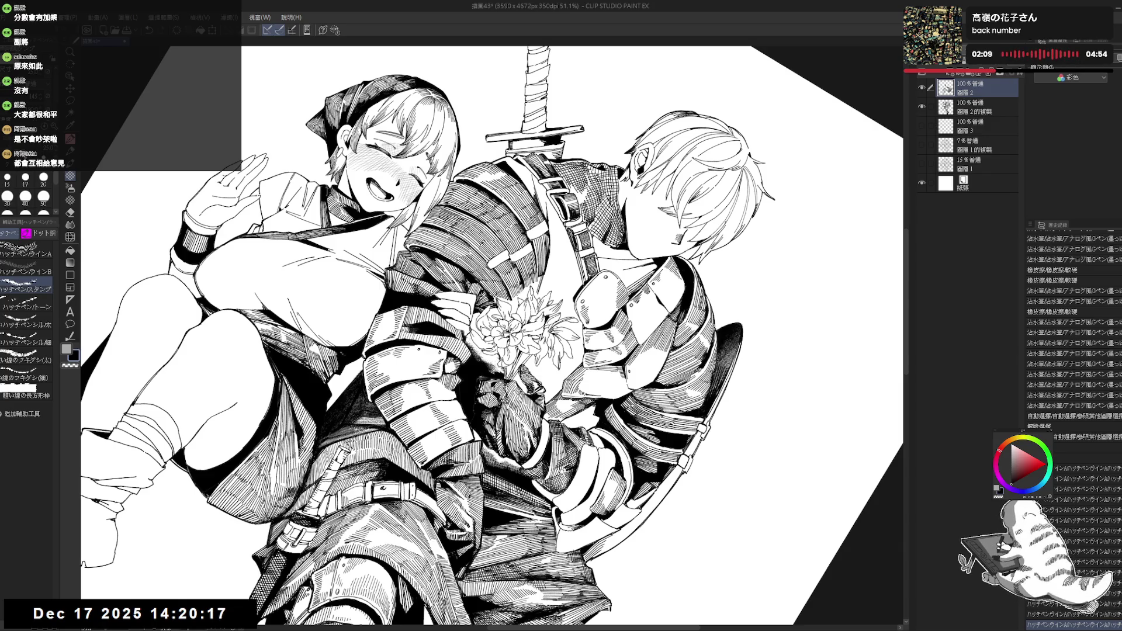
key(ctrl+y)
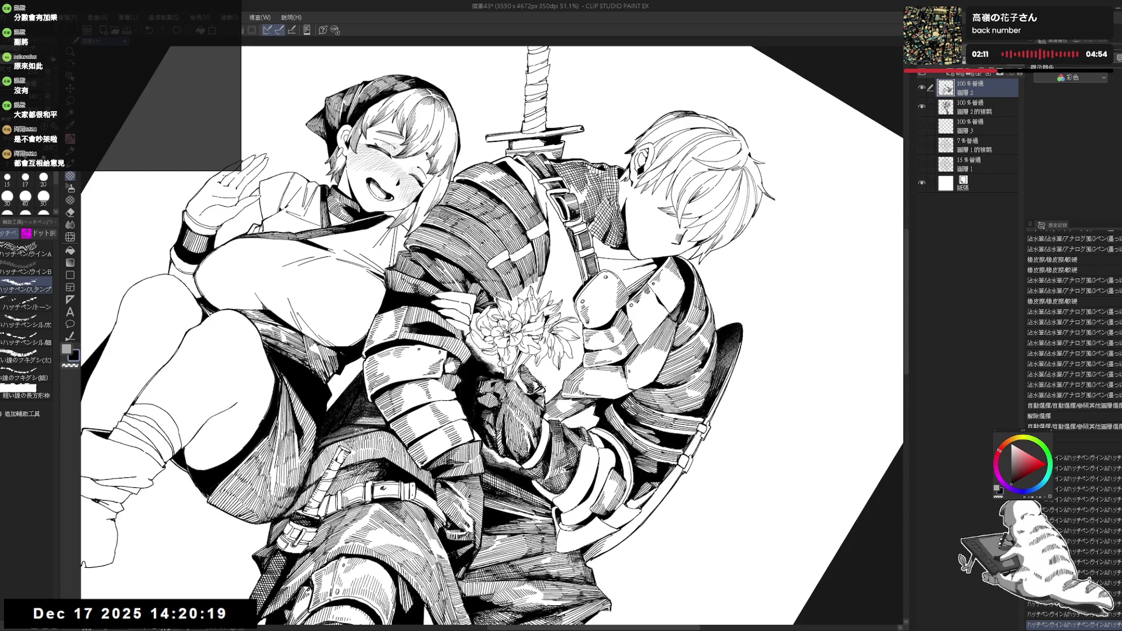
key(ctrl+at)
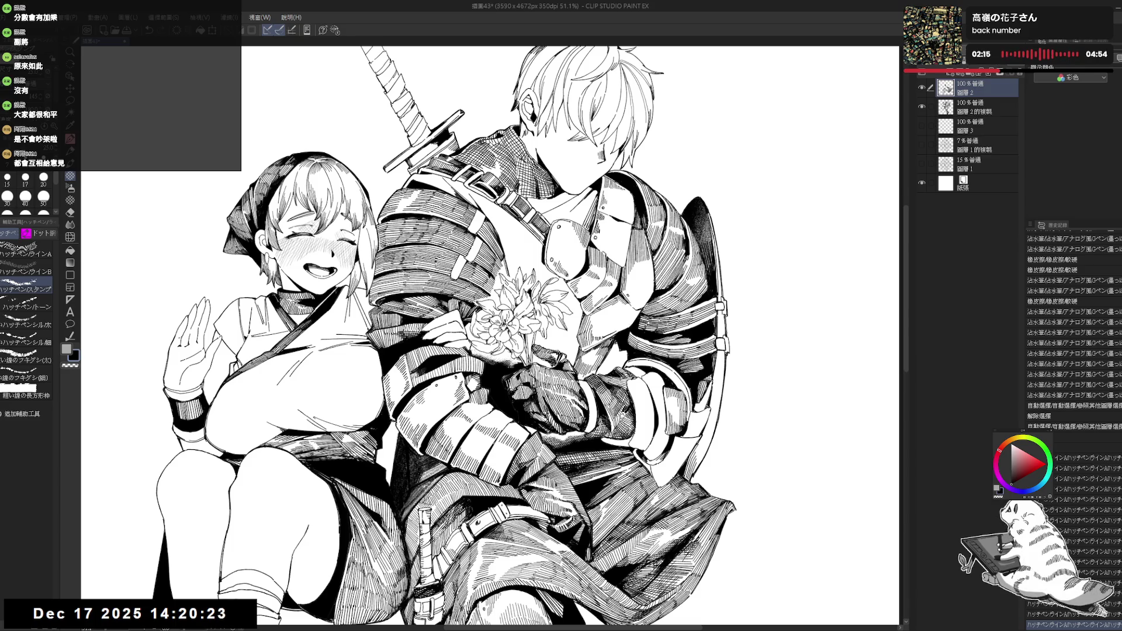
- Rotate the view about 45° and draw hatching strokes around the gloved hand
key(asciicircum)
key(asciicircum)
key(asciicircum)
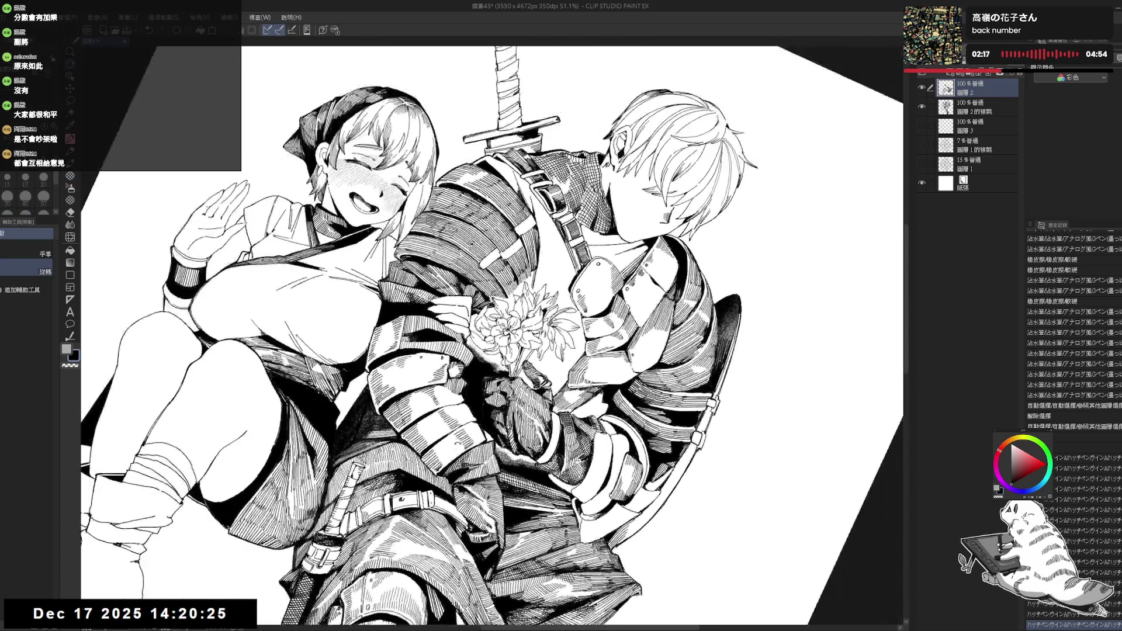
drag(459, 347, 468, 354)
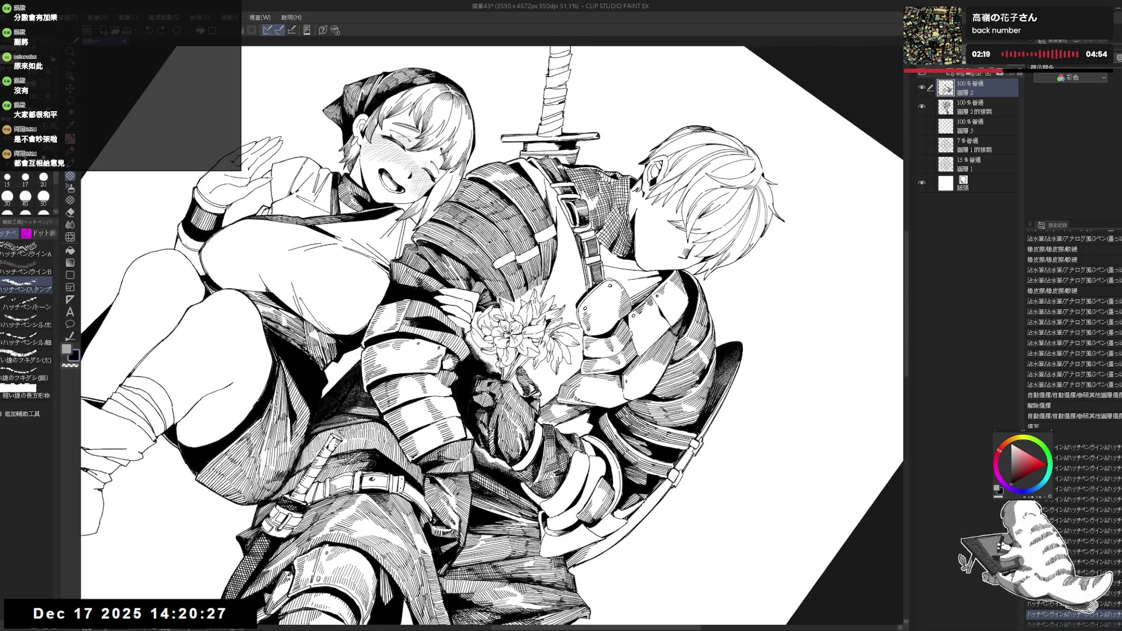
key(ctrl+d)
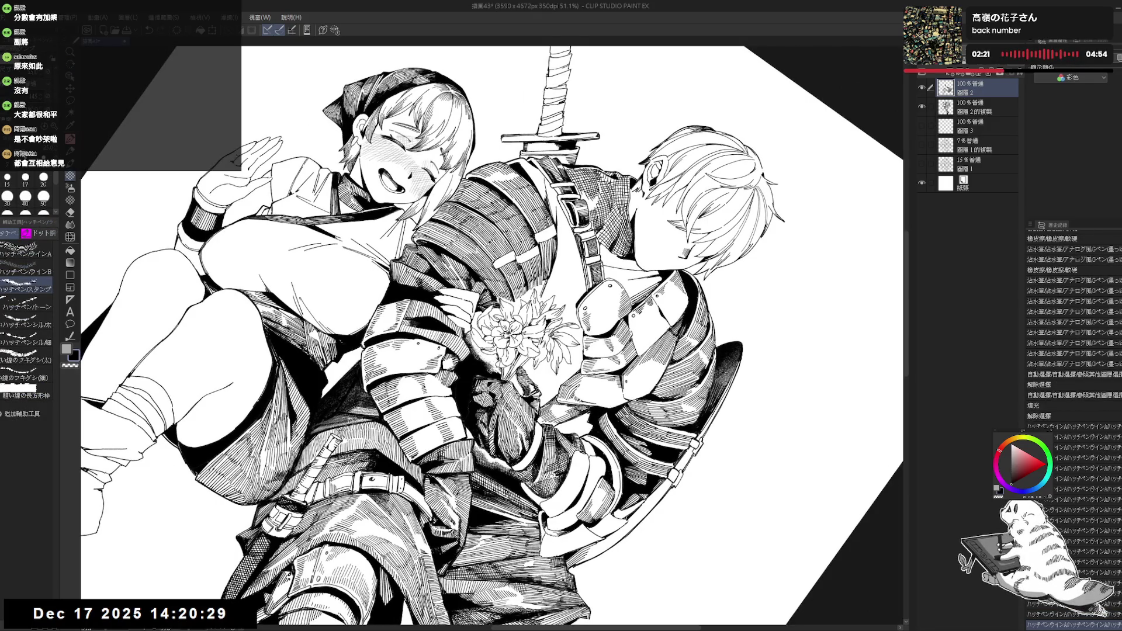
drag(458, 348, 468, 353)
key(e)
key(ctrl+at)
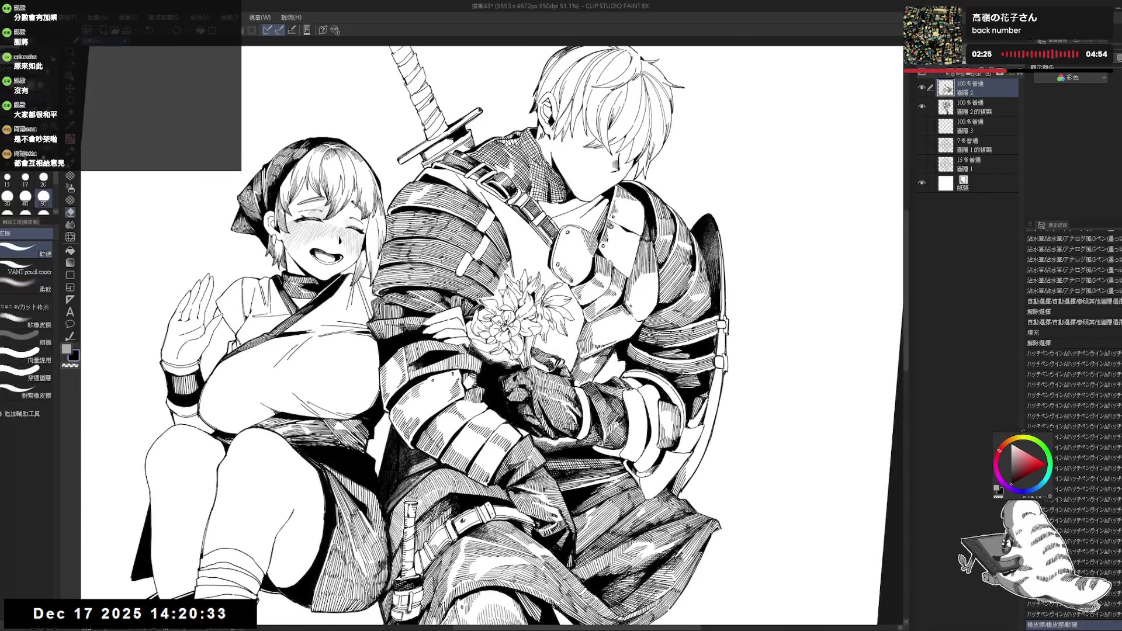
- Erase a stray mark near the flowers and redraw it with COFE Pencil strokes
key(space)
drag(477, 364, 477, 361)
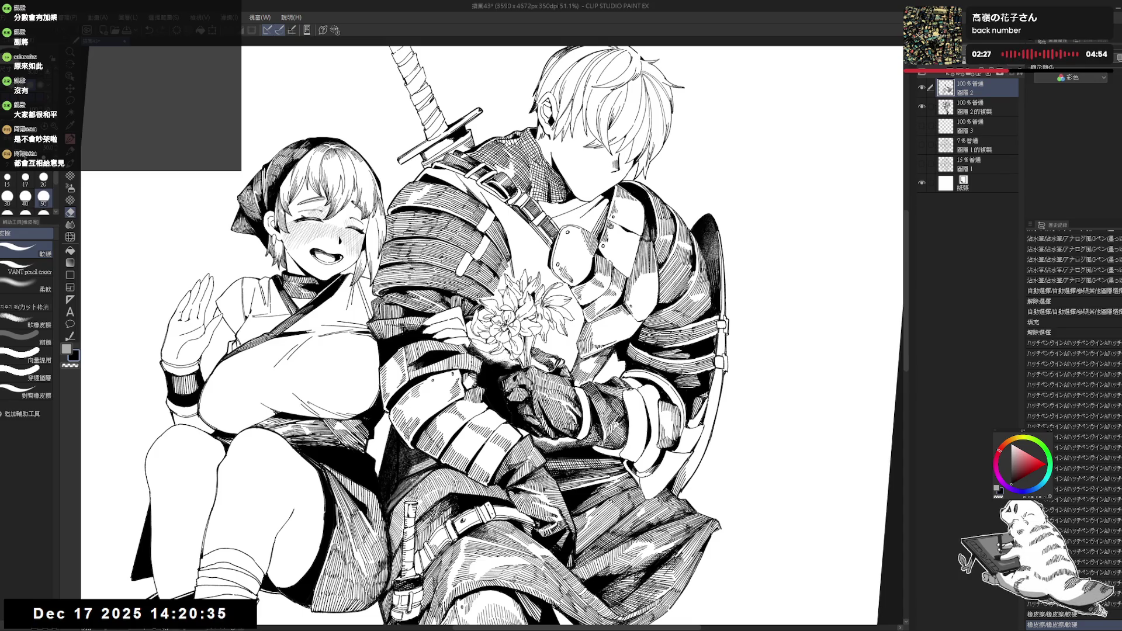
key(space)
key(p)
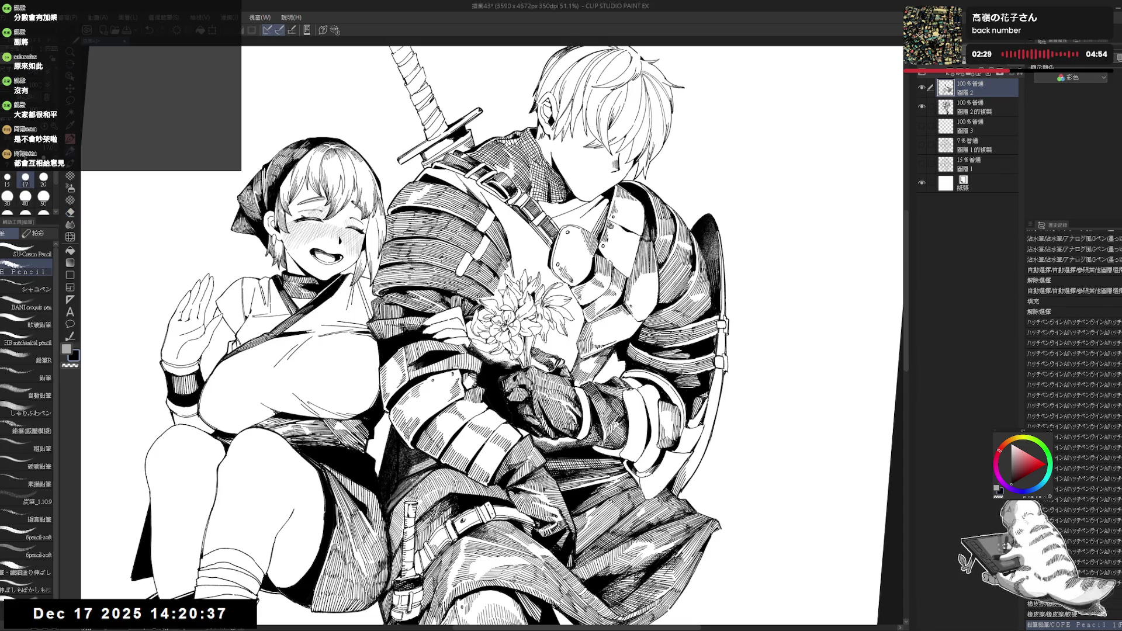
drag(459, 348, 471, 356)
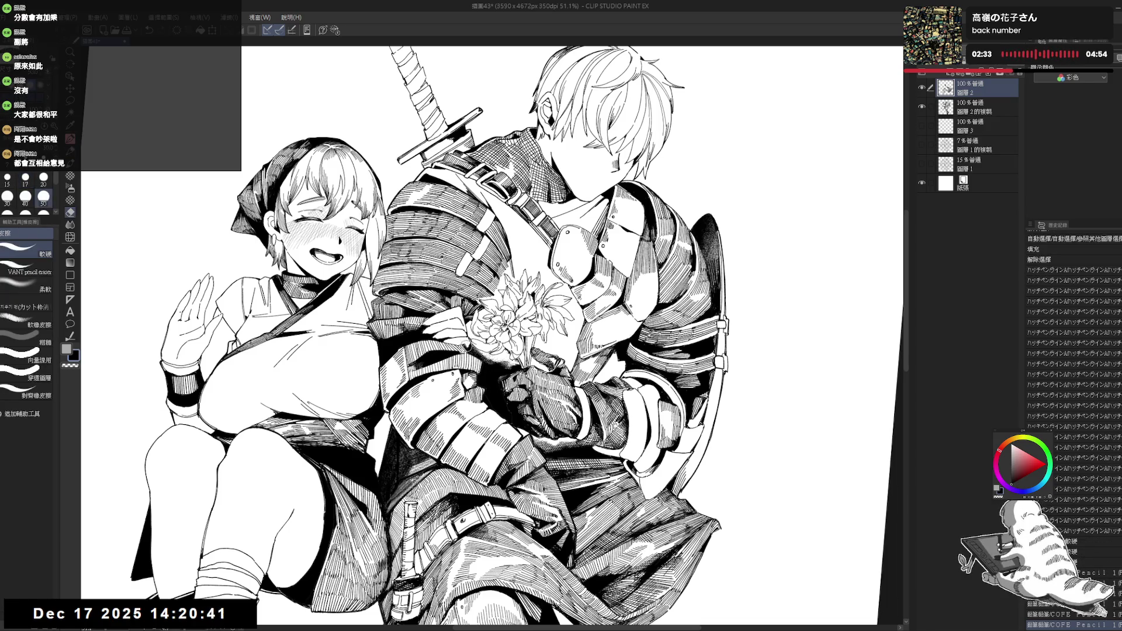
drag(327, 456, 275, 374)
key(p)
drag(459, 348, 469, 355)
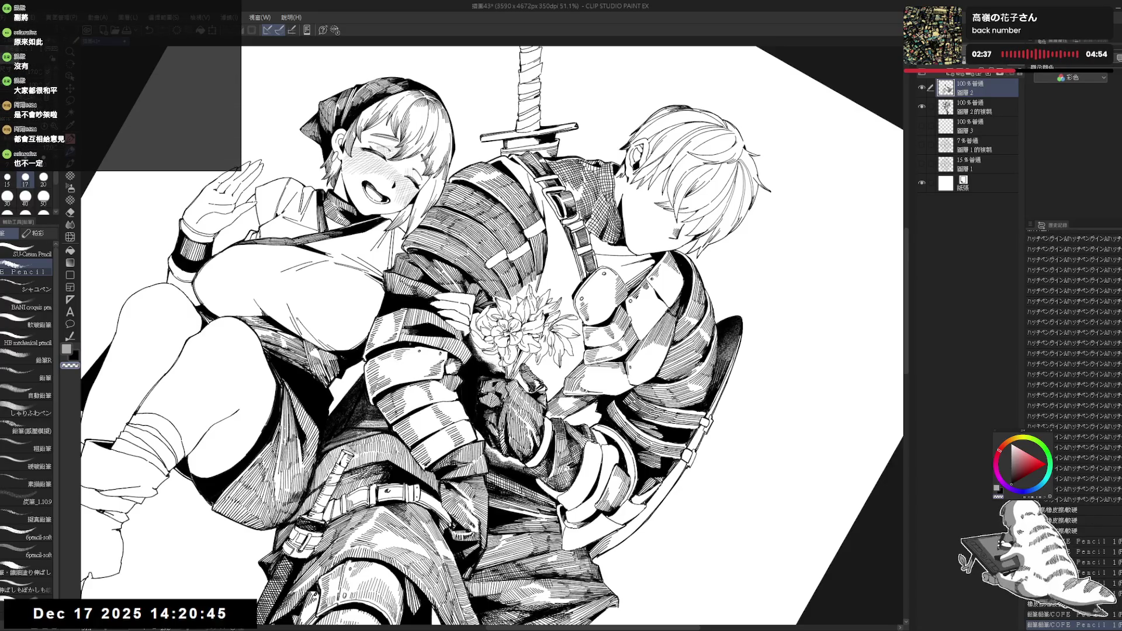
- Add hatching near the flowers with the hatch pen, then undo the last two strokes
click(70, 177)
drag(470, 337, 485, 362)
key(ctrl+z)
key(ctrl+z)
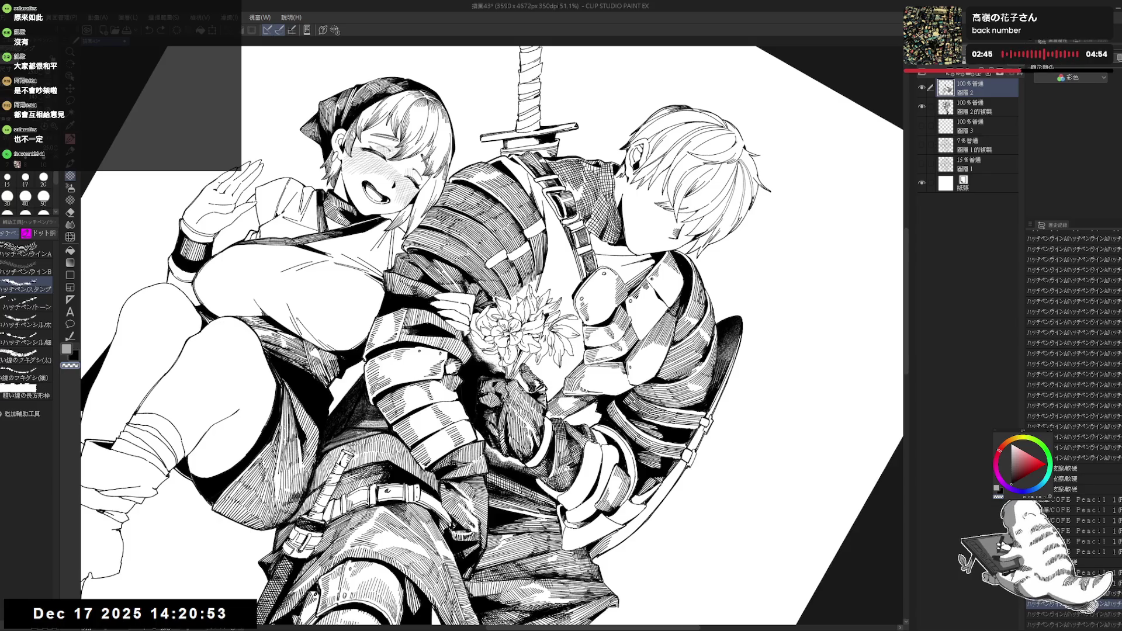
key(ctrl+at)
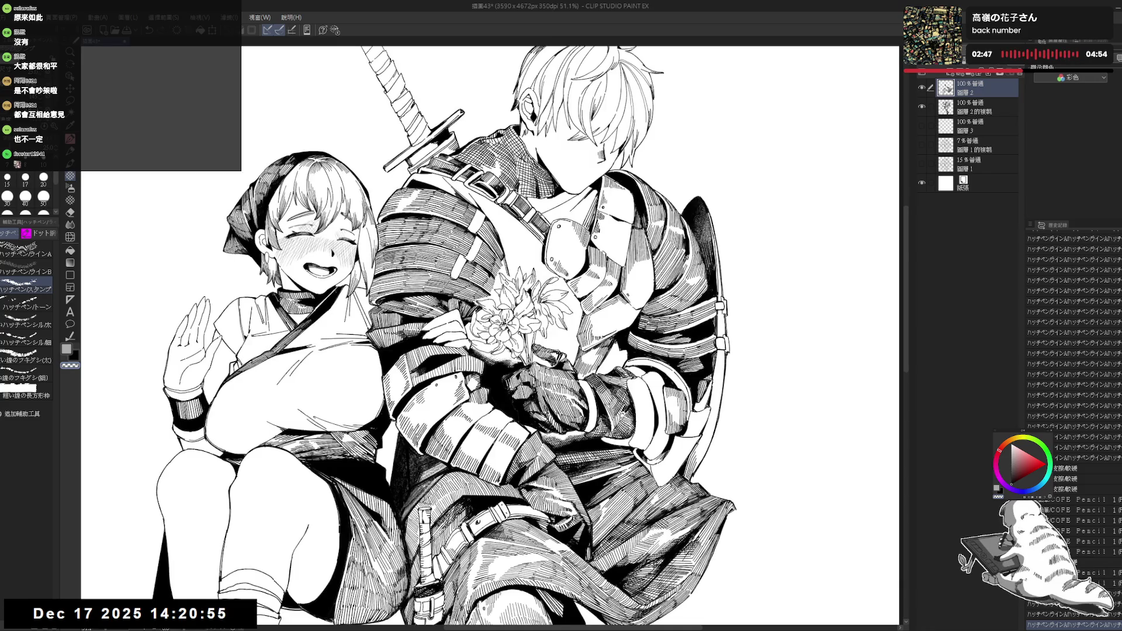
- Undo a stray mark near the flowers and redo the recent hatch strokes on the armour
mouse_move(491, 336)
mouse_down()
mouse_move(507, 338)
mouse_move(511, 363)
mouse_up()
key(ctrl+z)
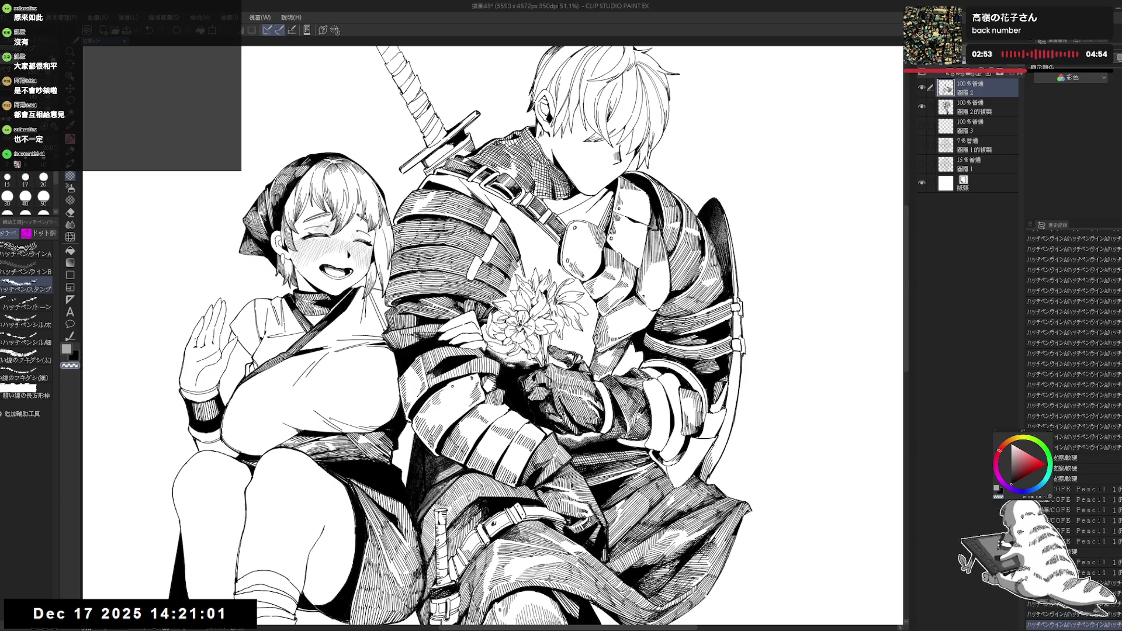
key(ctrl+r)
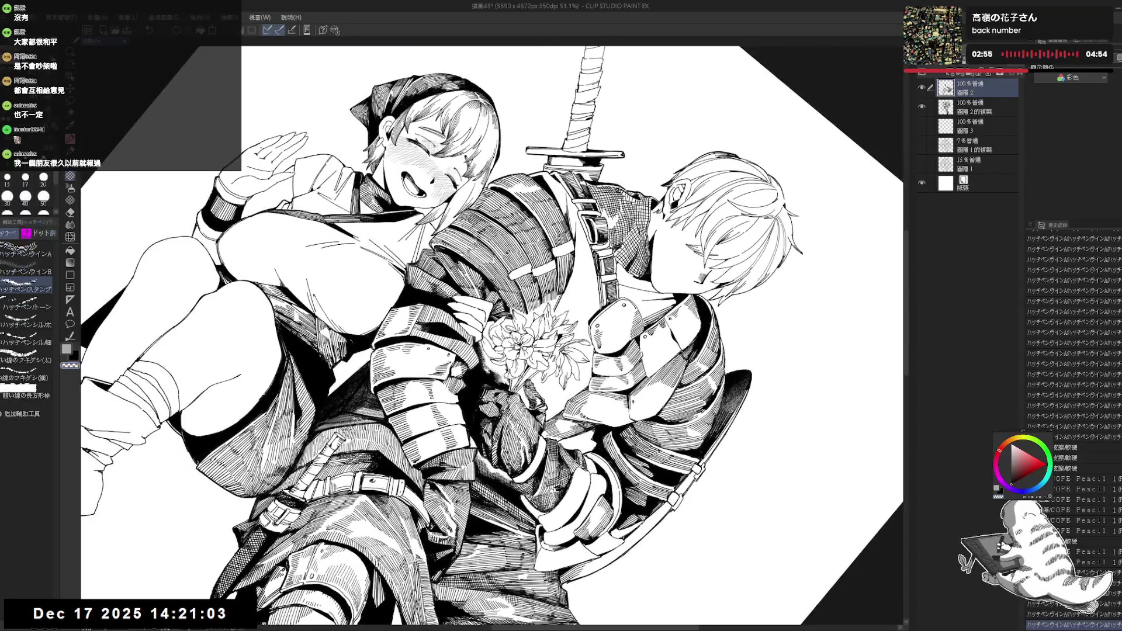
key(ctrl+y)
key(ctrl+y)
key(ctrl+y)
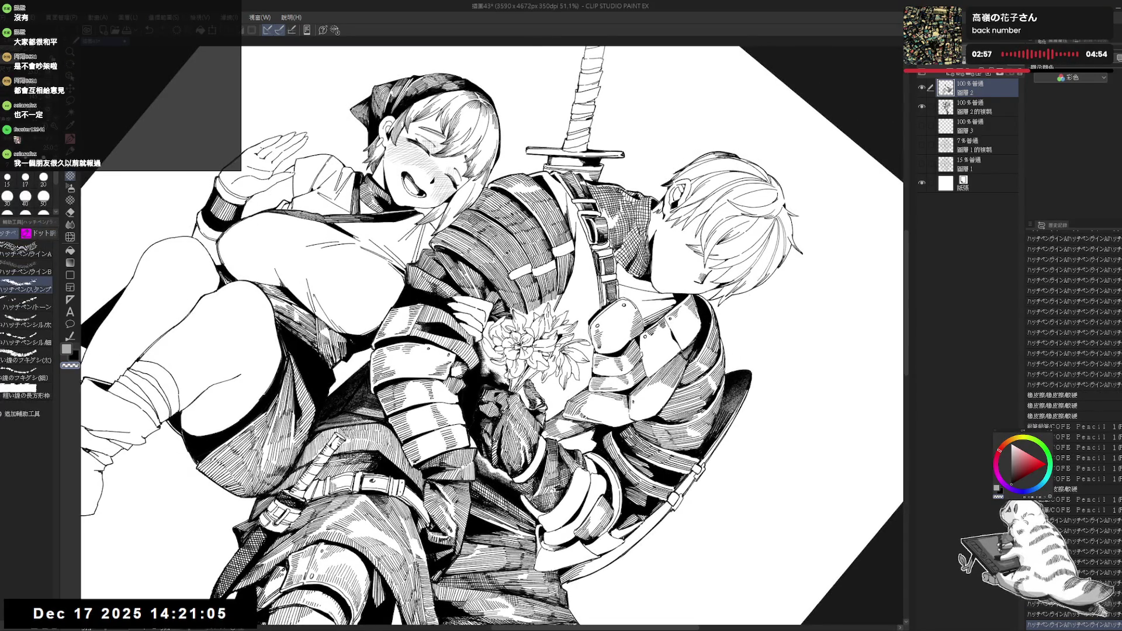
key(ctrl+y)
key(ctrl+y)
key(ctrl+r)
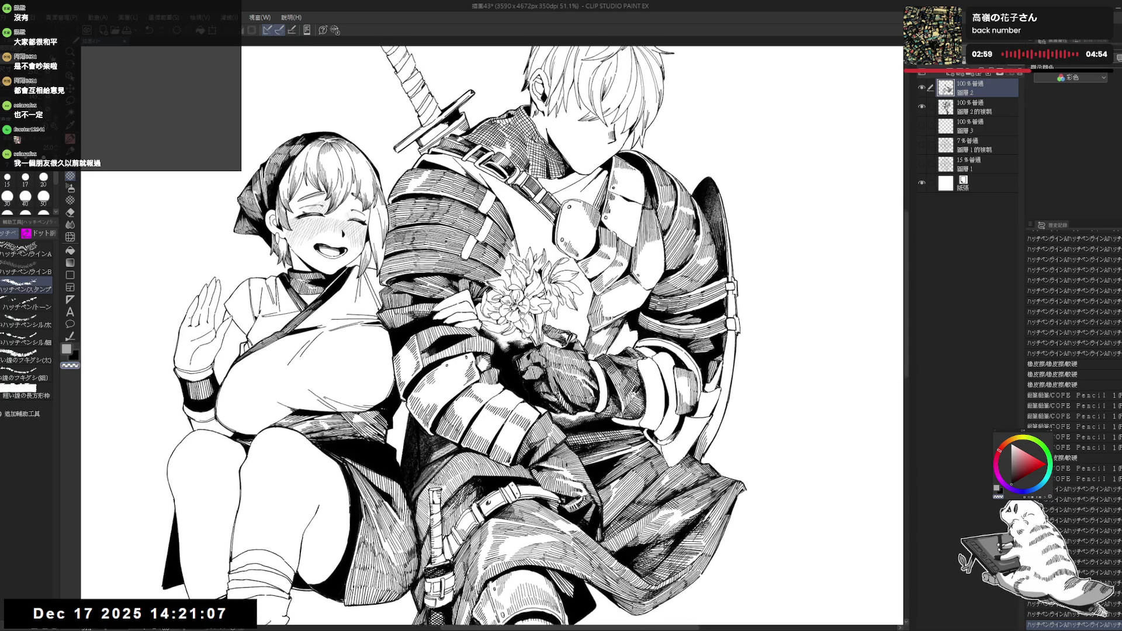
key(ctrl+y)
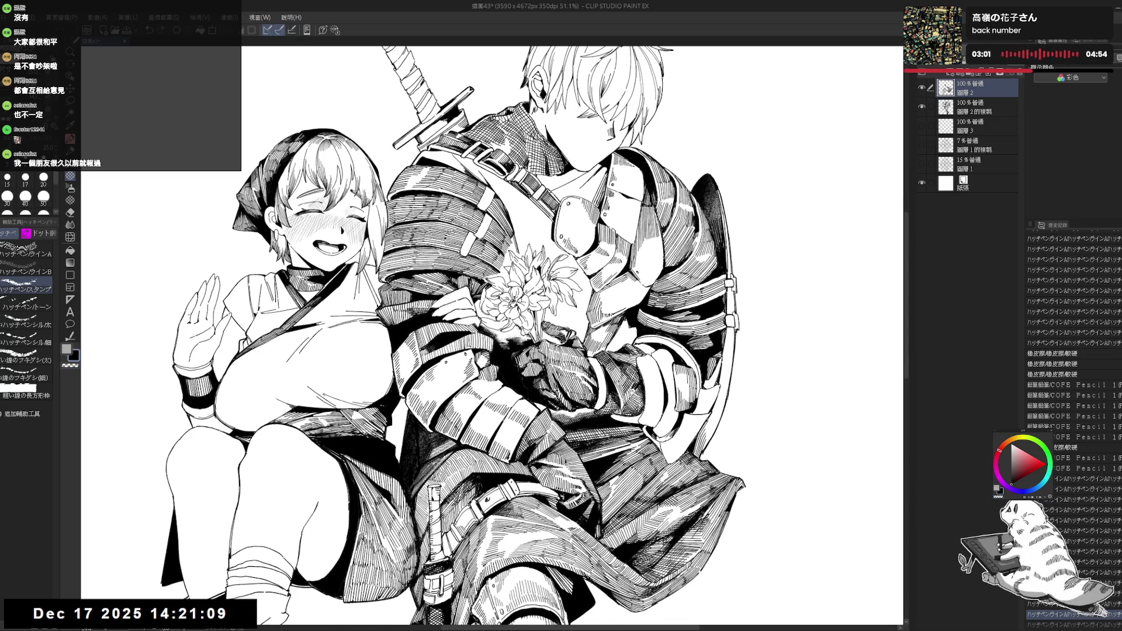
- Tilt the view, undo then restore the last armour hatch stroke, and reset rotation upright
key(r)
mouse_move(526, 234)
mouse_down()
mouse_move(643, 351)
mouse_move(584, 292)
mouse_up()
key(ctrl+y)
key(ctrl+z)
key(ctrl+z)
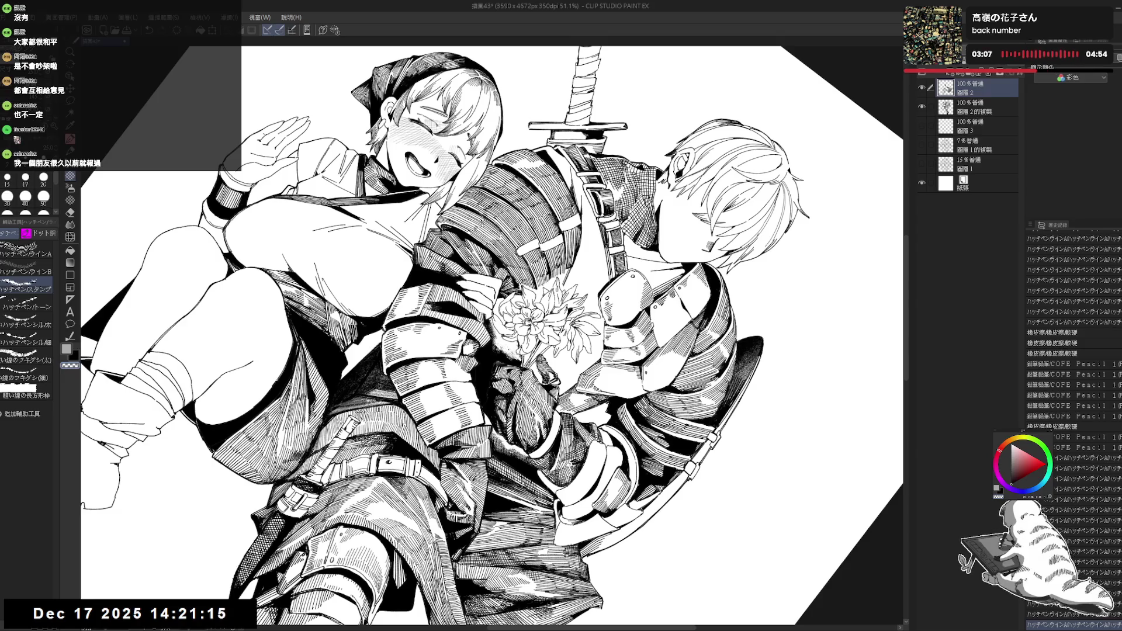
key(ctrl+y)
key(ctrl+y)
key(ctrl+y)
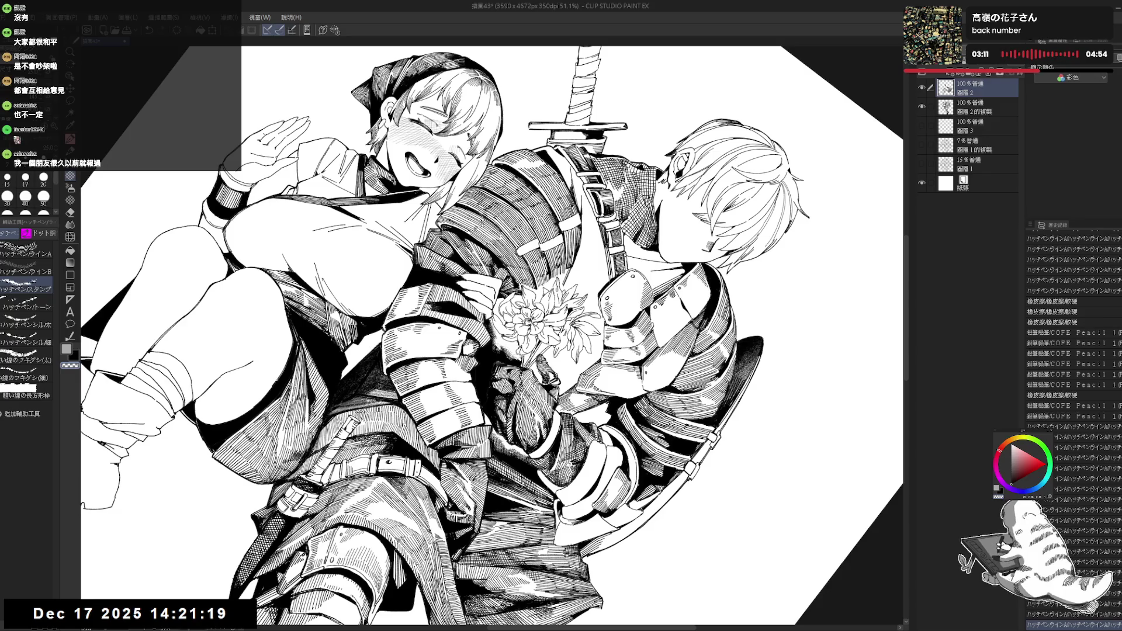
key(ctrl+y)
key(ctrl+@)
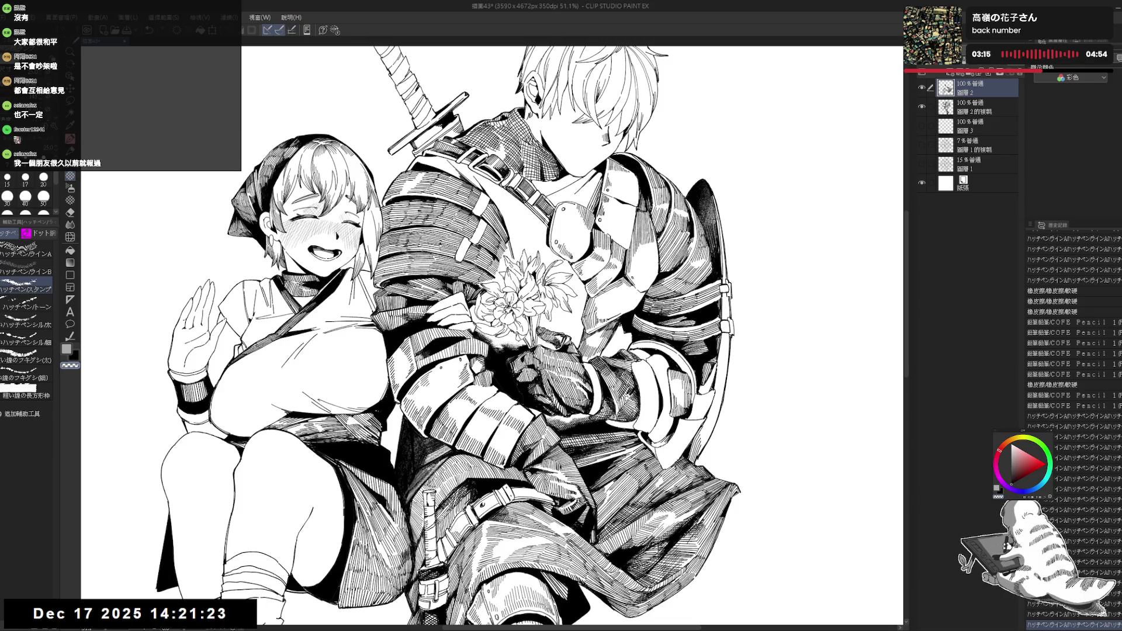
click(26, 272)
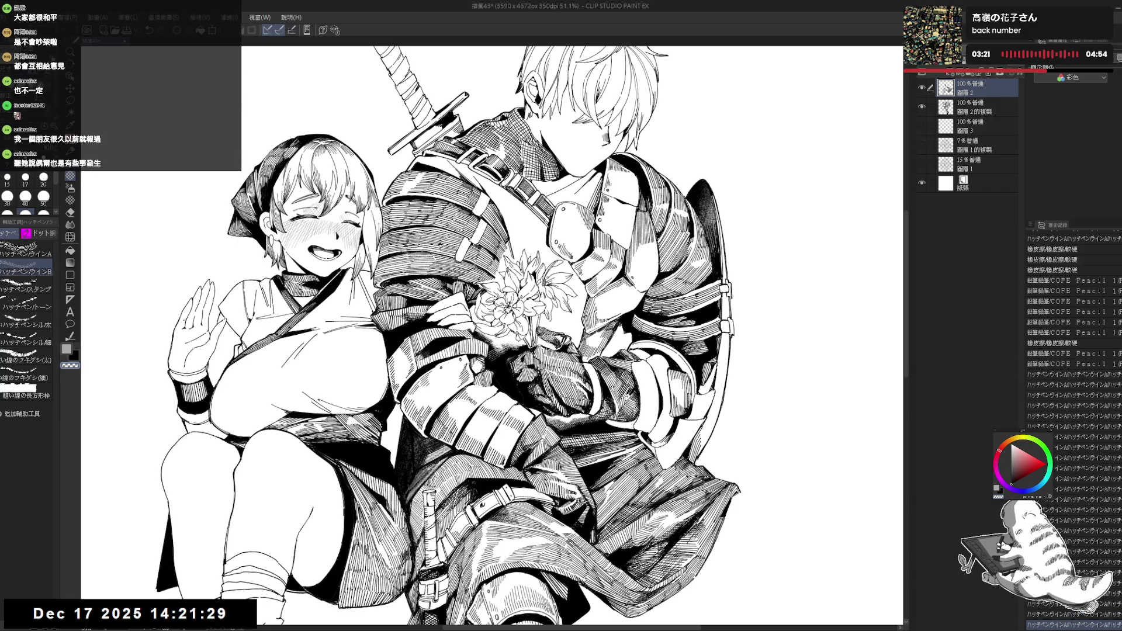
scroll(513, 336, up, 3)
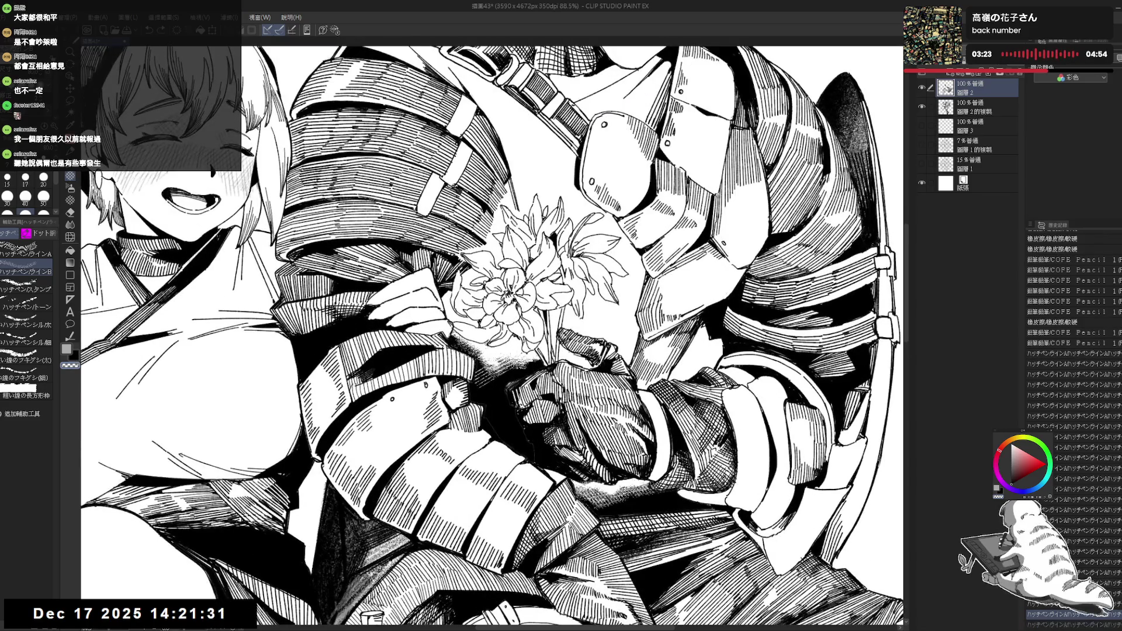
- Add a COFE Pencil stroke and white tone-brush texture around the bouquet, then select 圖層2的複製
key(p)
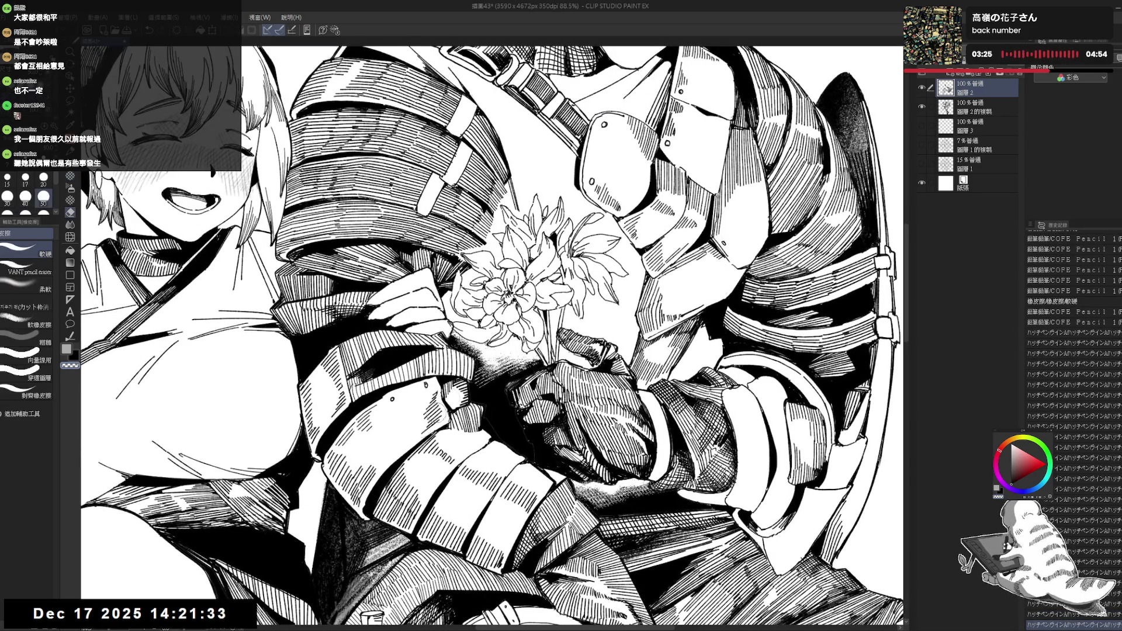
drag(544, 304, 552, 312)
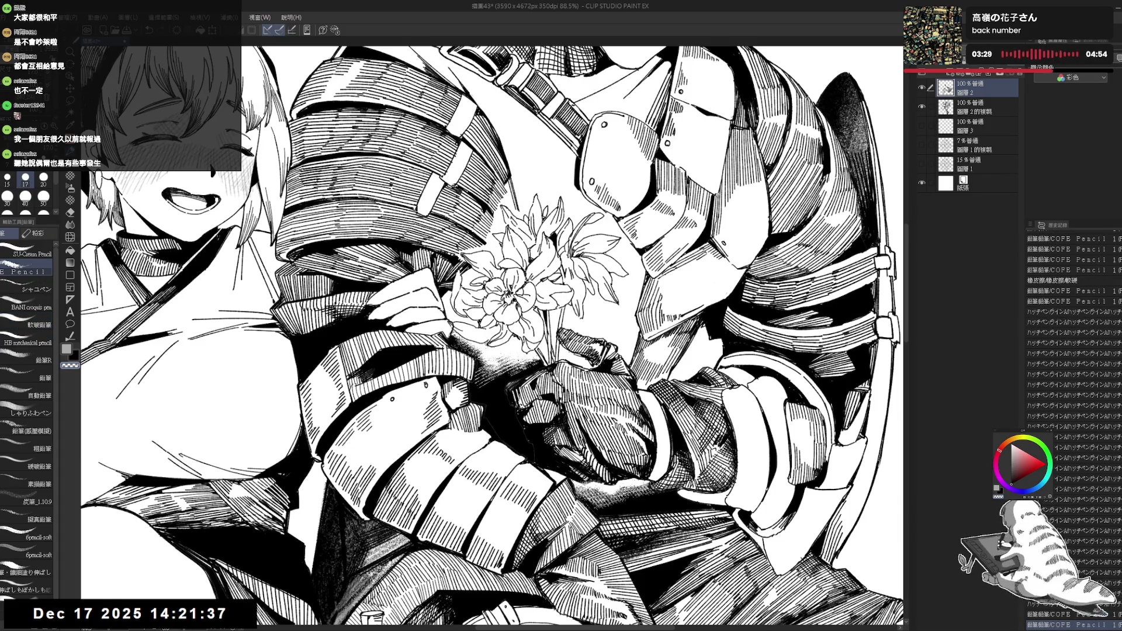
click(71, 201)
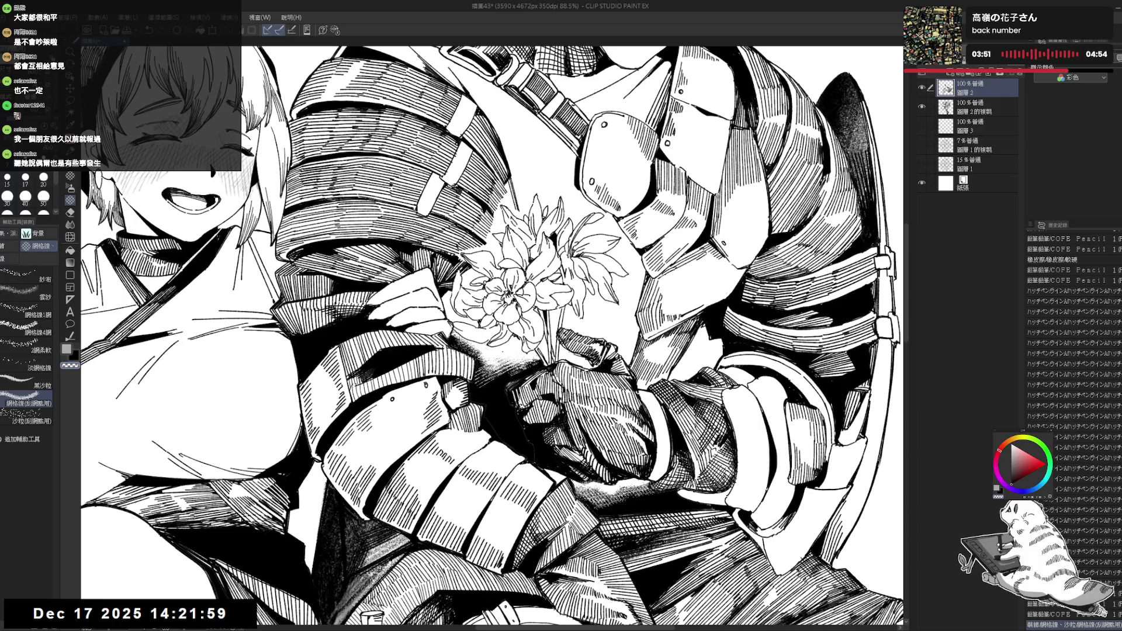
drag(525, 359, 542, 370)
mouse_move(468, 347)
mouse_down()
mouse_move(455, 334)
mouse_move(465, 347)
mouse_move(485, 316)
mouse_up()
scroll(500, 274, down, 5)
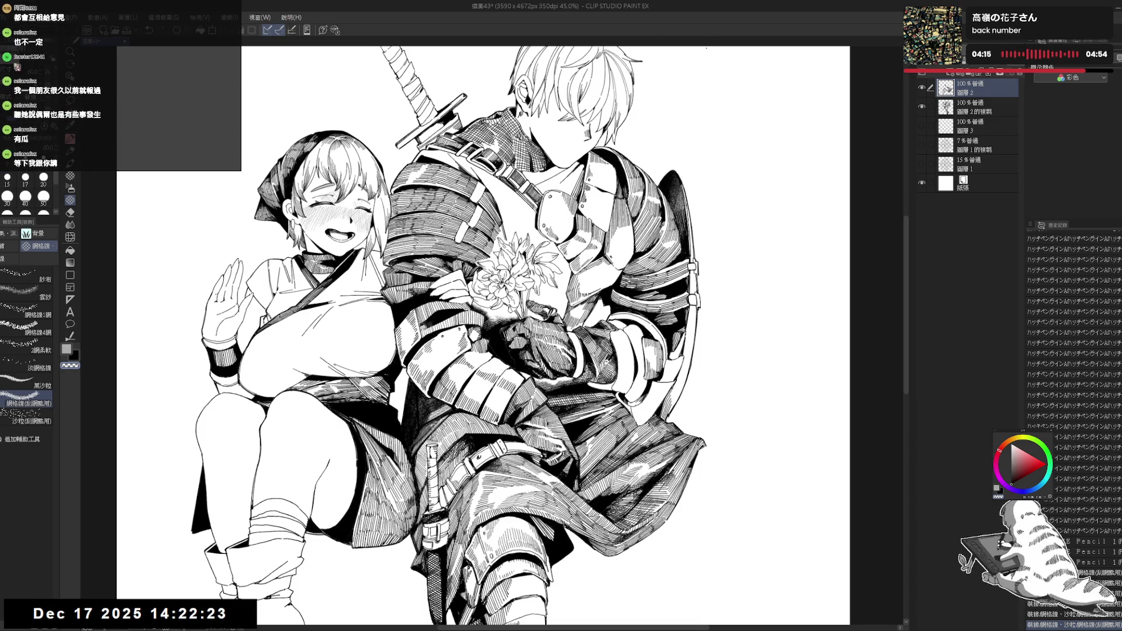
click(1007, 107)
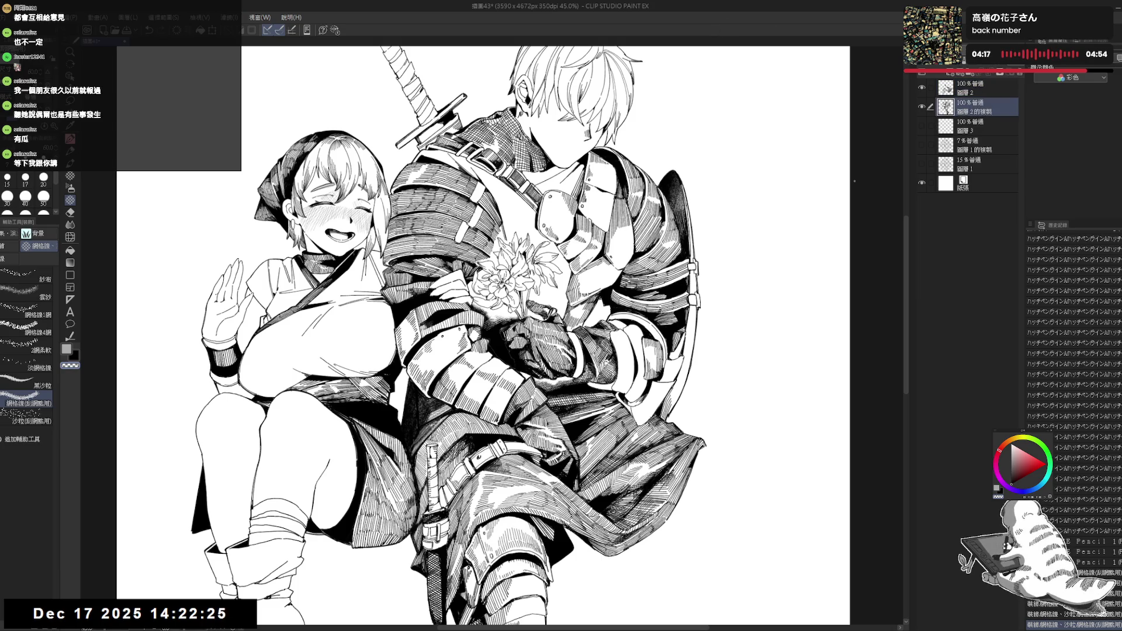
- Fix small spots around the bouquet, alternating a size-17 eraser and the black G-pen
key(p)
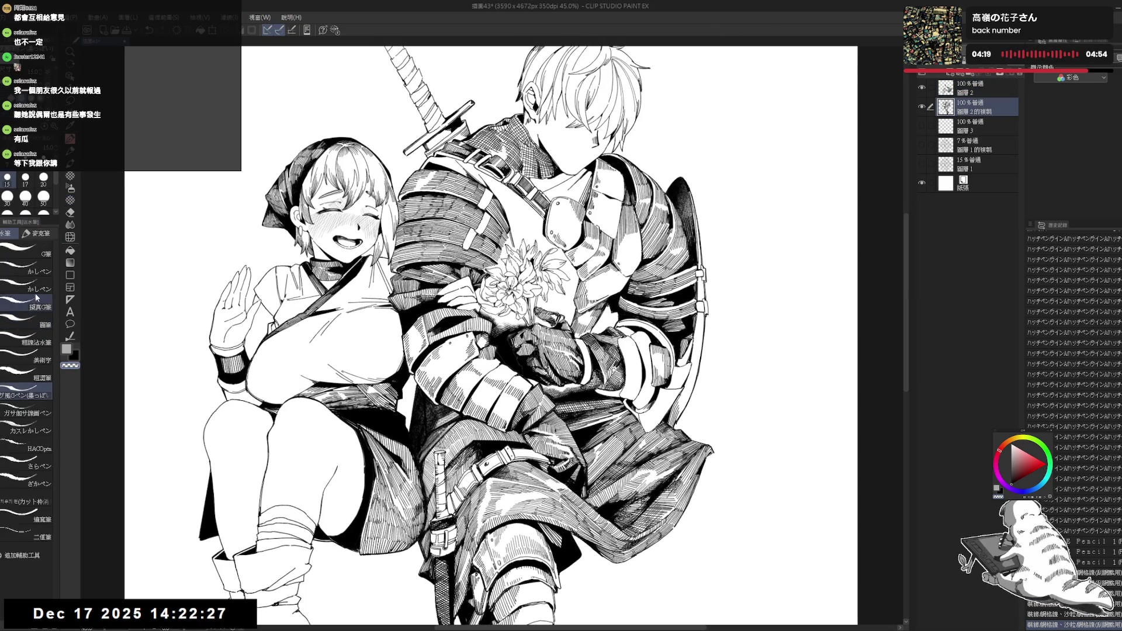
key(ctrl+plus)
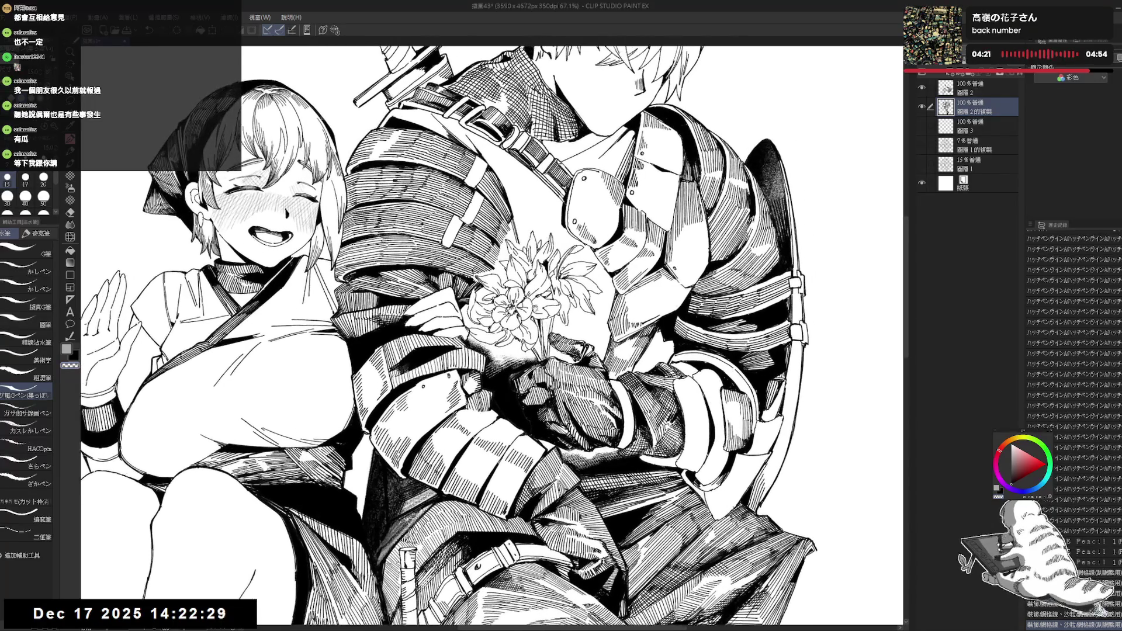
mouse_move(565, 328)
mouse_down()
mouse_move(554, 330)
mouse_move(560, 342)
mouse_up()
key(e)
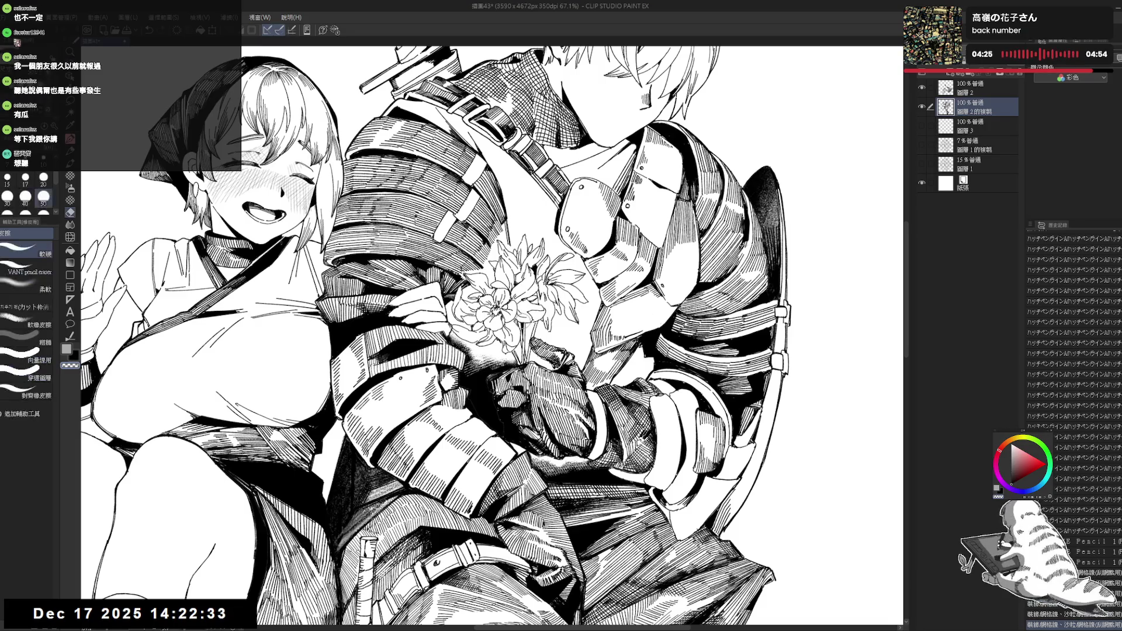
click(25, 177)
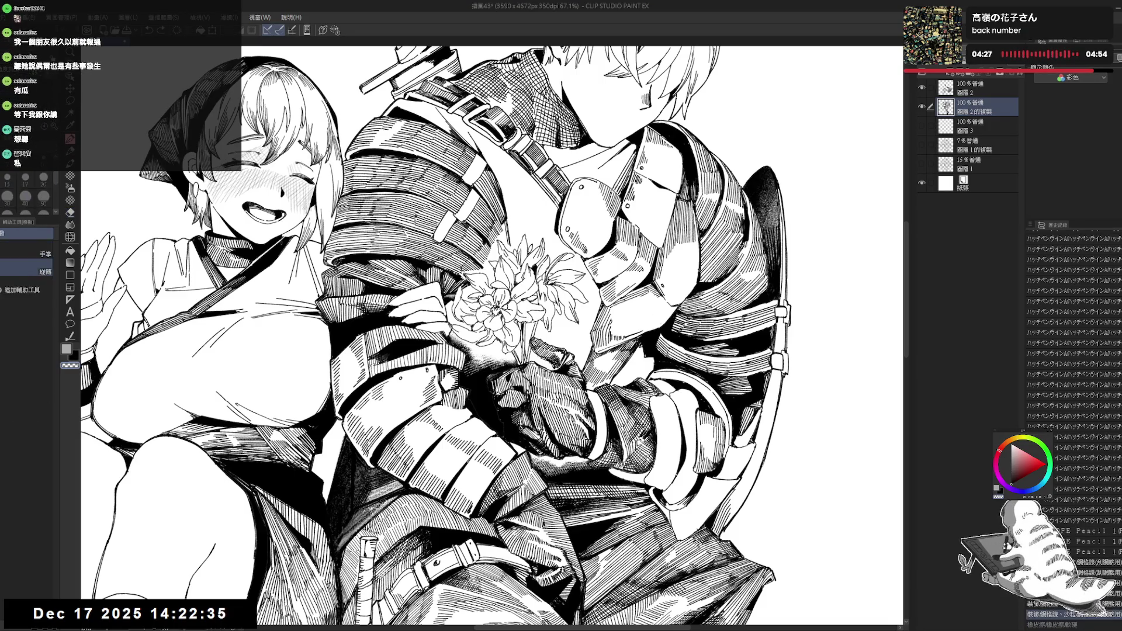
click(522, 321)
key(p)
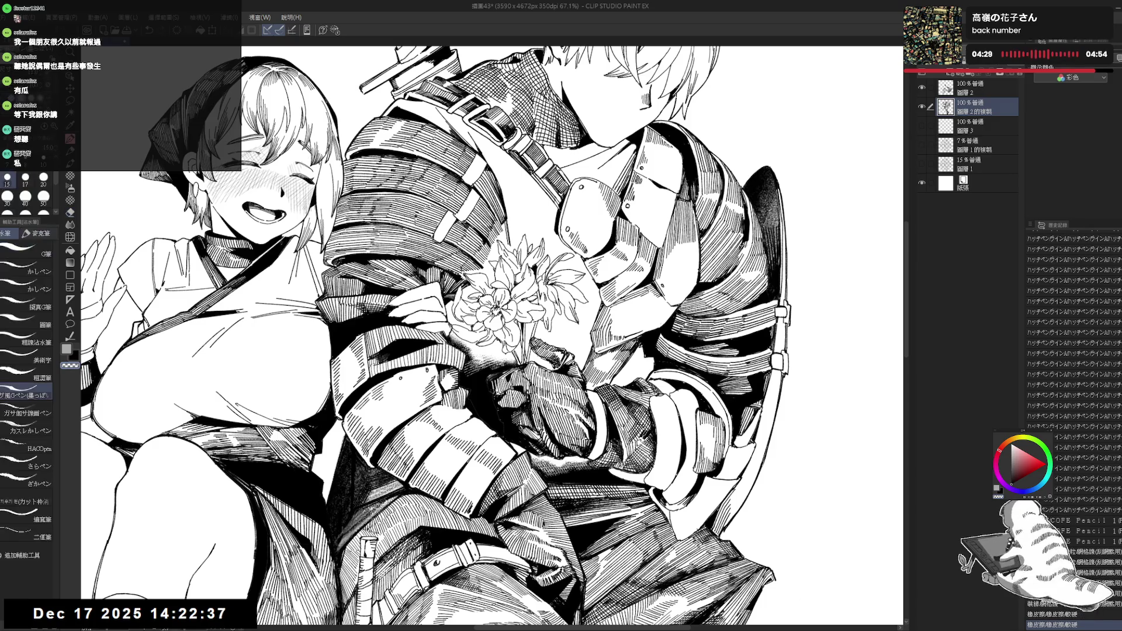
click(518, 325)
key(x)
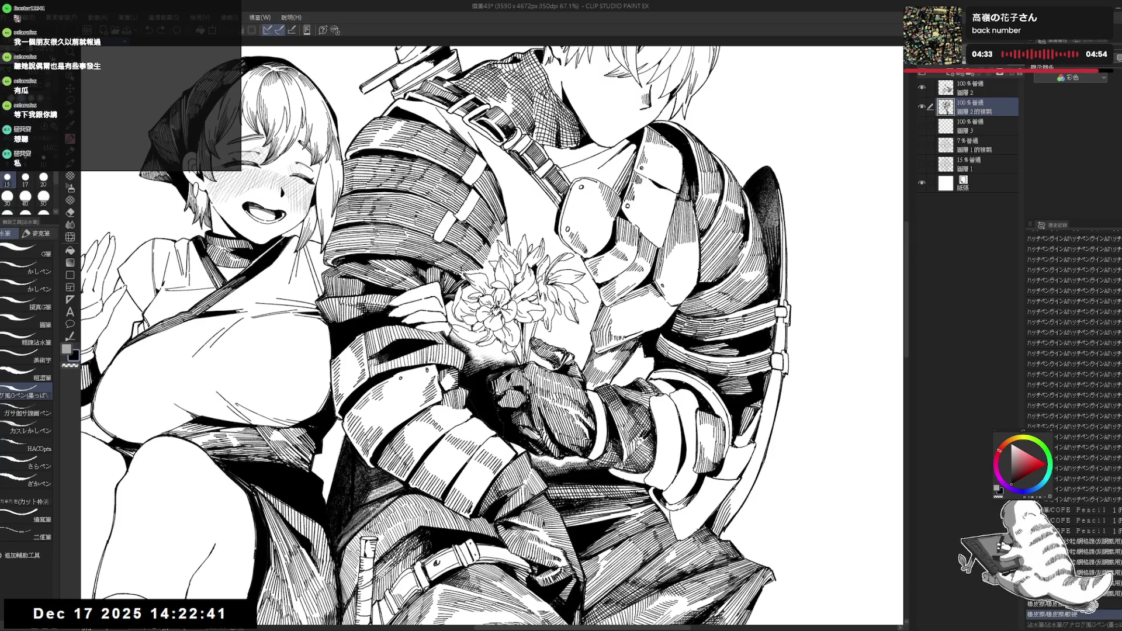
key(e)
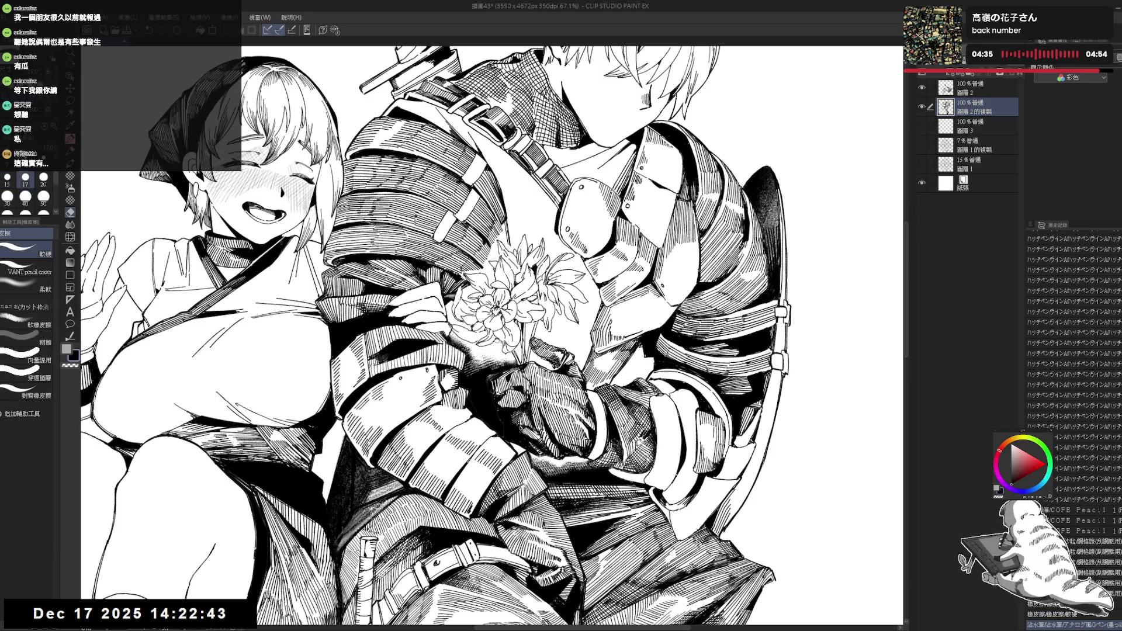
key(p)
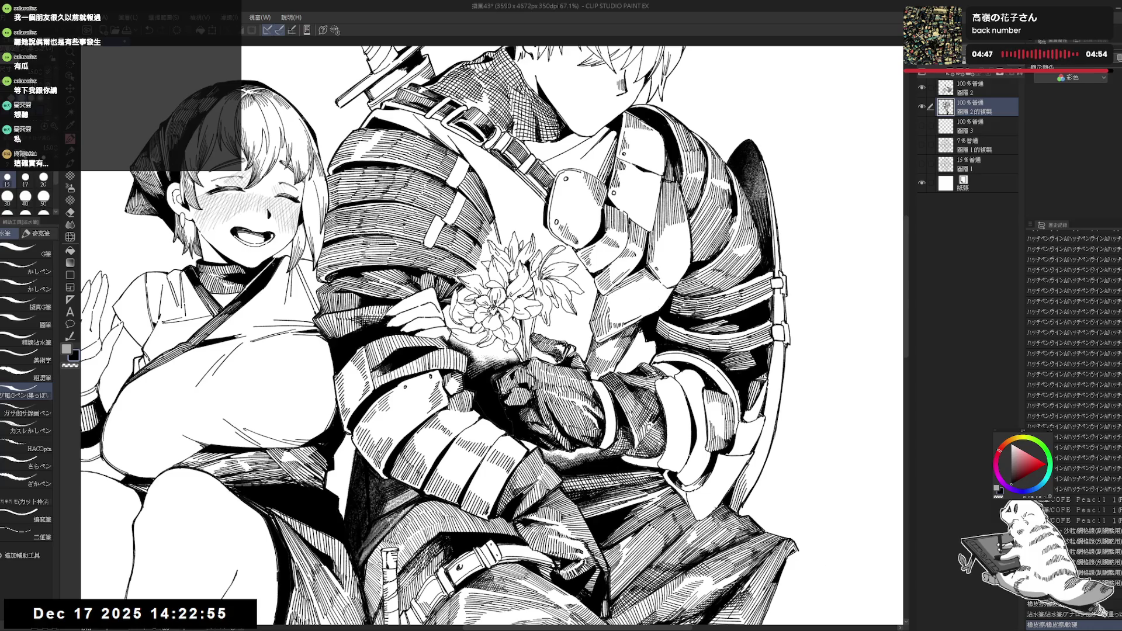
- On 圖層2, hatch white strokes on the armour with the size-30 stamp hatching pen, undoing one
click(973, 88)
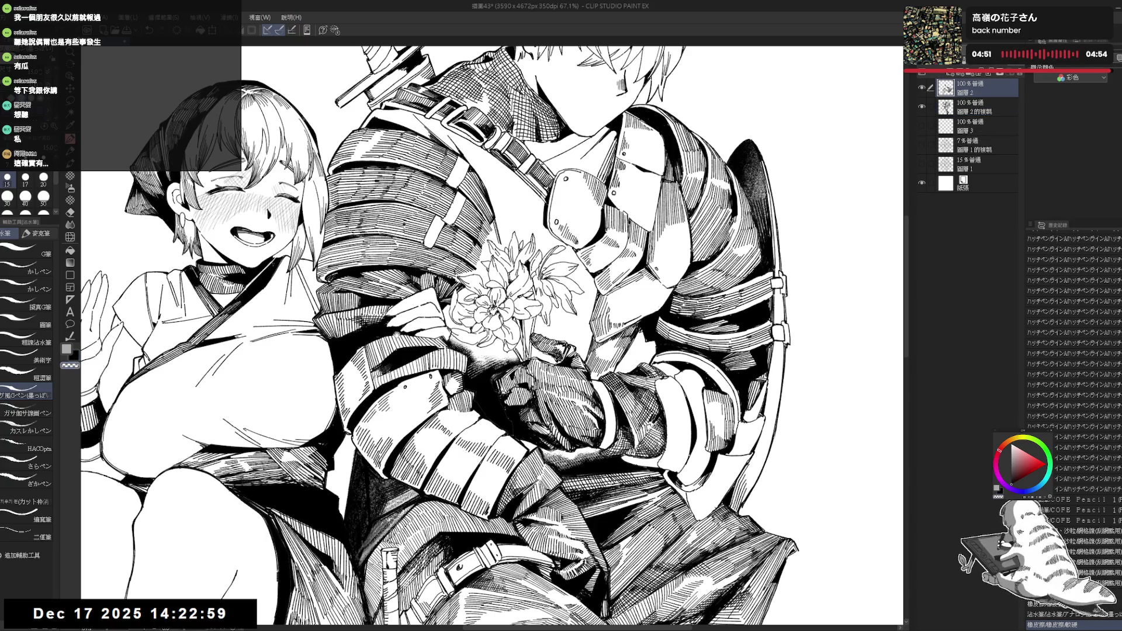
drag(444, 304, 425, 278)
click(69, 176)
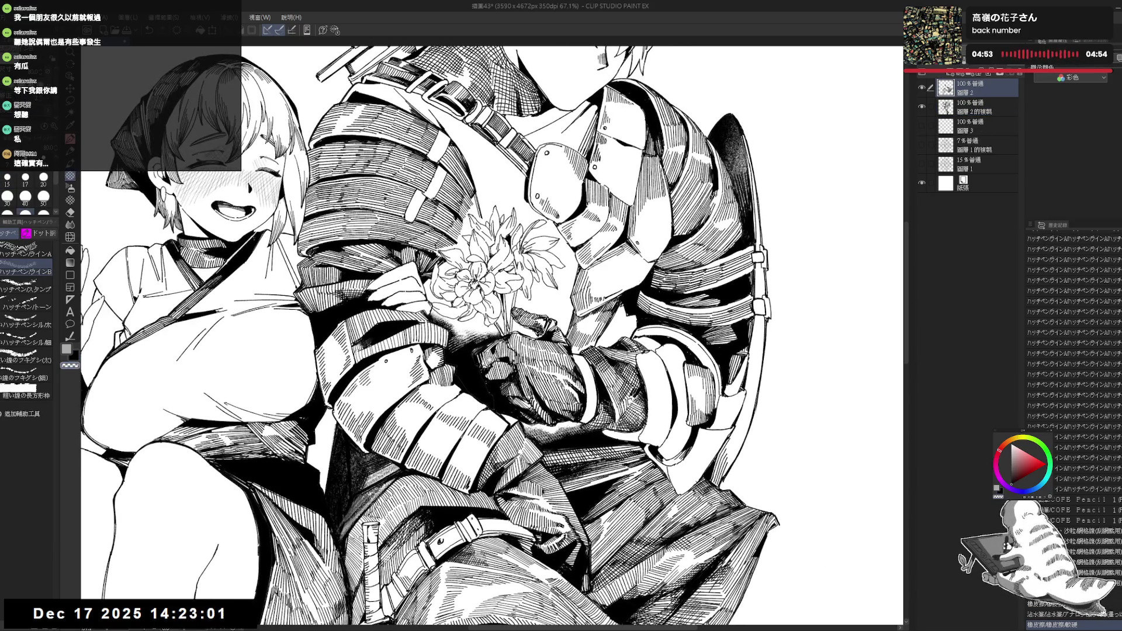
drag(484, 359, 477, 351)
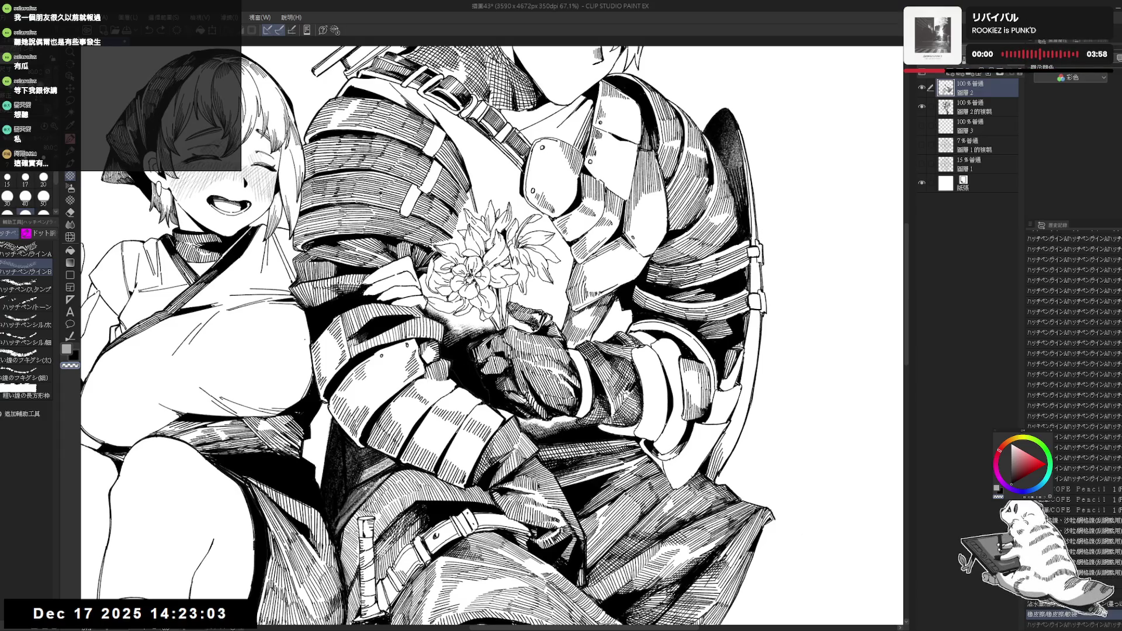
click(27, 289)
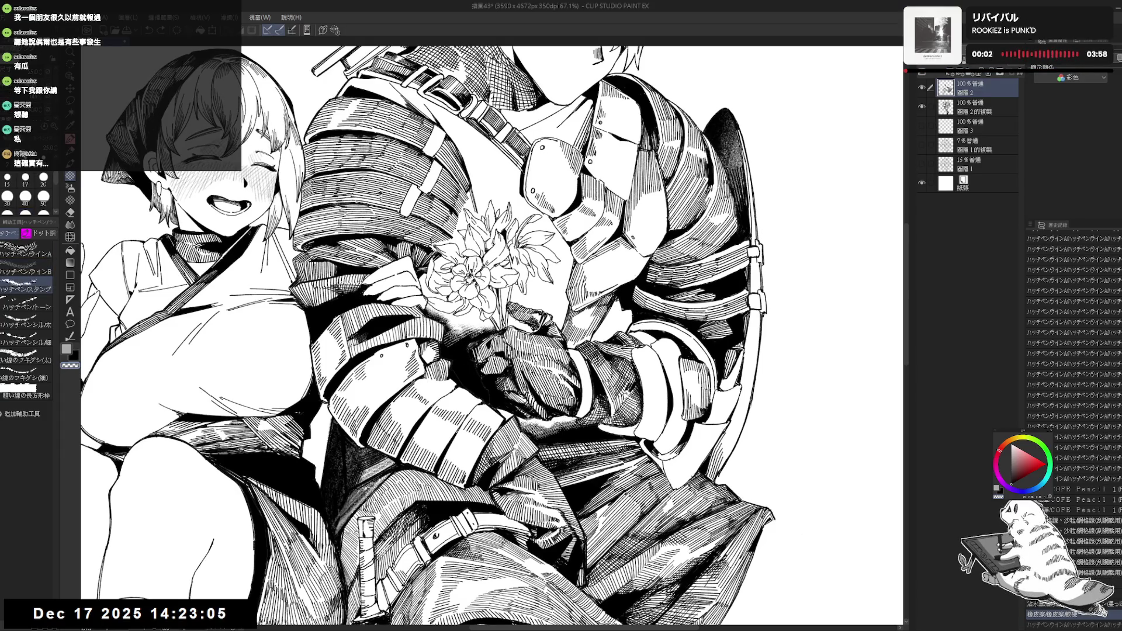
key(bracketright)
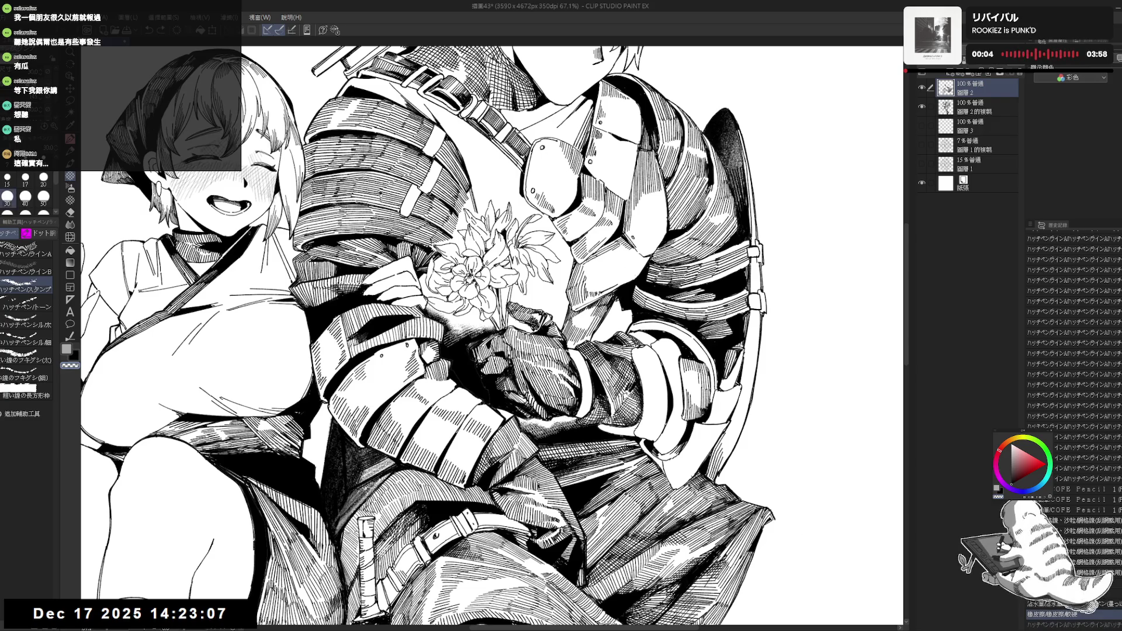
mouse_move(474, 361)
mouse_down()
mouse_move(493, 403)
mouse_move(473, 365)
mouse_move(479, 380)
mouse_up()
drag(480, 382, 487, 389)
key(x)
drag(461, 350, 486, 388)
key(ctrl+z)
key(ctrl+z)
- Rotate the view, add one more small white hatch highlight, then unflip and zoom out
drag(480, 280, 491, 286)
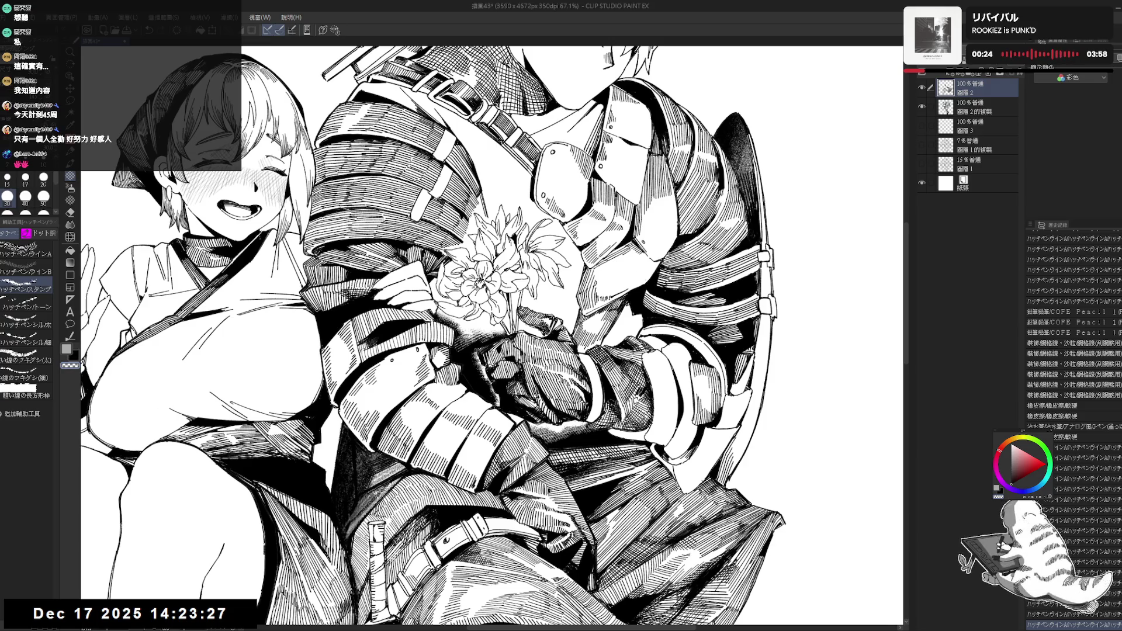
mouse_move(643, 233)
mouse_down()
mouse_move(555, 175)
mouse_move(438, 175)
mouse_up()
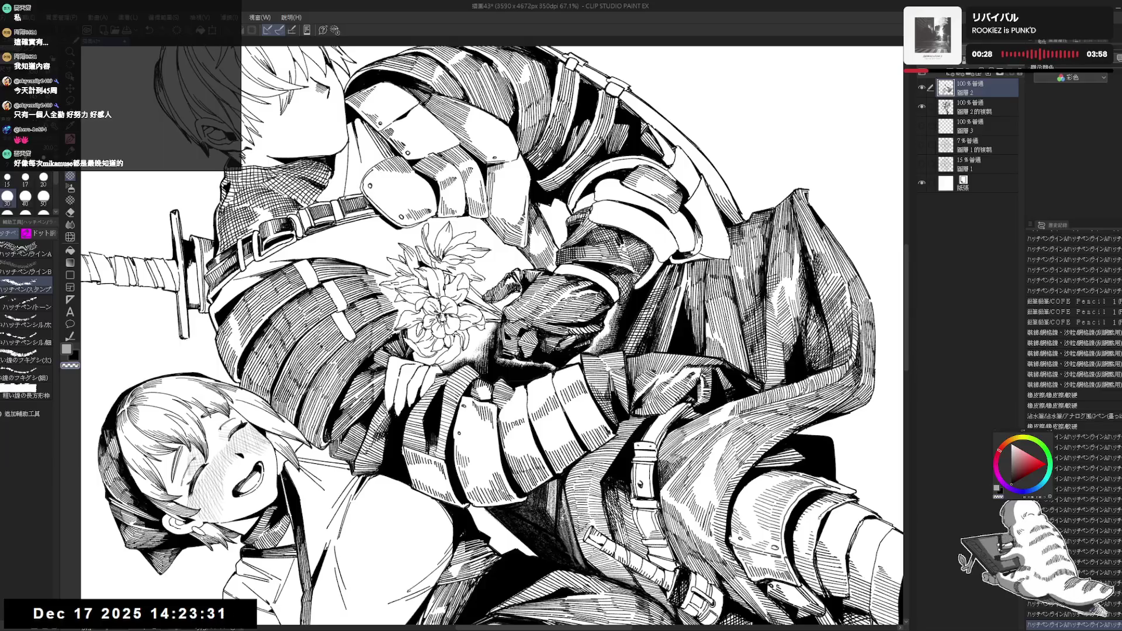
drag(494, 345, 504, 364)
key(ctrl+@)
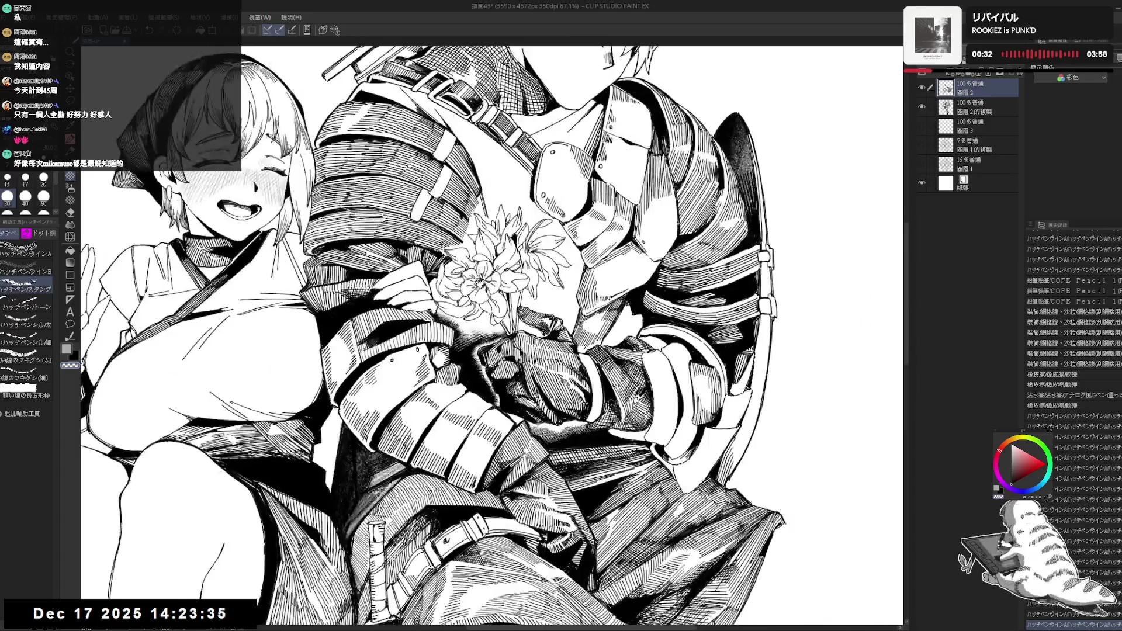
key(h)
key(h)
drag(538, 369, 521, 379)
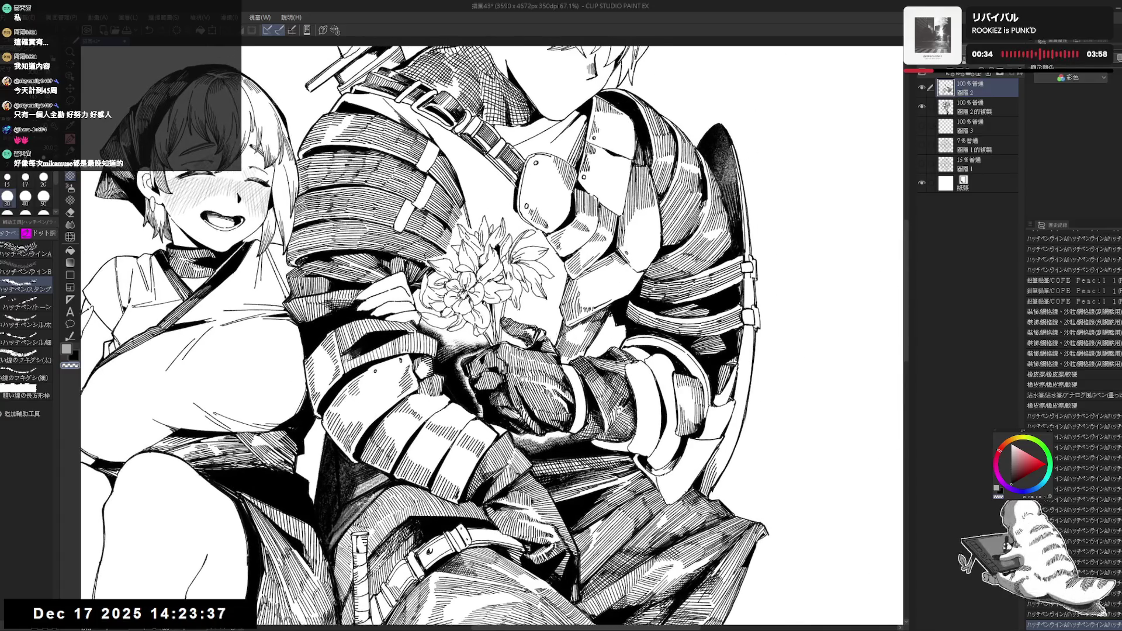
key(minus)
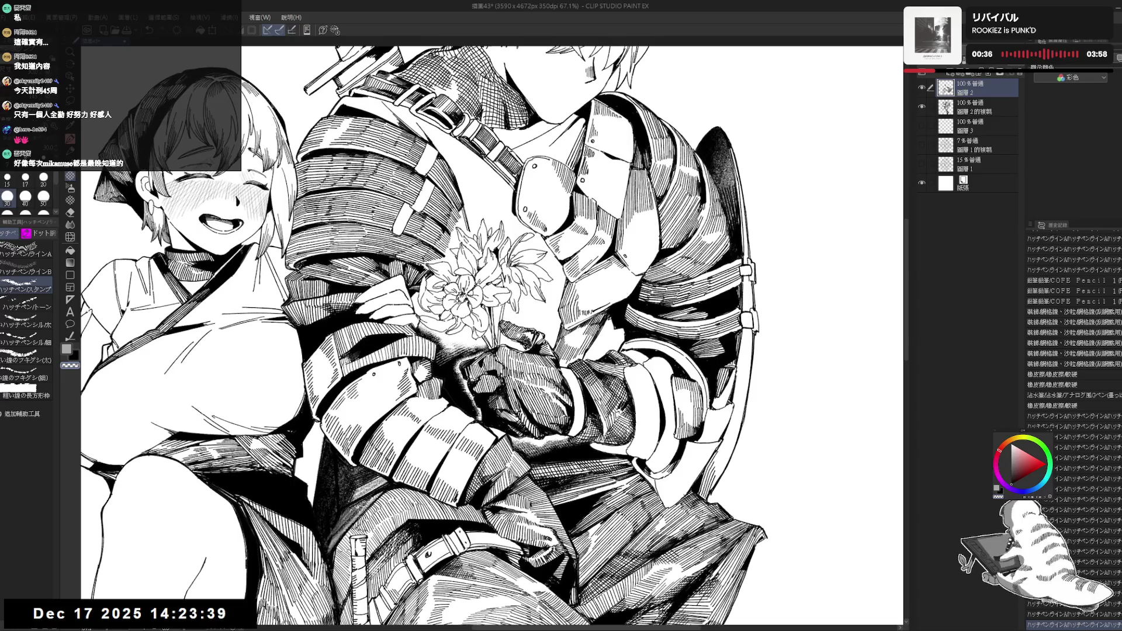
key(minus)
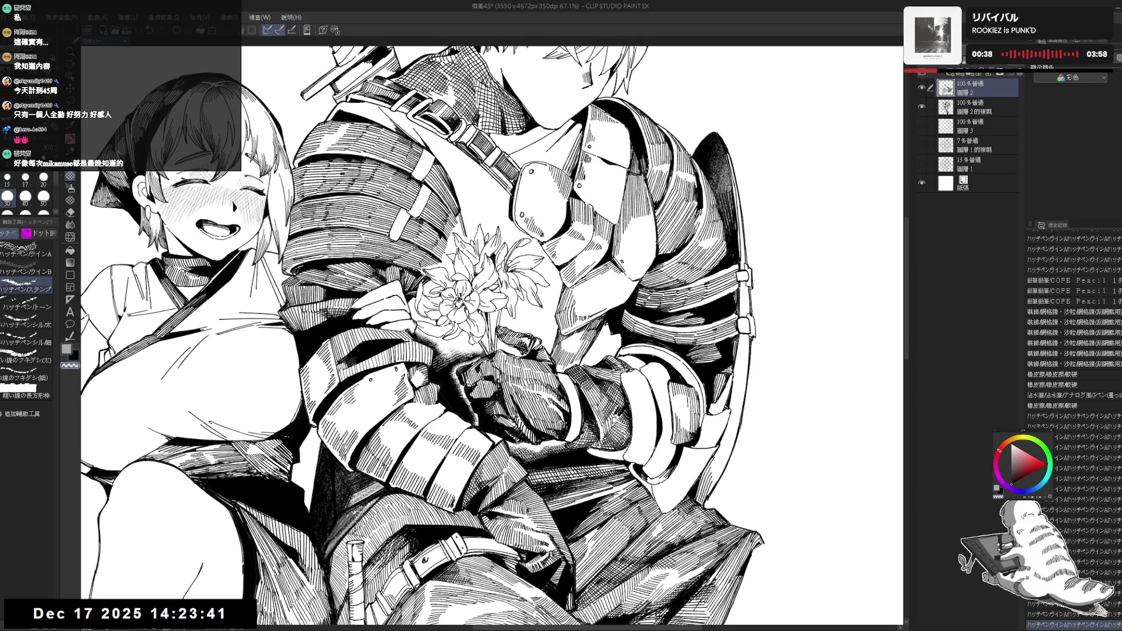
key(minus)
key(minus)
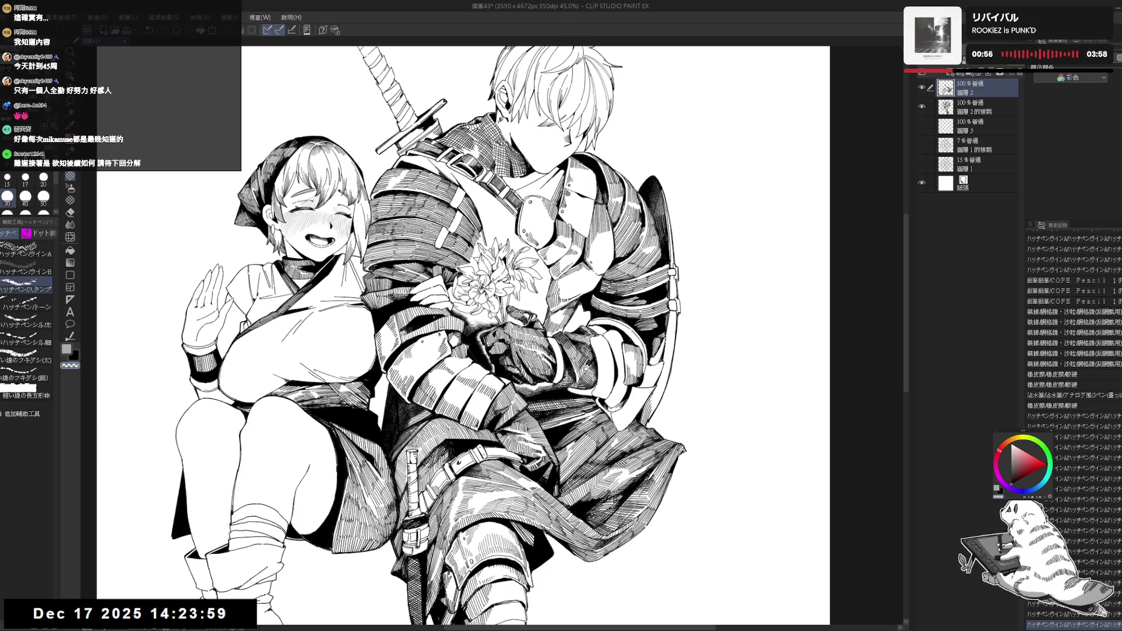
- Pan across the artwork and save the illustration with Ctrl+S
drag(456, 339, 426, 319)
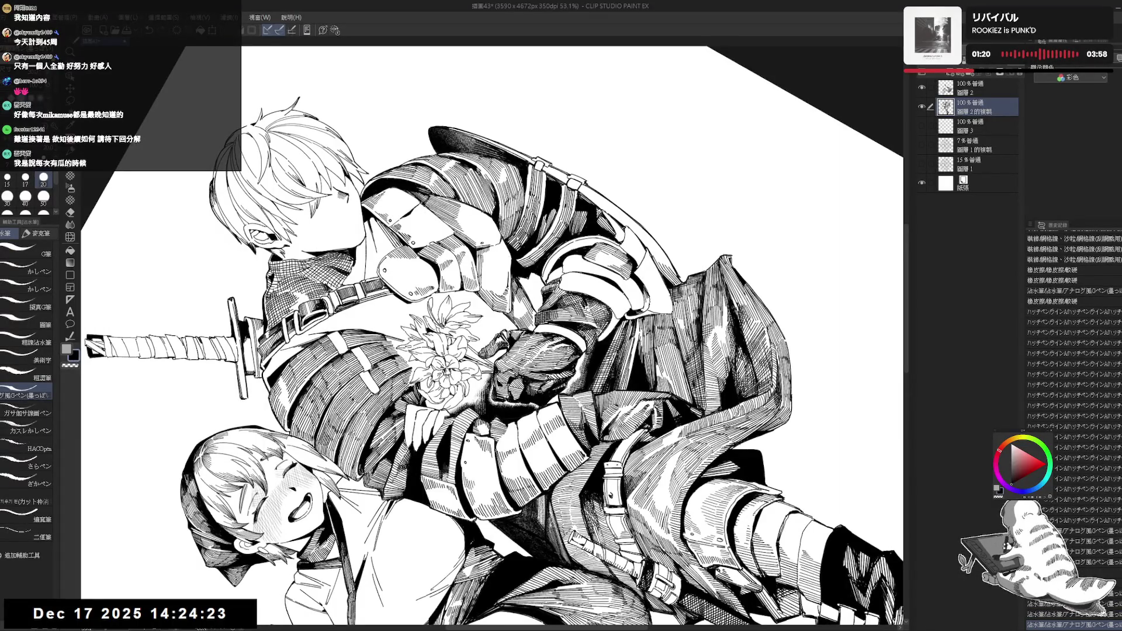
key(ctrl+minus)
key(ctrl+s)
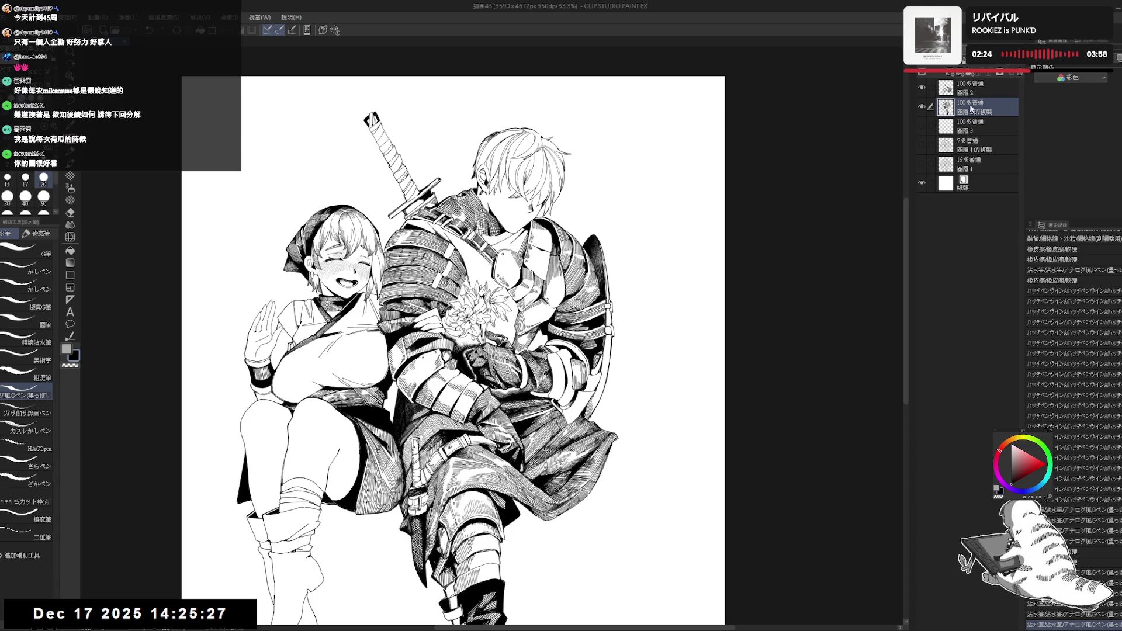
- Make the original ink layer active, zoom onto the two figures and pick a hatching pen
click(931, 91)
key(ctrl+plus)
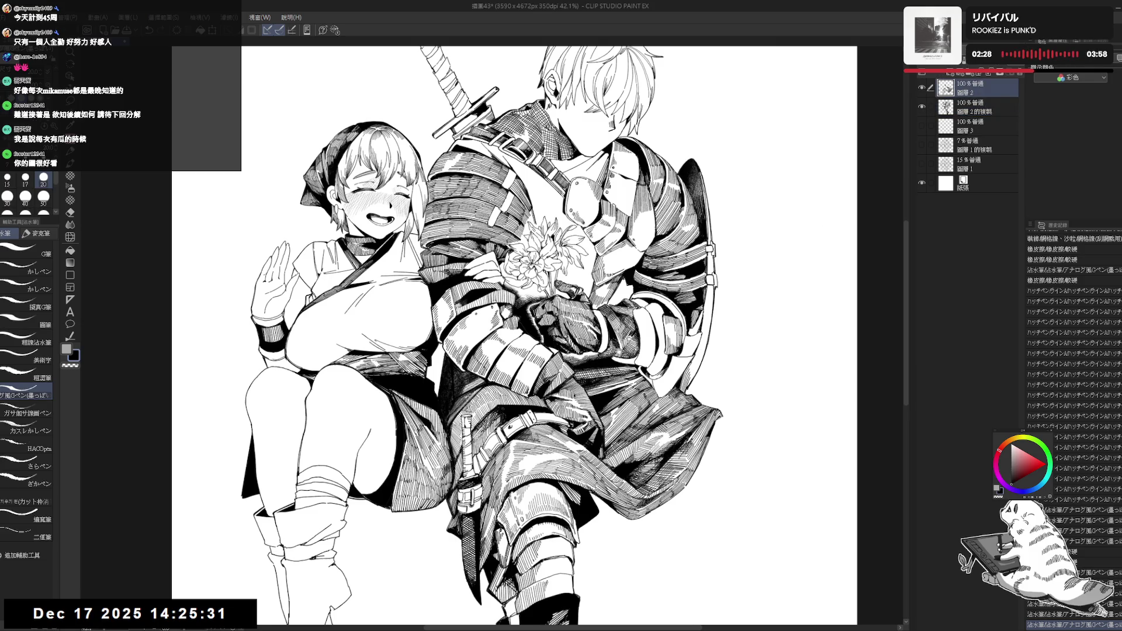
drag(509, 327, 498, 356)
key(ctrl+plus)
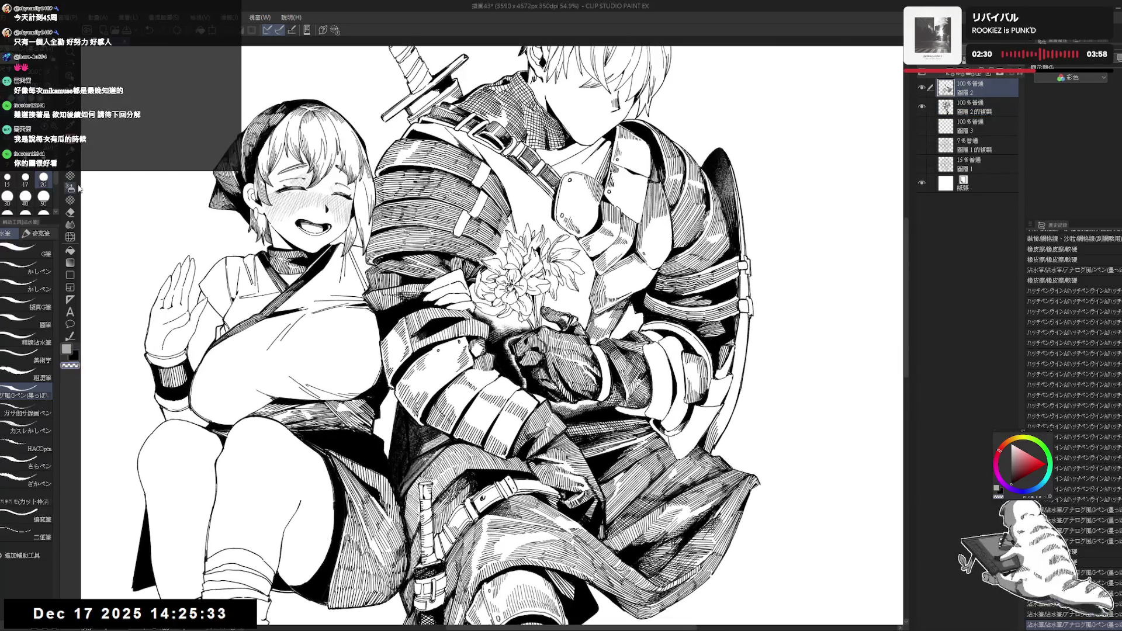
click(70, 177)
- Review the figures at a rotated angle, reset and zoom out, then return to the ink pen
key(minus)
key(minus)
key(minus)
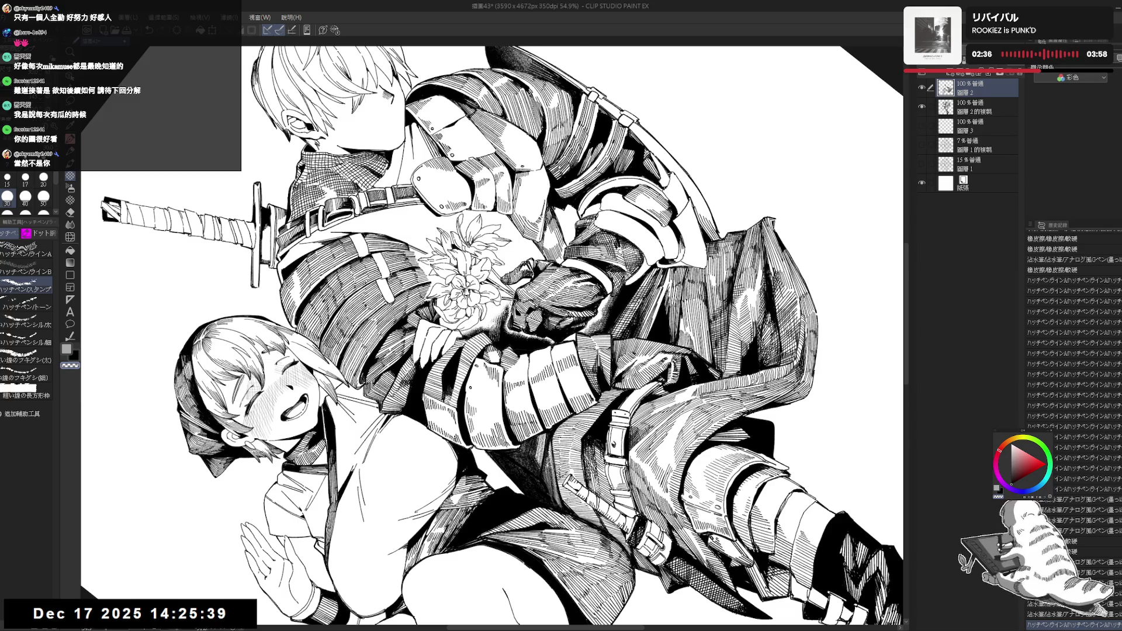
key(ctrl+0)
scroll(442, 339, right, 1)
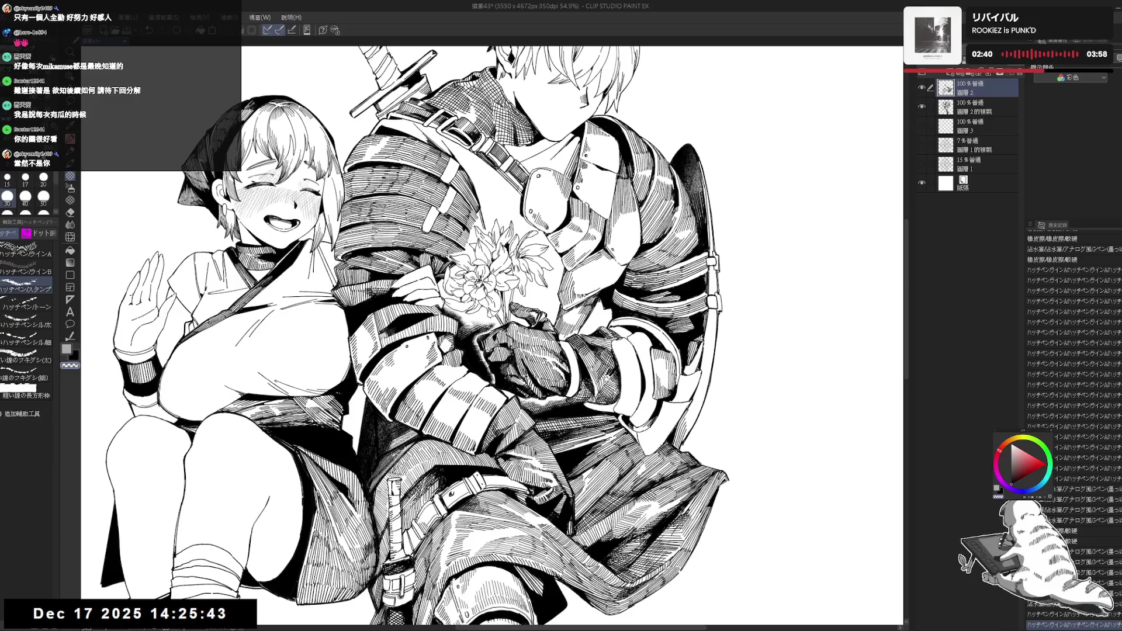
key(ctrl+minus)
key(ctrl+minus)
key(p)
drag(468, 380, 427, 234)
click(974, 111)
alt+click(922, 108)
alt+click(923, 108)
drag(517, 384, 531, 362)
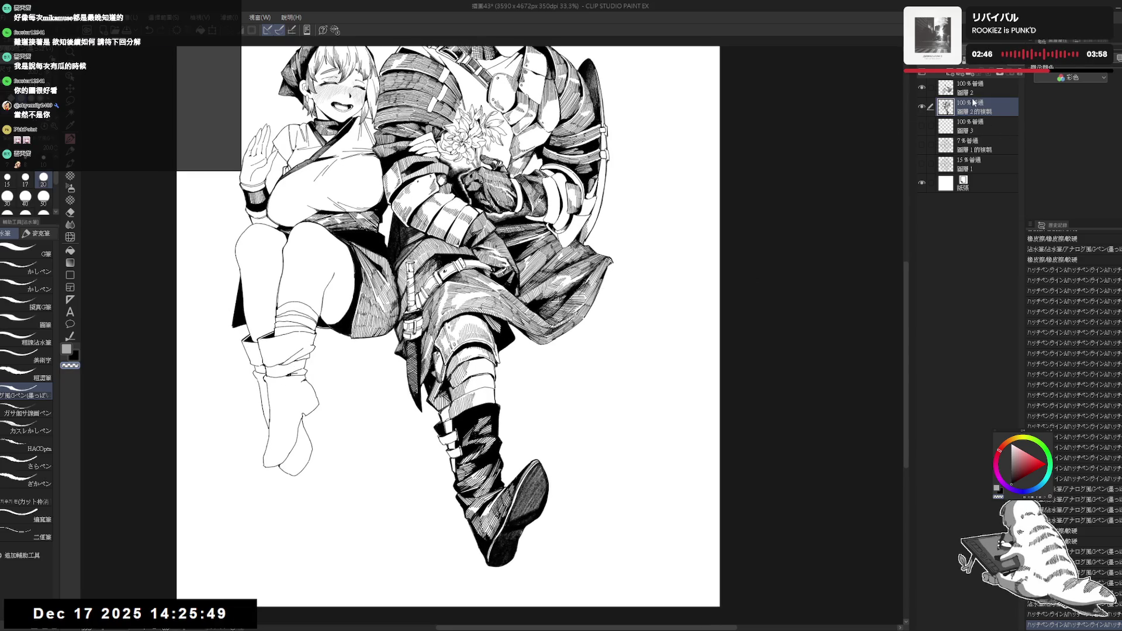
click(963, 90)
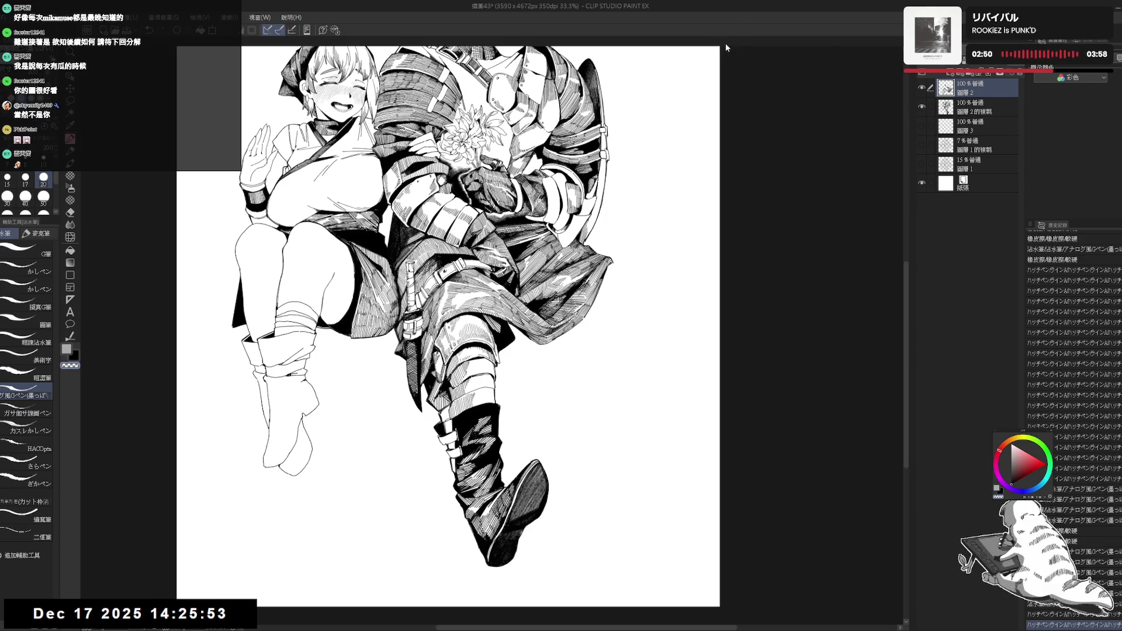
drag(553, 403, 558, 289)
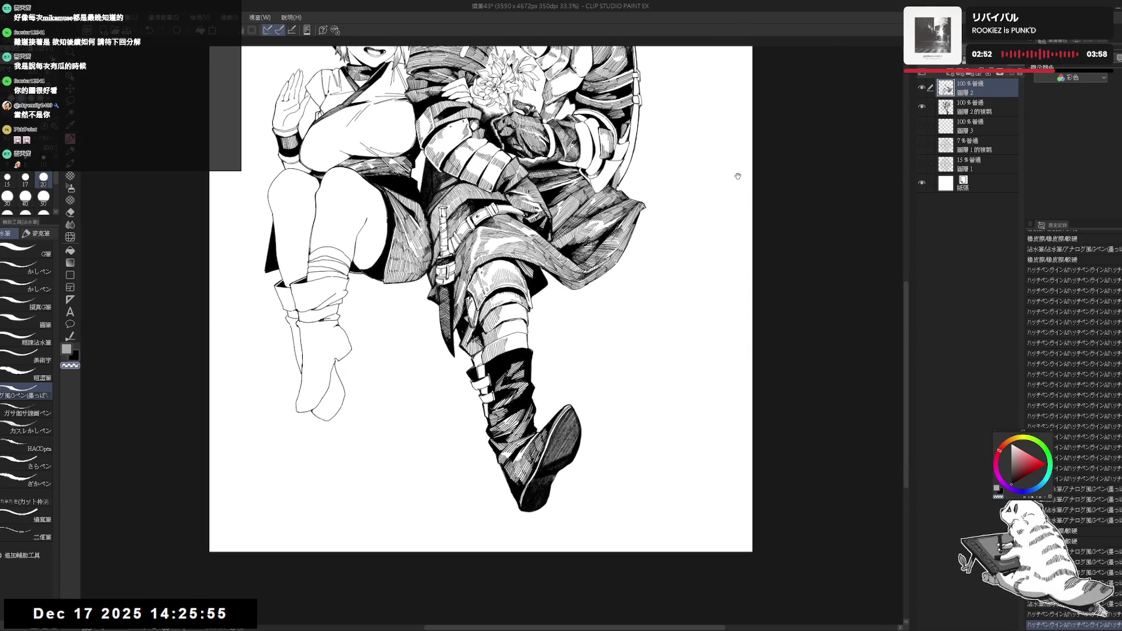
drag(738, 179, 758, 176)
drag(766, 223, 762, 239)
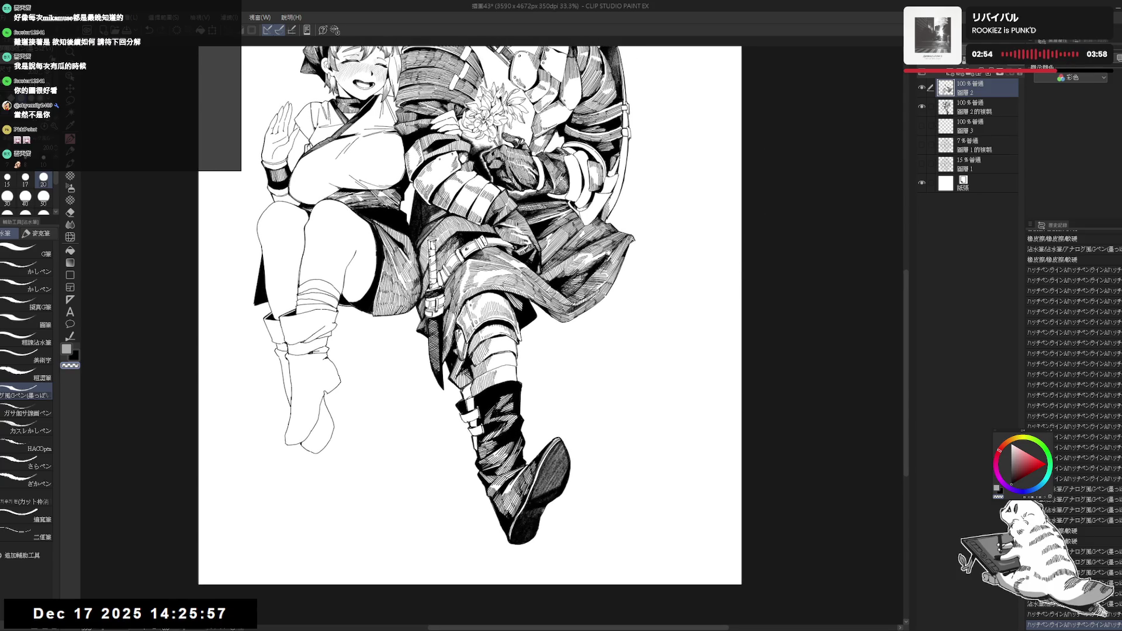
key(h)
key(h)
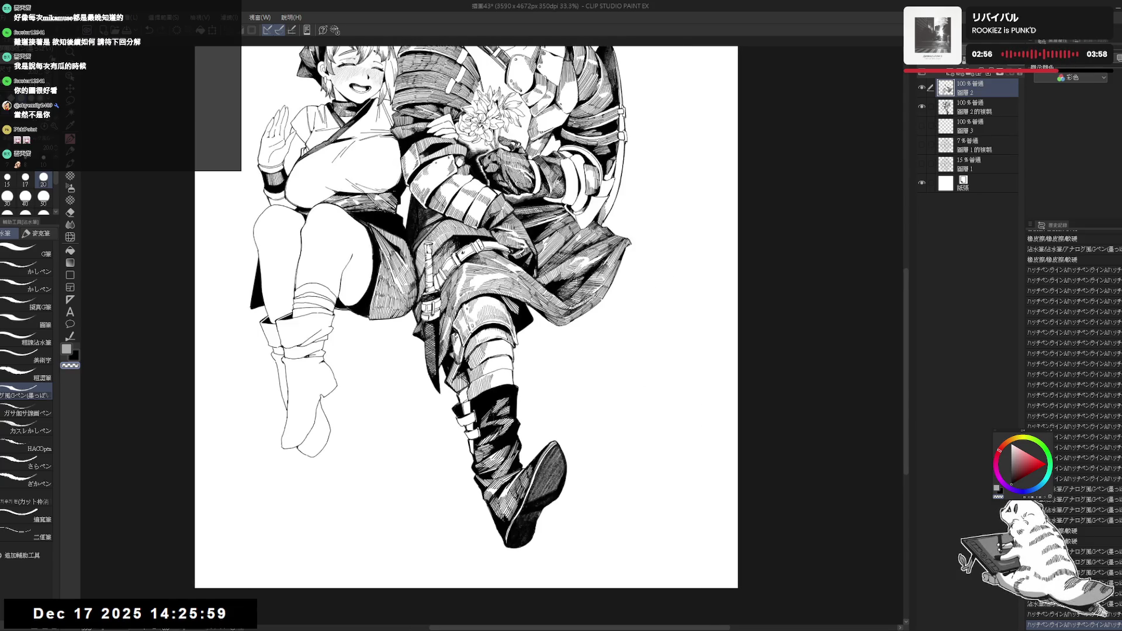
mouse_move(598, 368)
mouse_down()
mouse_move(604, 296)
mouse_move(606, 322)
mouse_up()
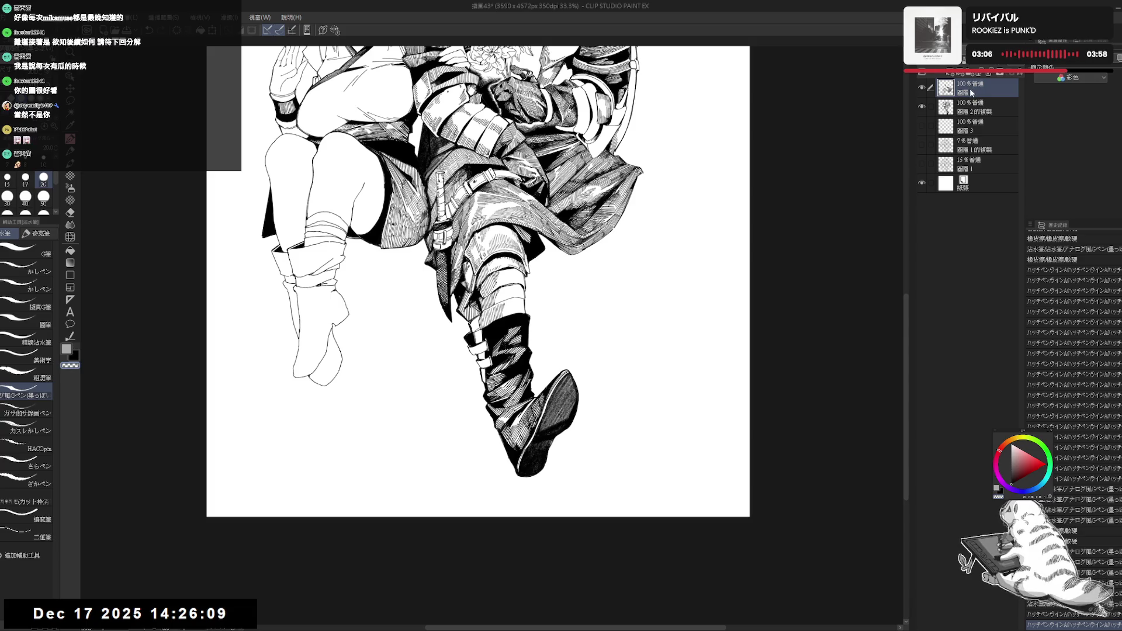
drag(540, 283, 540, 331)
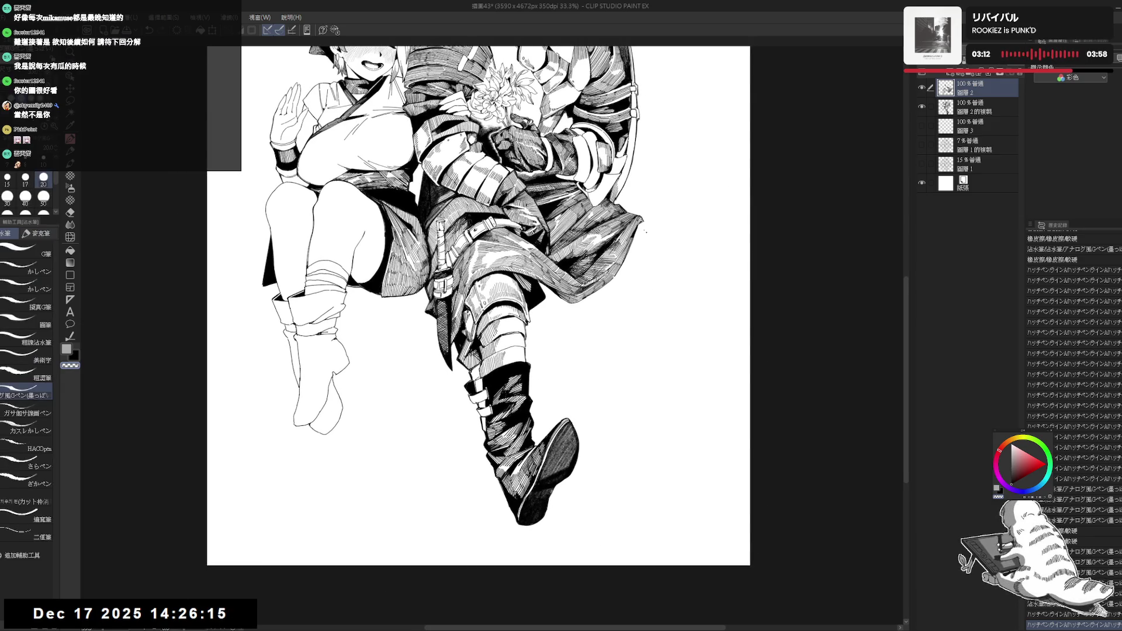
mouse_move(684, 234)
mouse_down()
mouse_move(644, 244)
mouse_move(666, 261)
mouse_up()
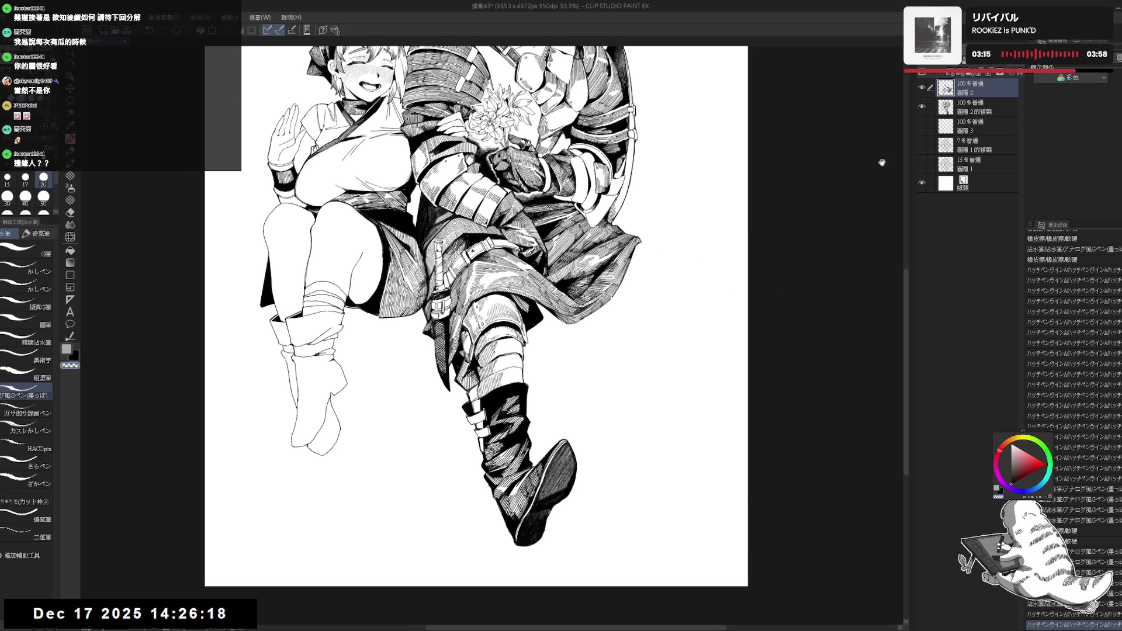
click(922, 145)
- Raise the rough sketch layer's opacity to 21%, then select and briefly toggle the duplicated ink layer
click(976, 145)
drag(971, 66, 980, 77)
click(971, 87)
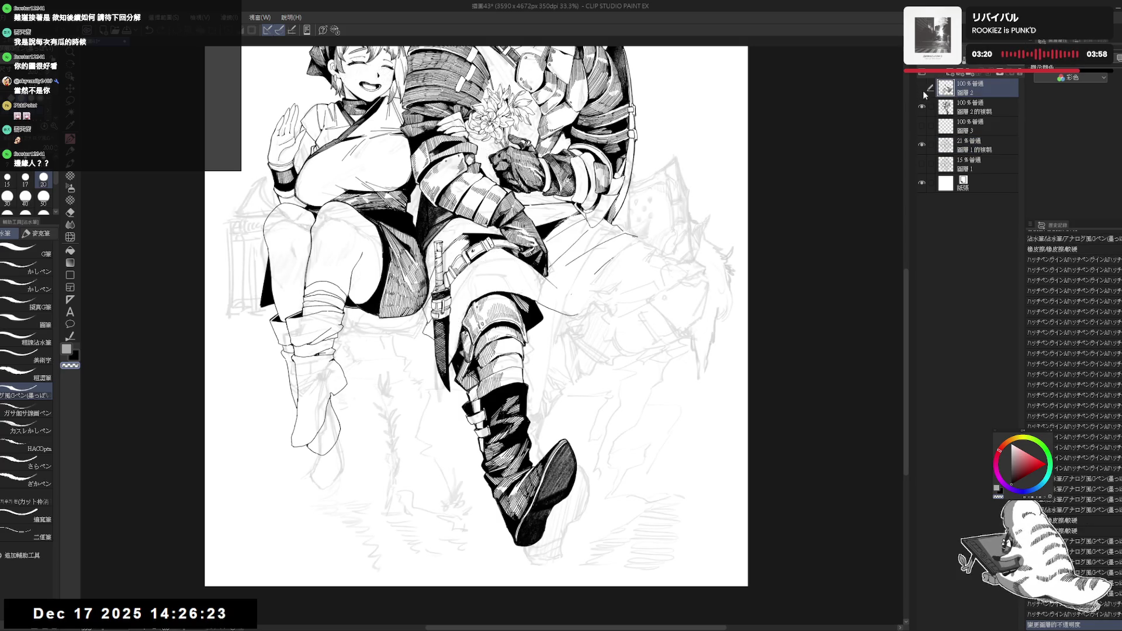
drag(599, 396, 612, 374)
click(976, 107)
click(922, 107)
click(922, 107)
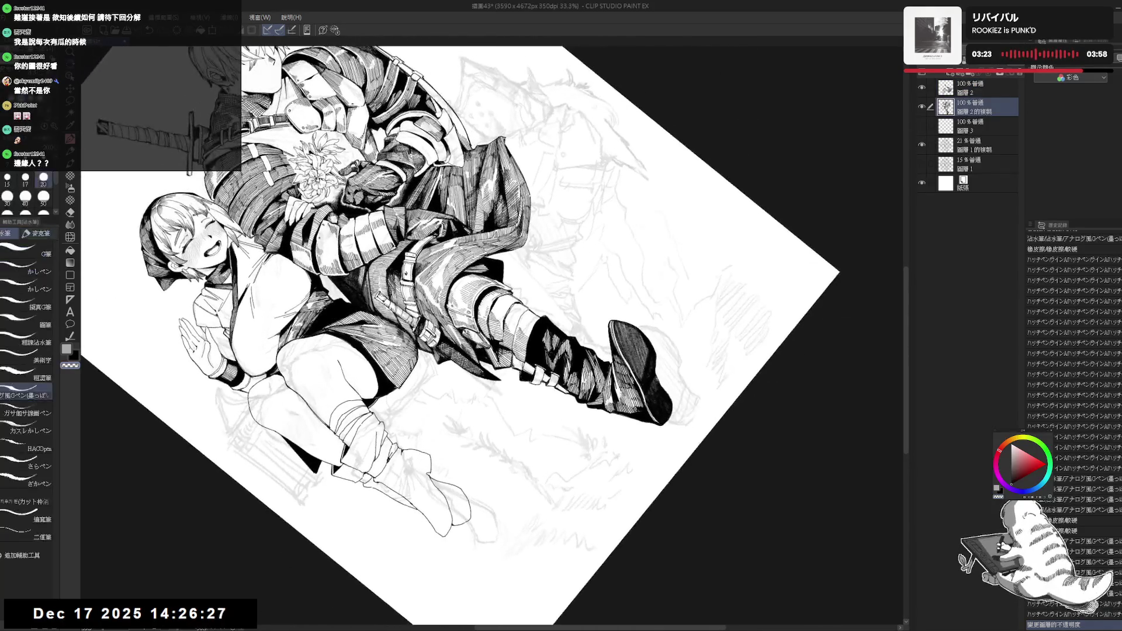
- Add short ink strokes to the boot, checking the whole illustration in a mirrored view
click(515, 362)
key(ctrl+z)
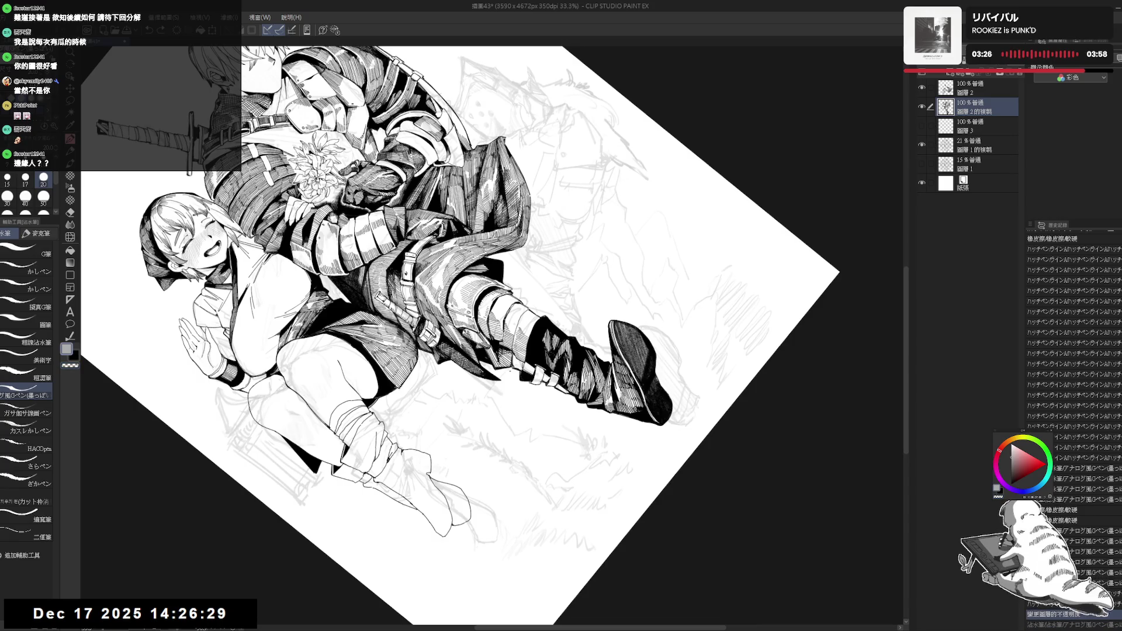
scroll(518, 362, up, 2)
drag(515, 356, 517, 374)
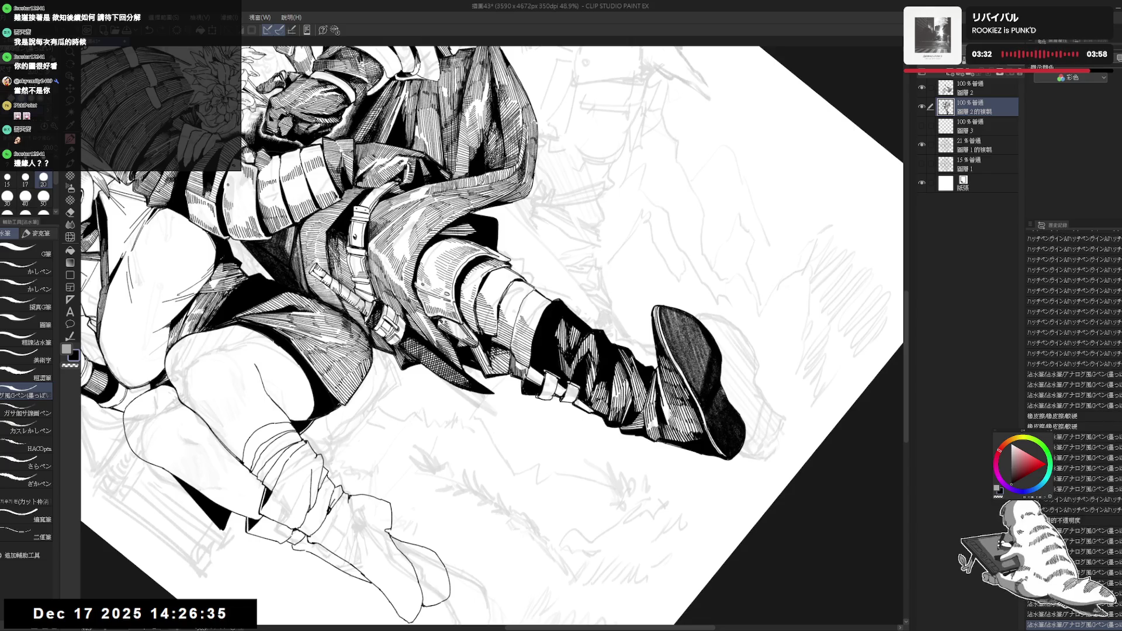
key(ctrl+at)
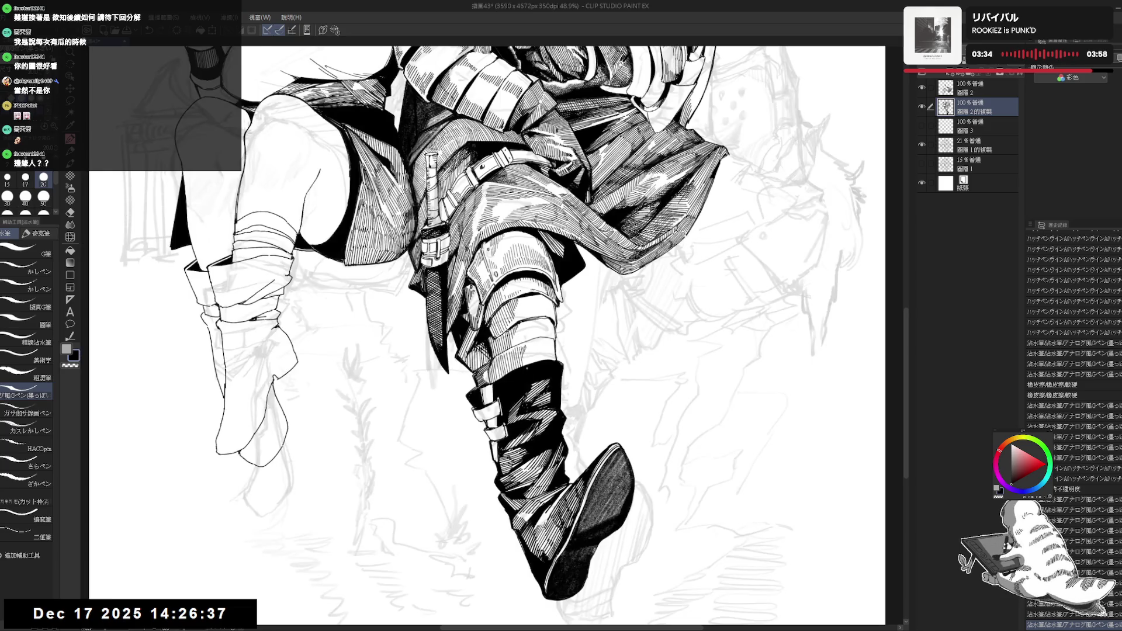
key(ctrl+minus)
key(ctrl+minus)
key(h)
key(h)
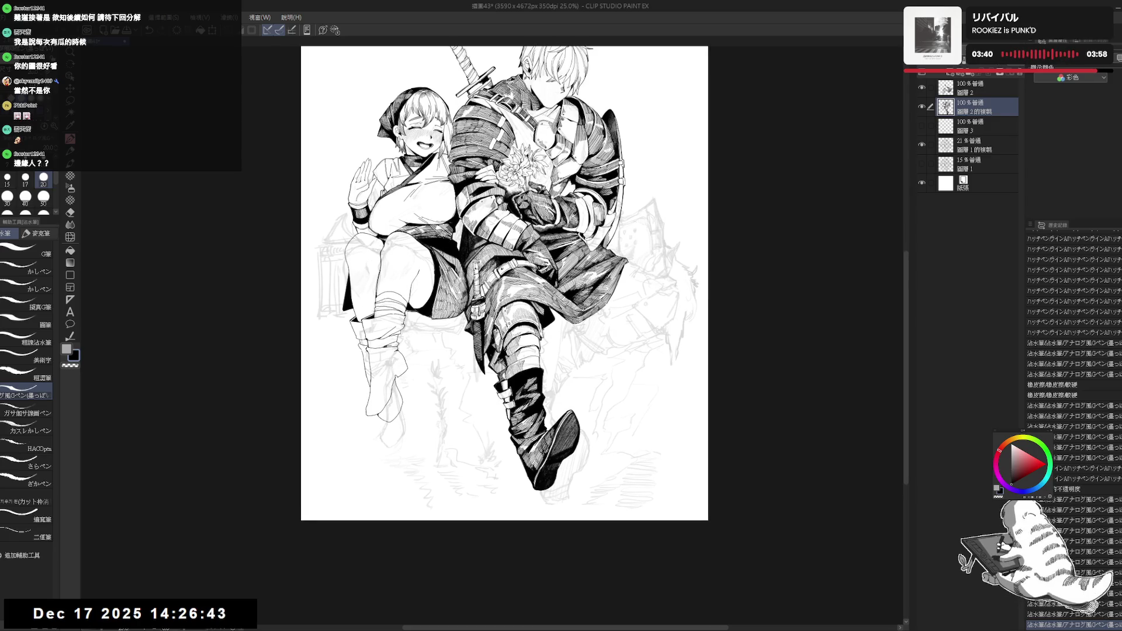
scroll(494, 368, up, 1)
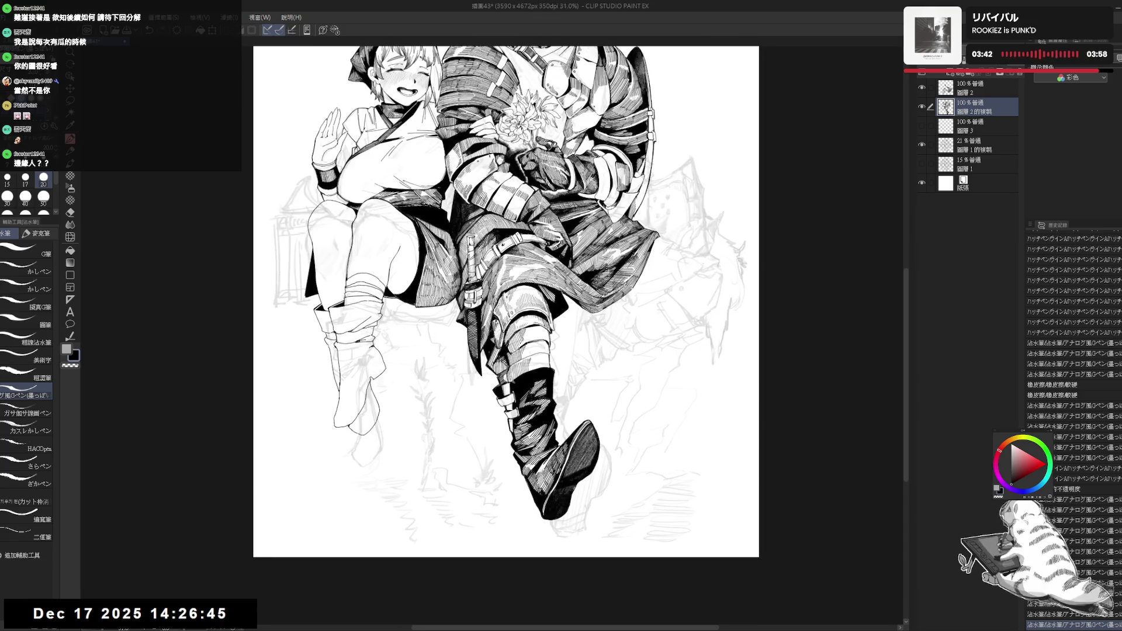
key(ctrl+z)
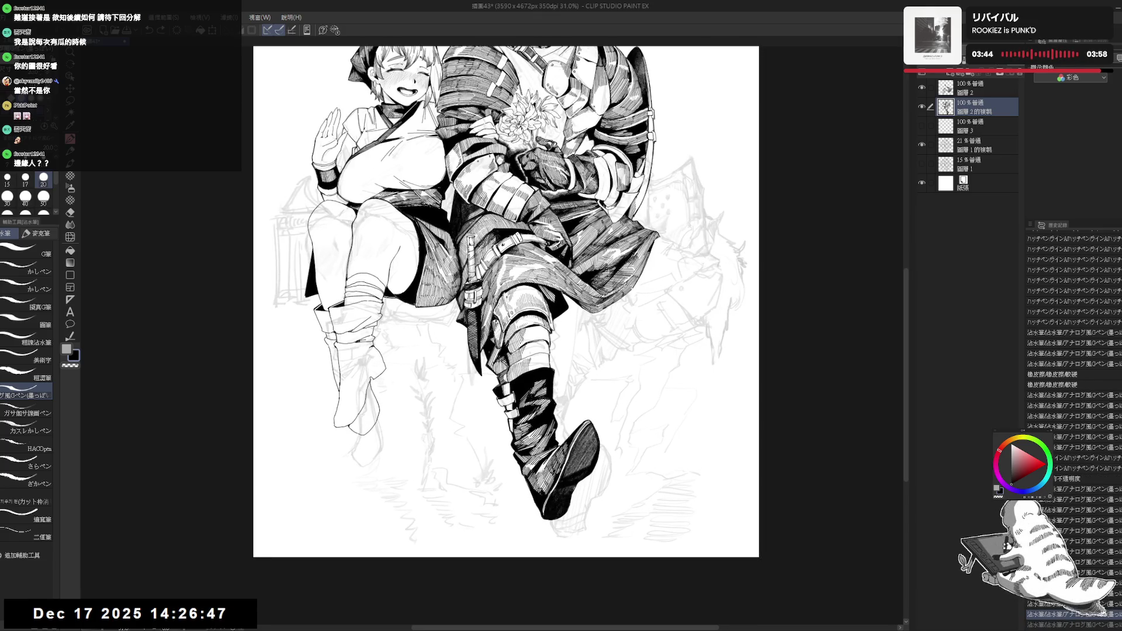
- Reduce the pen size to 17 and ink more short boot strokes at a tilted view angle
key(asciicircum)
key(asciicircum)
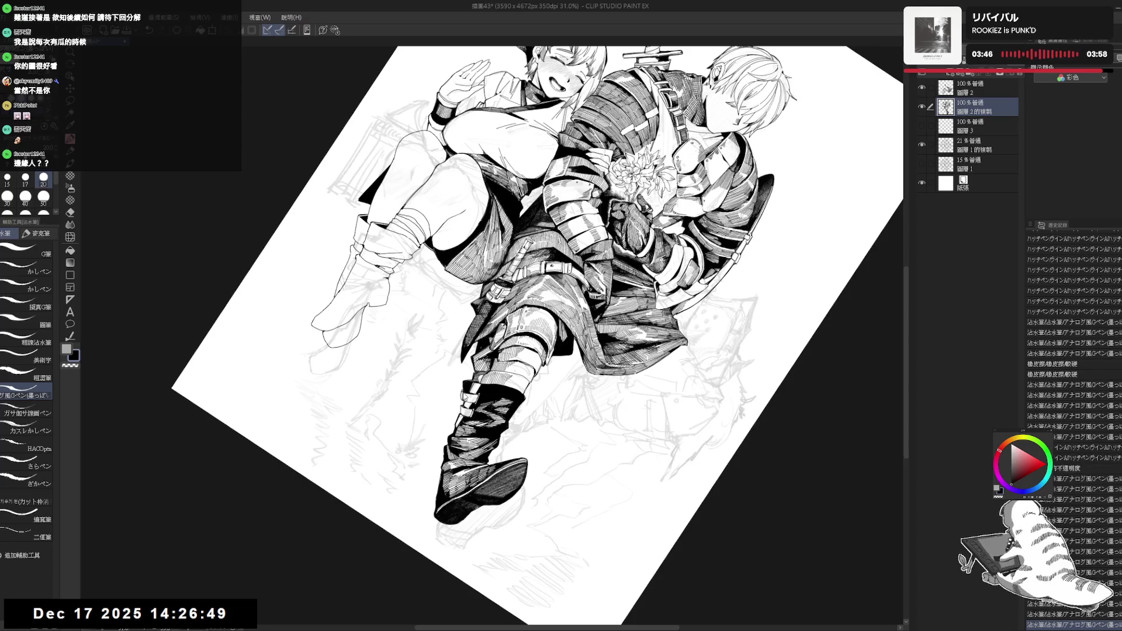
key(bracketleft)
drag(465, 393, 469, 402)
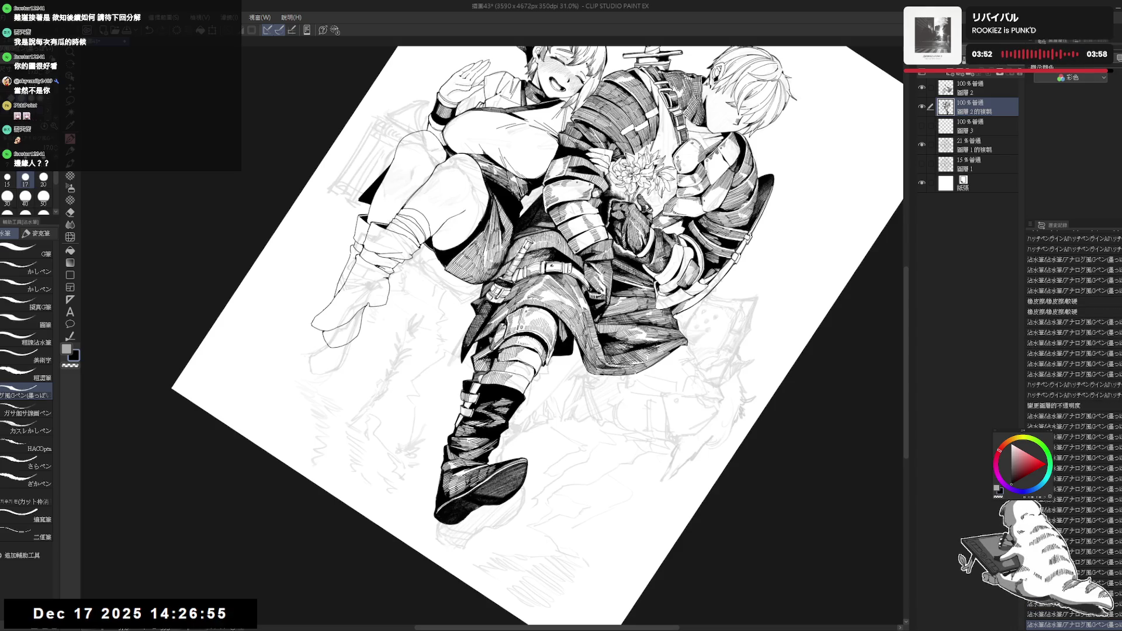
key(e)
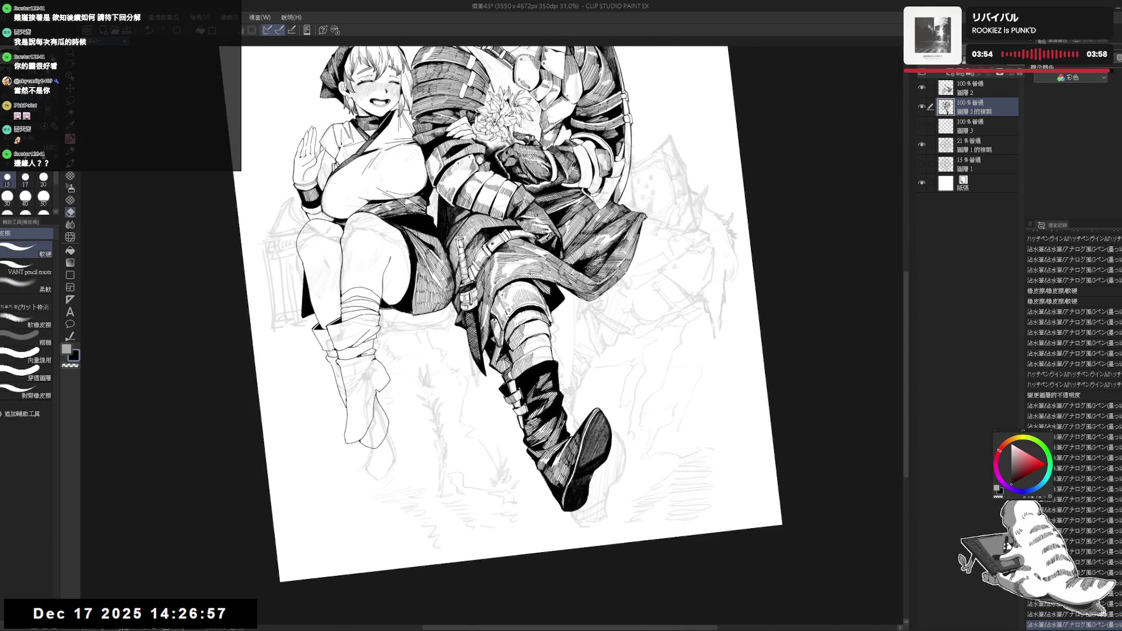
key(p)
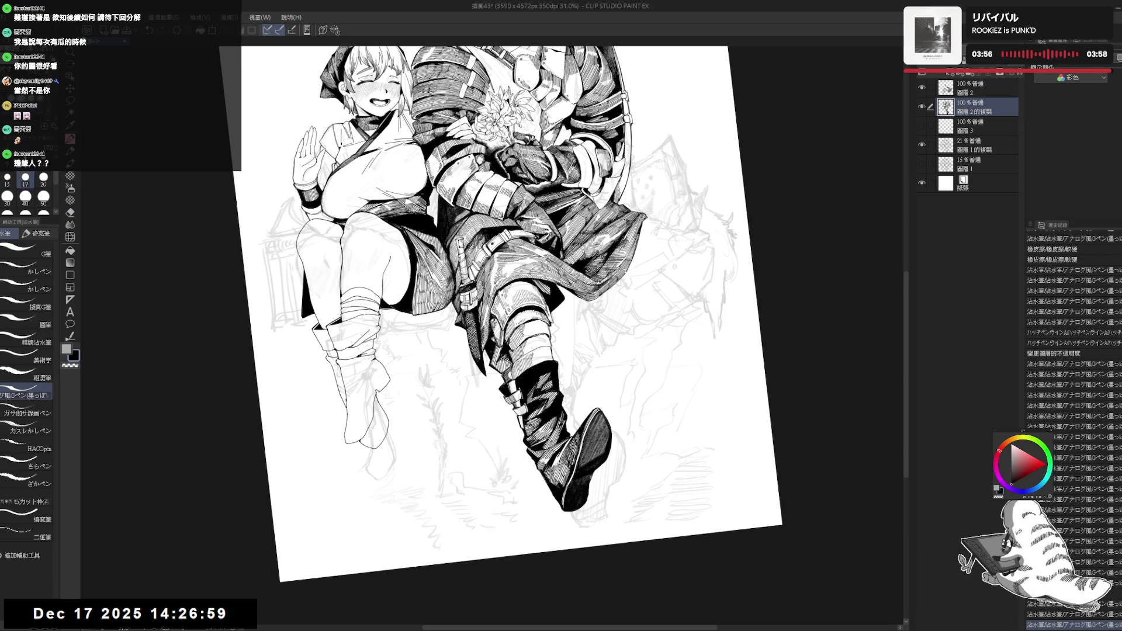
key(r)
drag(526, 304, 561, 339)
key(p)
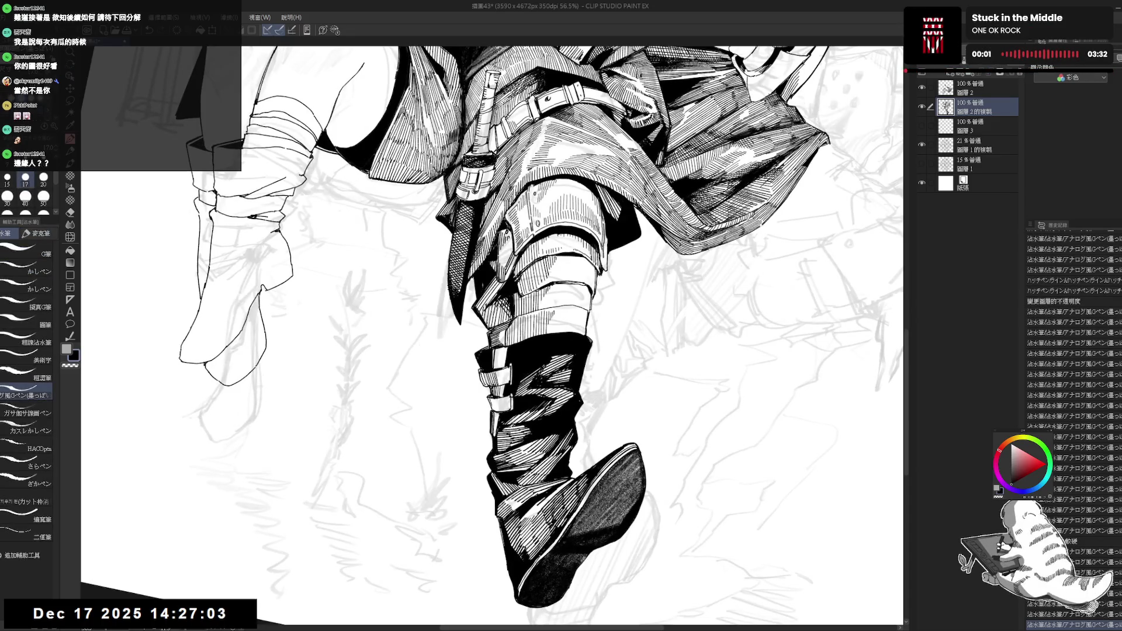
drag(492, 400, 499, 412)
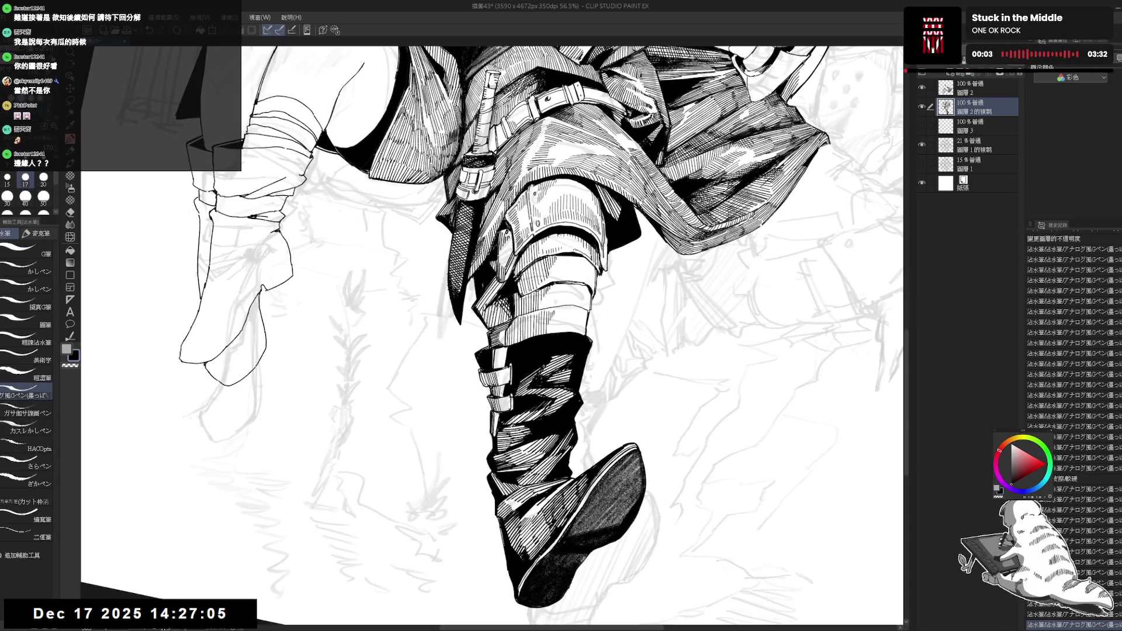
- Frame the cloak's right edge and ink a short stroke down from it, redoing the first attempt
key(minus)
scroll(494, 336, down, 5)
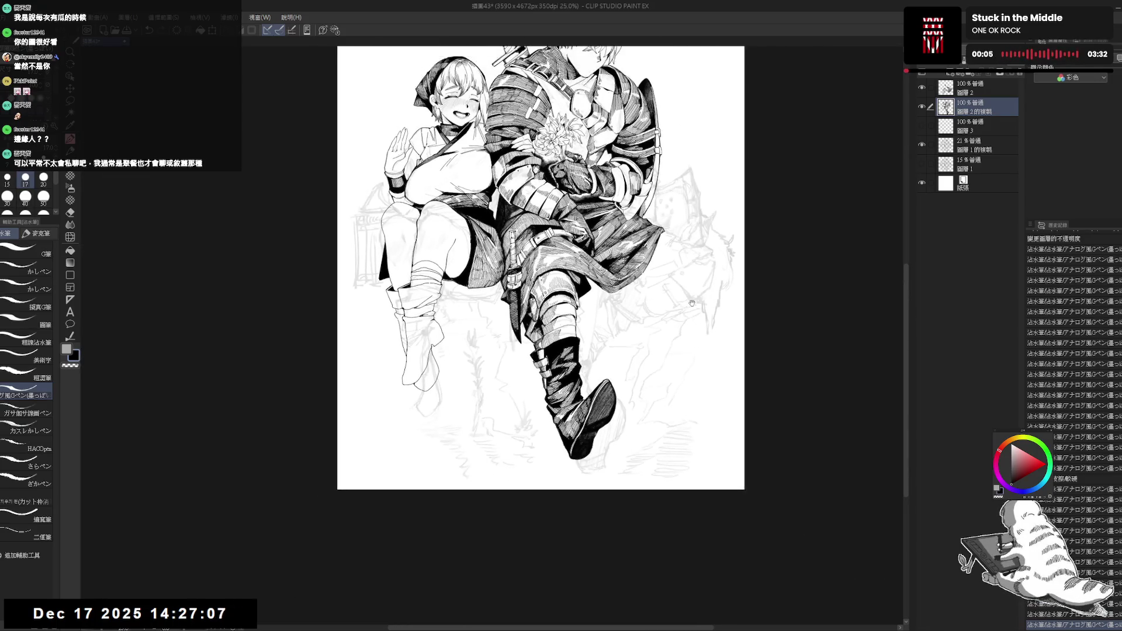
drag(675, 292, 670, 357)
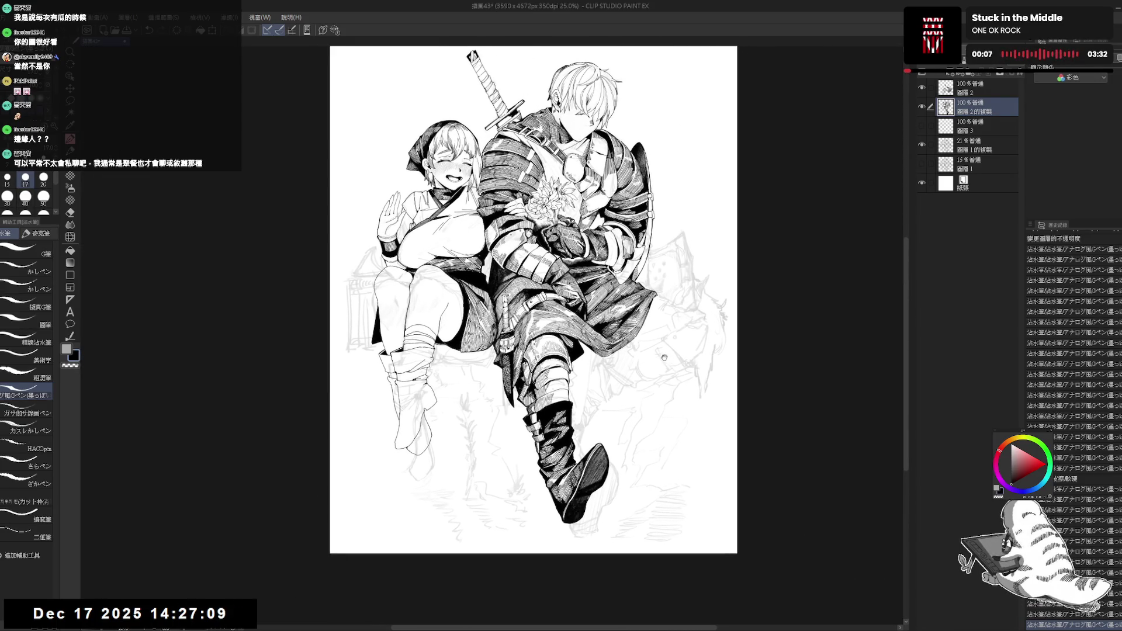
scroll(657, 340, up, 1)
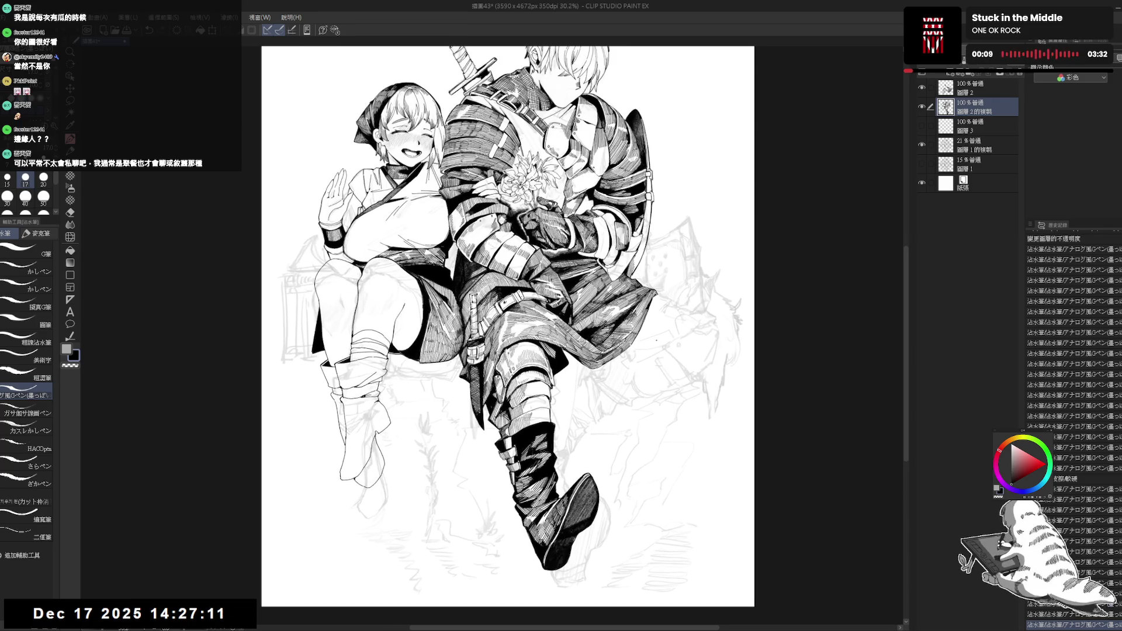
drag(657, 341, 623, 339)
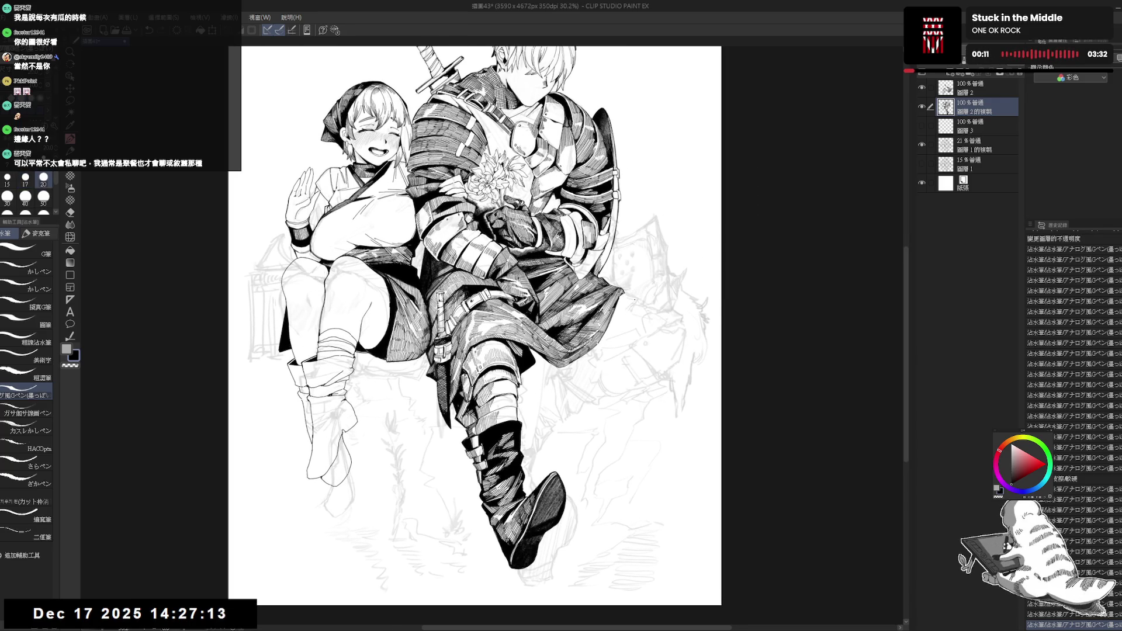
scroll(594, 328, up, 1)
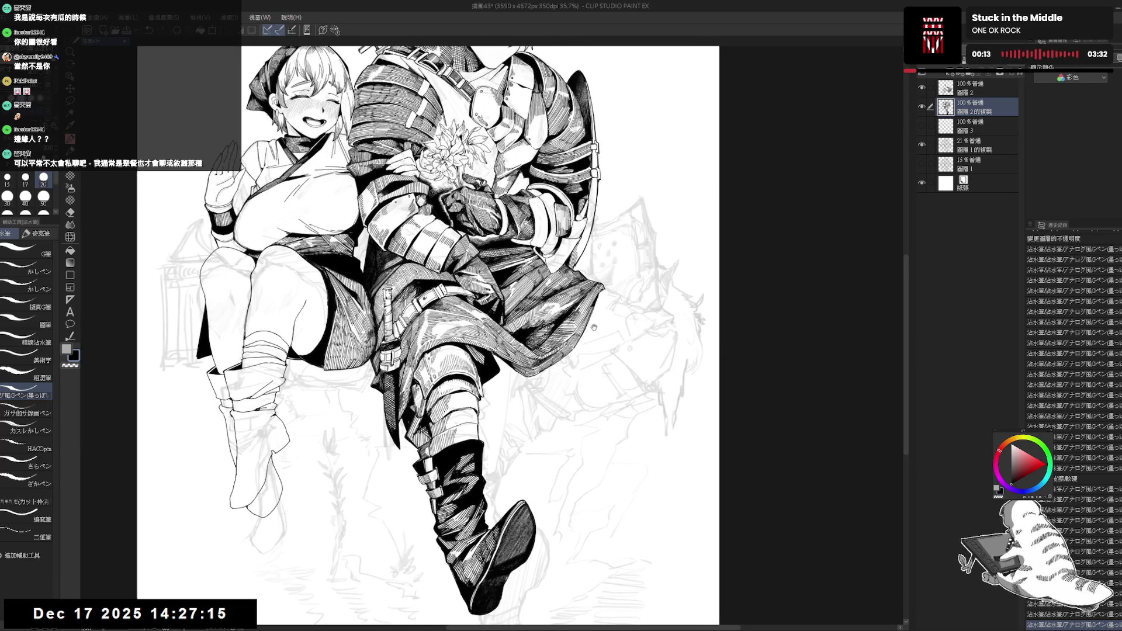
drag(562, 383, 555, 410)
drag(558, 364, 534, 425)
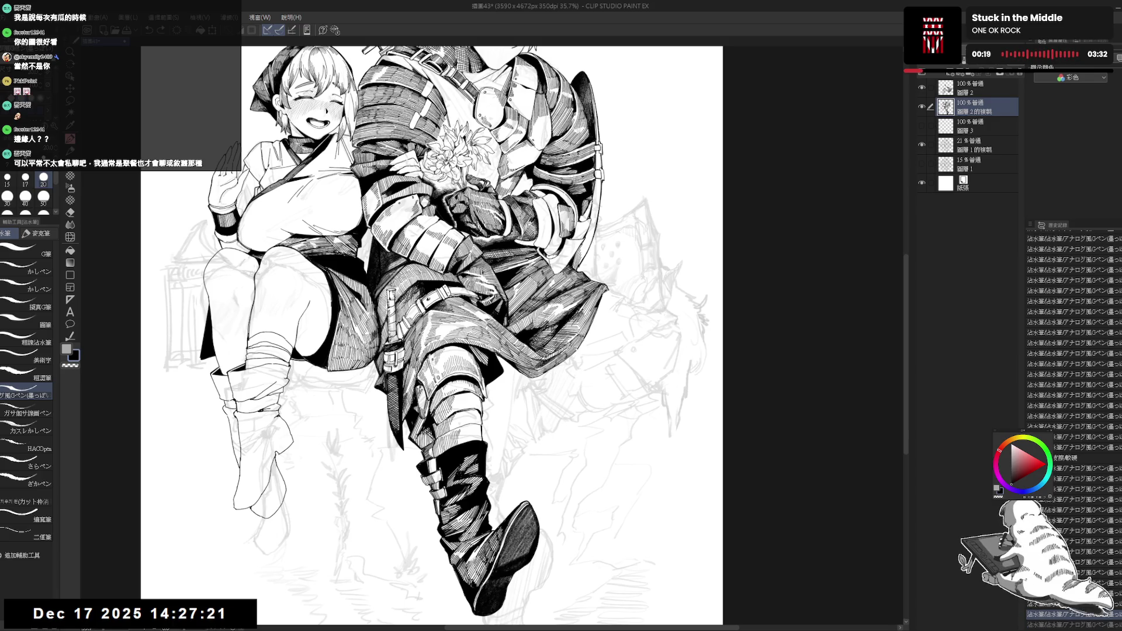
drag(612, 290, 641, 299)
key(ctrl+z)
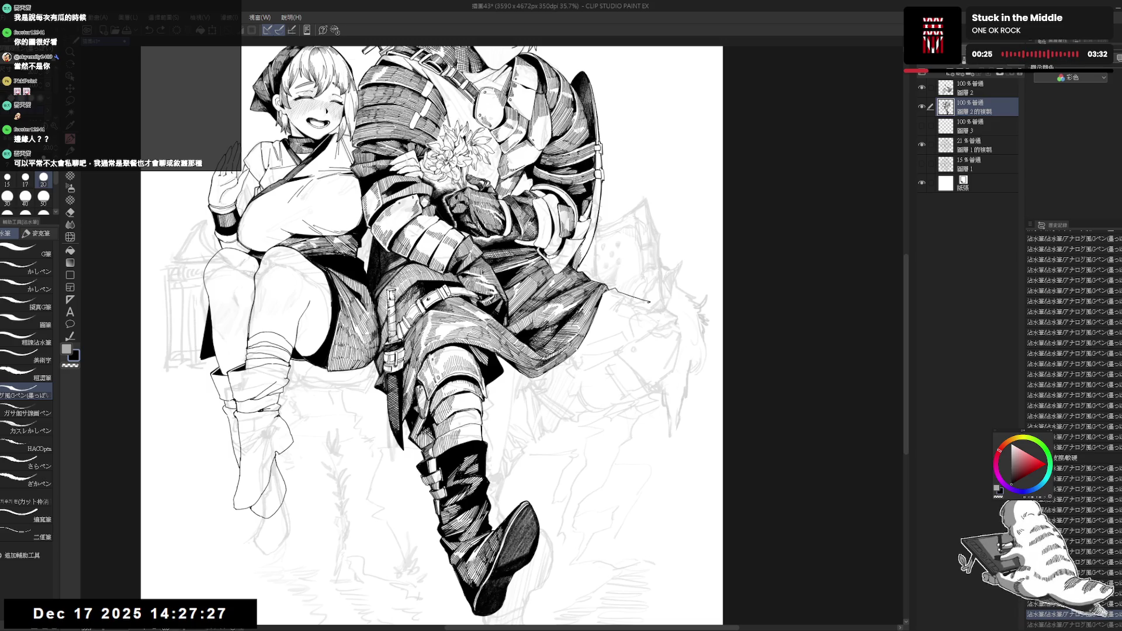
drag(648, 303, 638, 331)
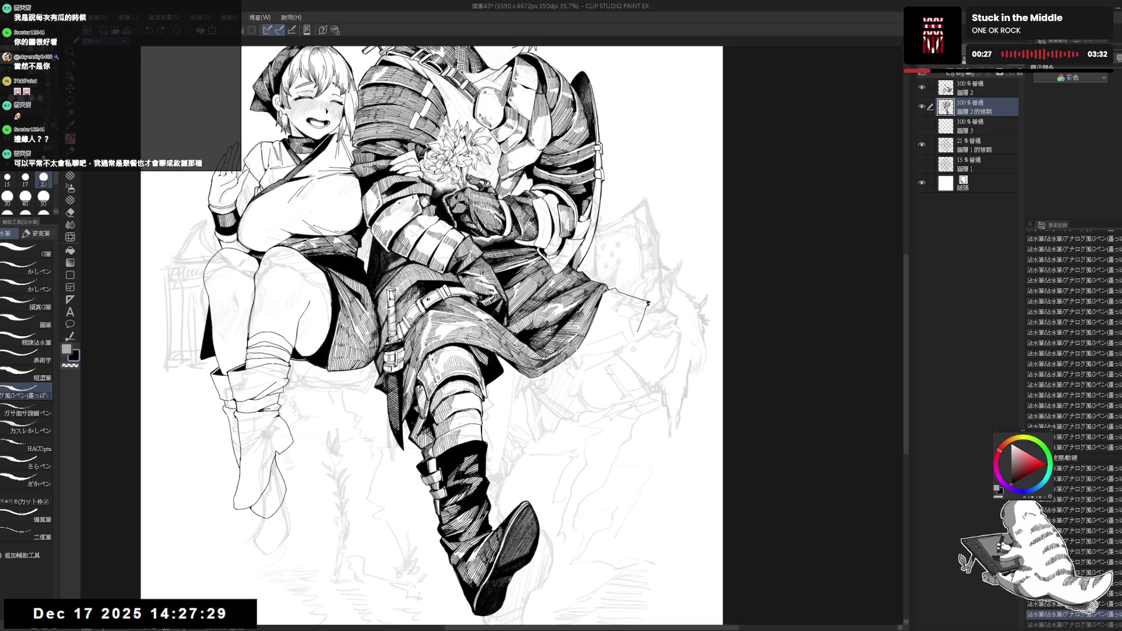
- Erase stray marks beside the cloak edge and ink a short stroke below it
key(e)
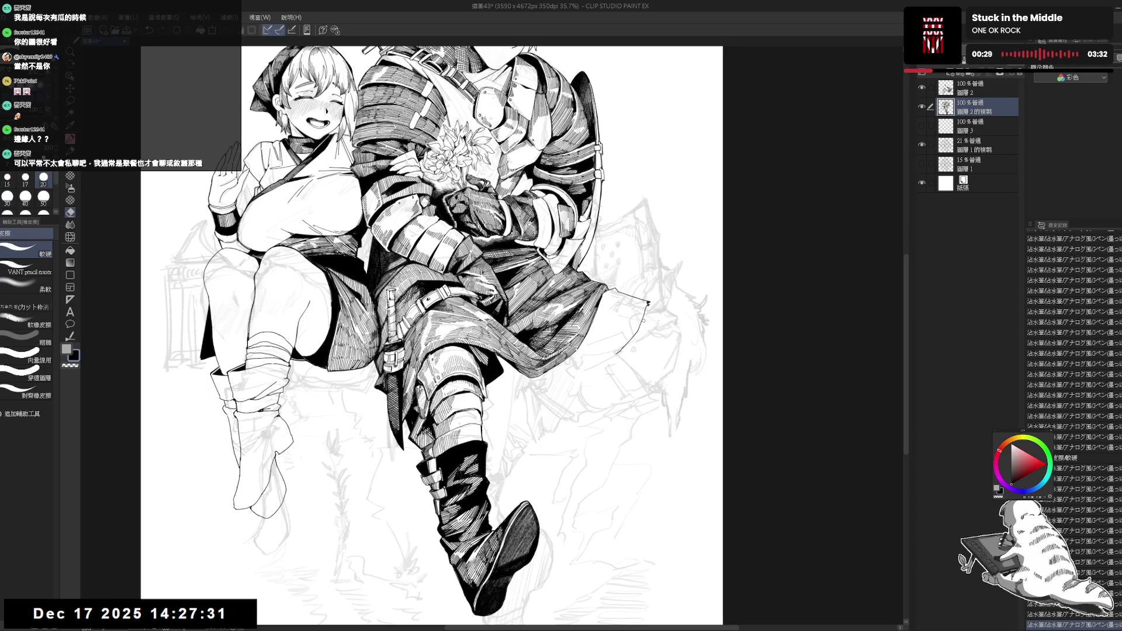
drag(643, 318, 608, 358)
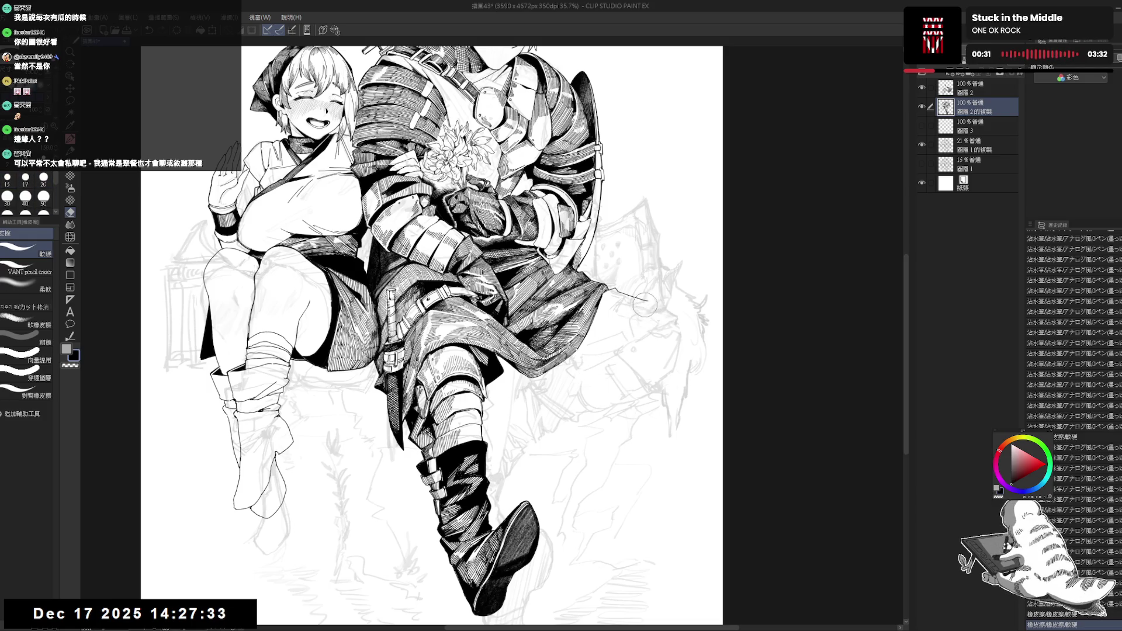
key(p)
mouse_move(645, 305)
mouse_down()
mouse_move(606, 356)
mouse_move(560, 388)
mouse_move(590, 353)
mouse_move(602, 357)
mouse_move(578, 380)
mouse_up()
- Clean a stray mark on the rock and ink small strokes along the rock edge
key(e)
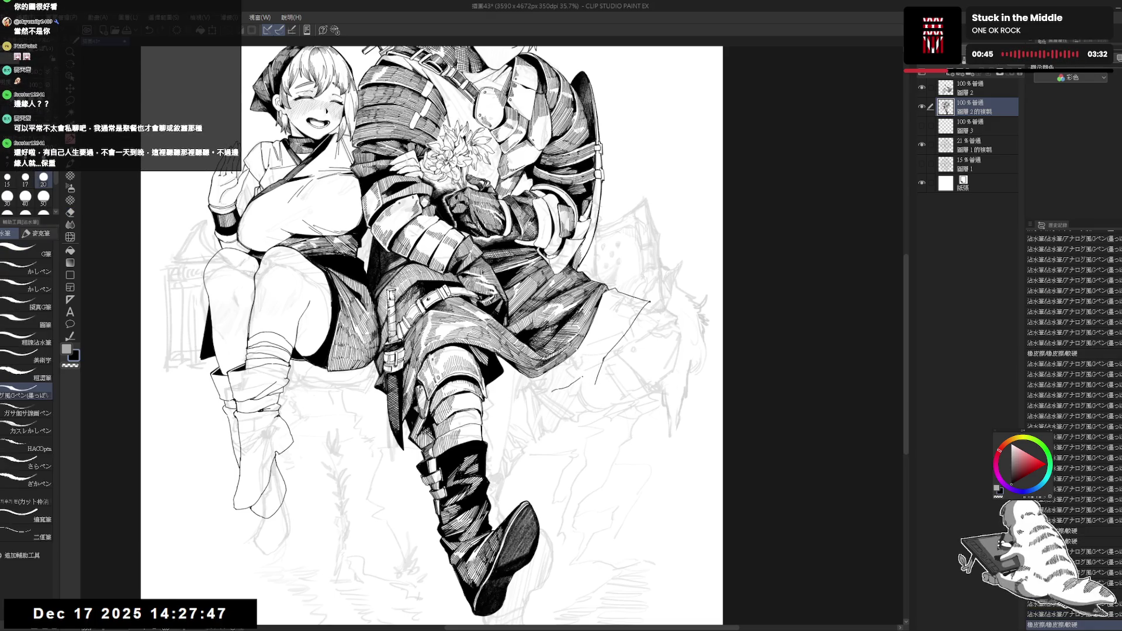
key(p)
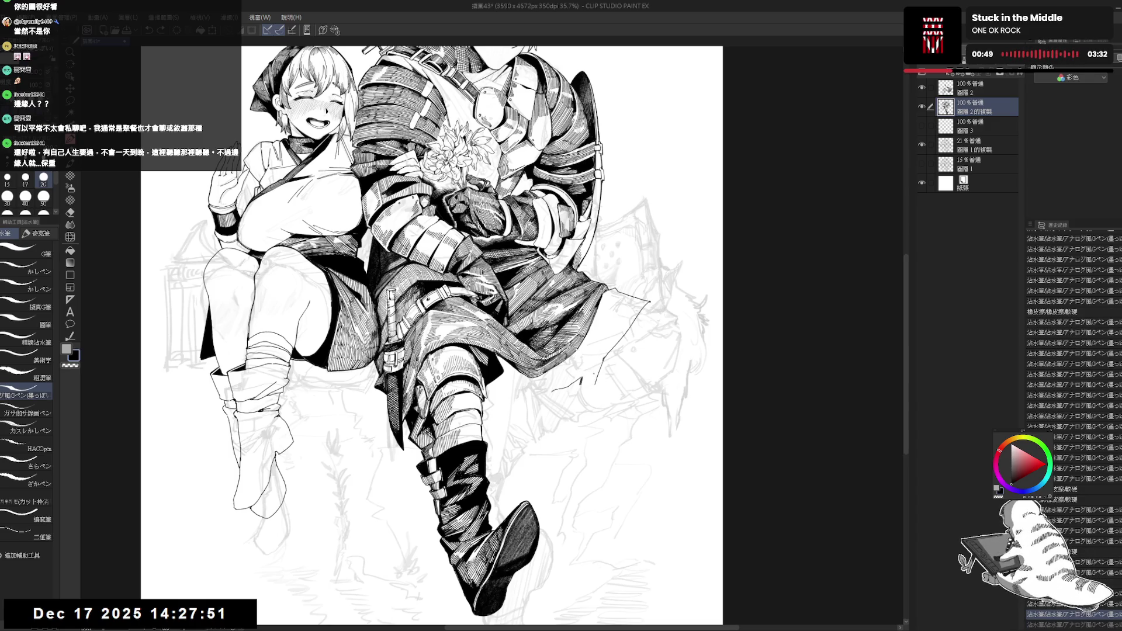
key(e)
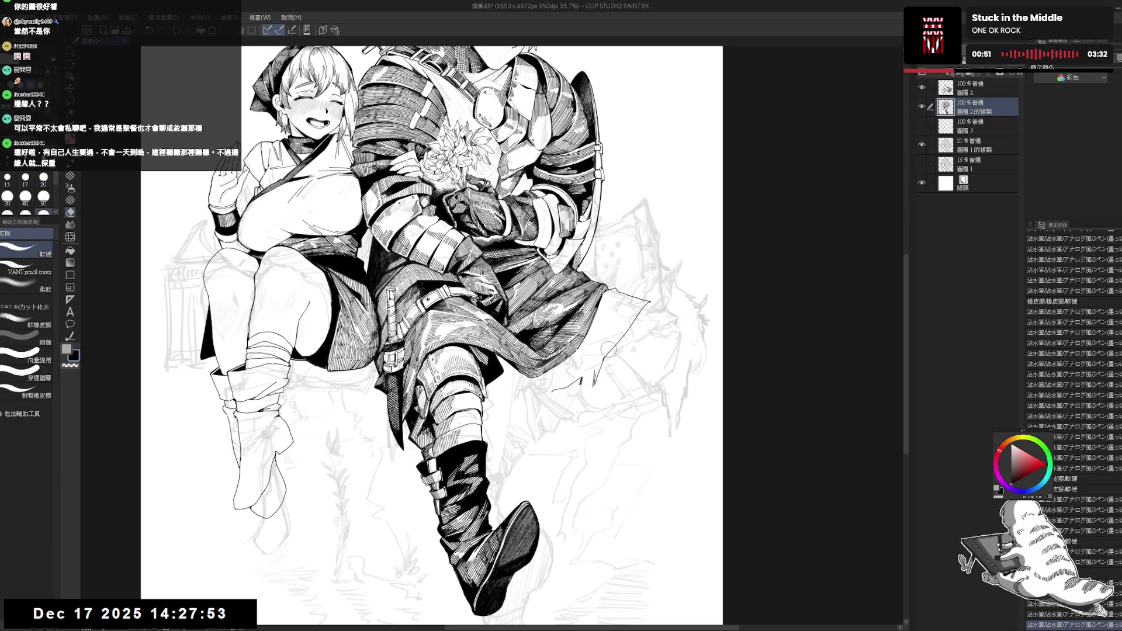
click(610, 349)
key(p)
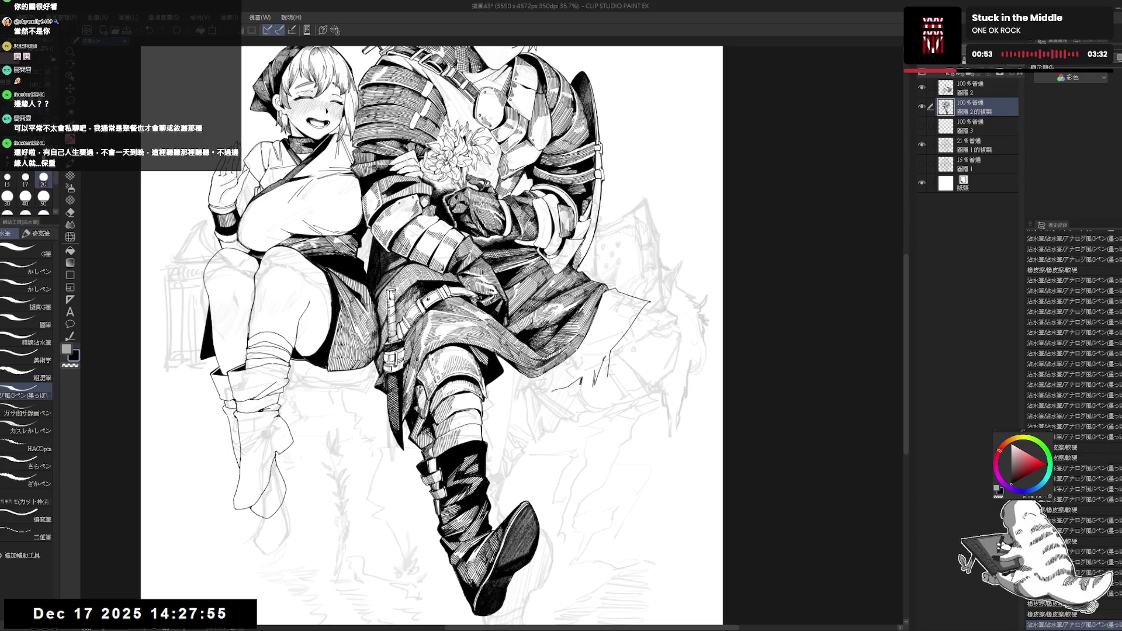
mouse_move(599, 383)
mouse_down()
mouse_move(613, 350)
mouse_move(588, 371)
mouse_move(605, 360)
mouse_move(595, 392)
mouse_up()
key(e)
key(p)
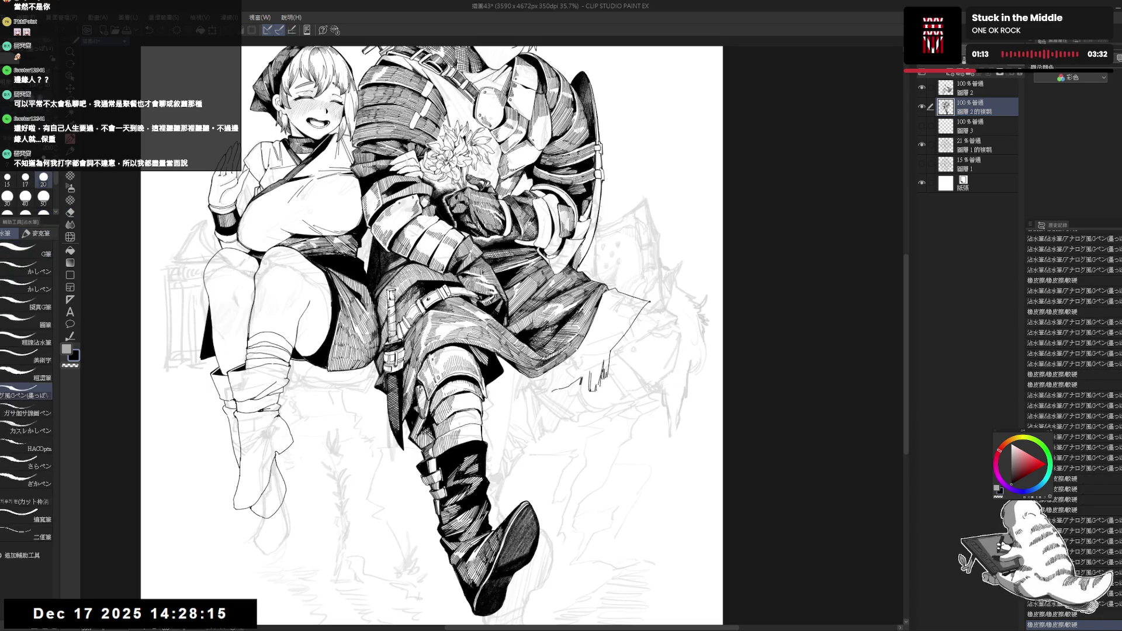
scroll(589, 379, up, 2)
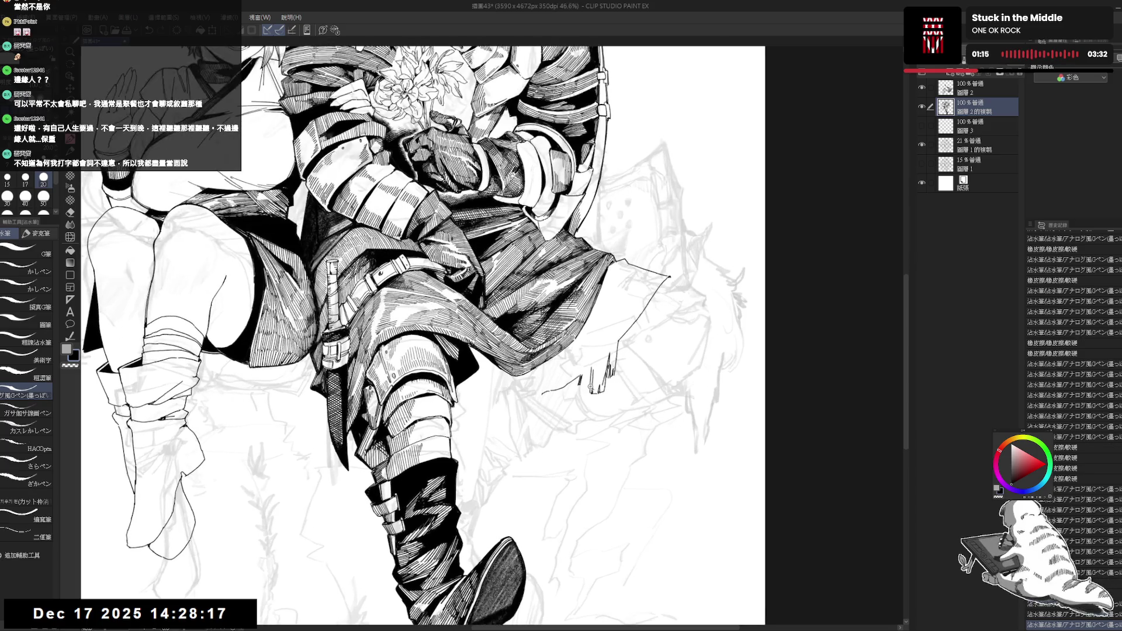
- Touch up the rock edge under the cloak, then pan the view slightly right to review it
key(e)
mouse_move(579, 403)
mouse_down()
mouse_move(579, 366)
mouse_move(579, 379)
mouse_move(589, 368)
mouse_move(580, 390)
mouse_up()
key(p)
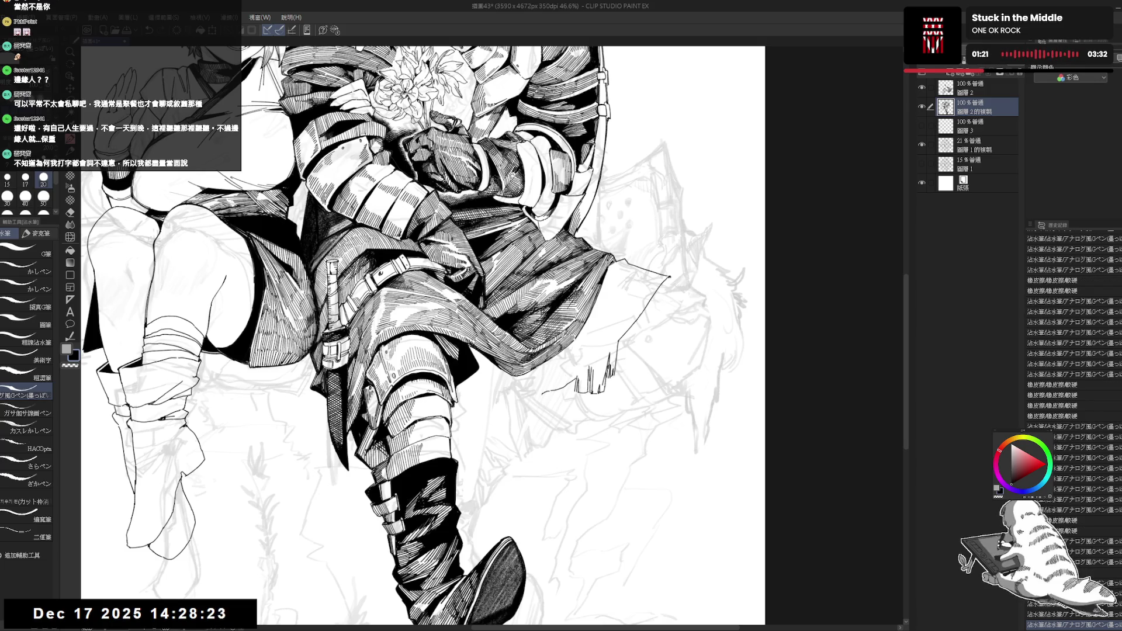
scroll(581, 386, down, 3)
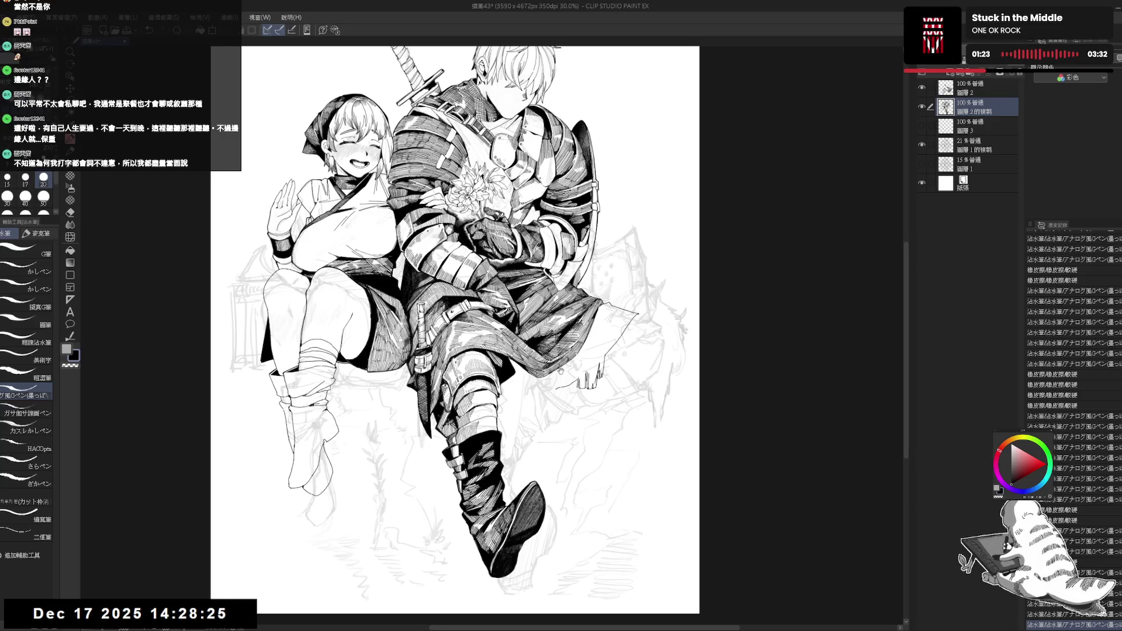
drag(581, 376, 595, 375)
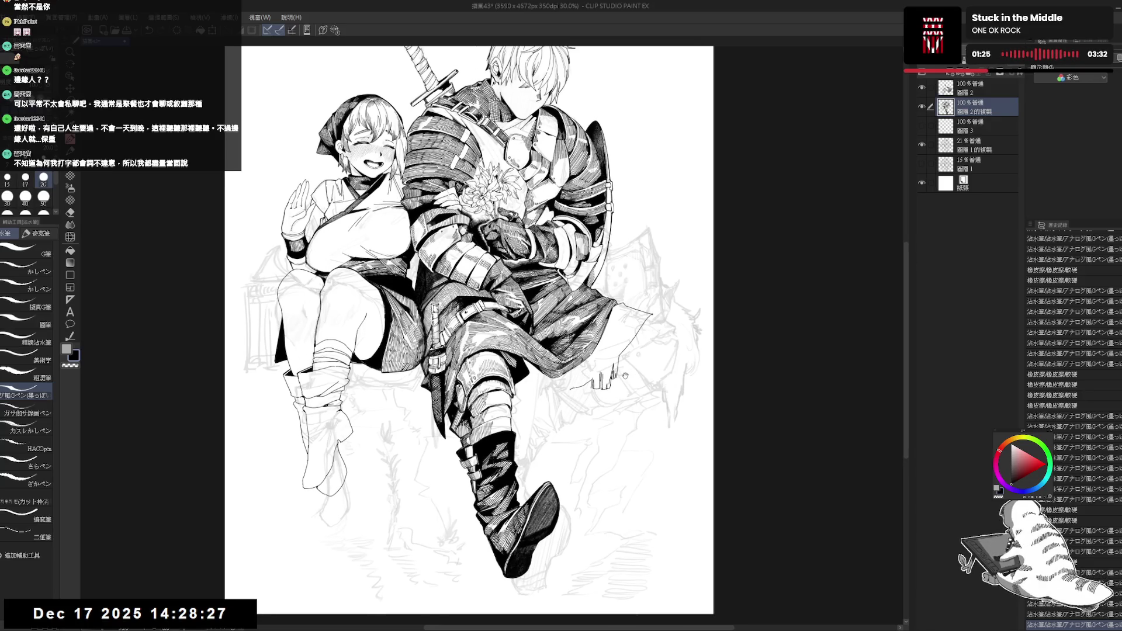
drag(585, 376, 588, 378)
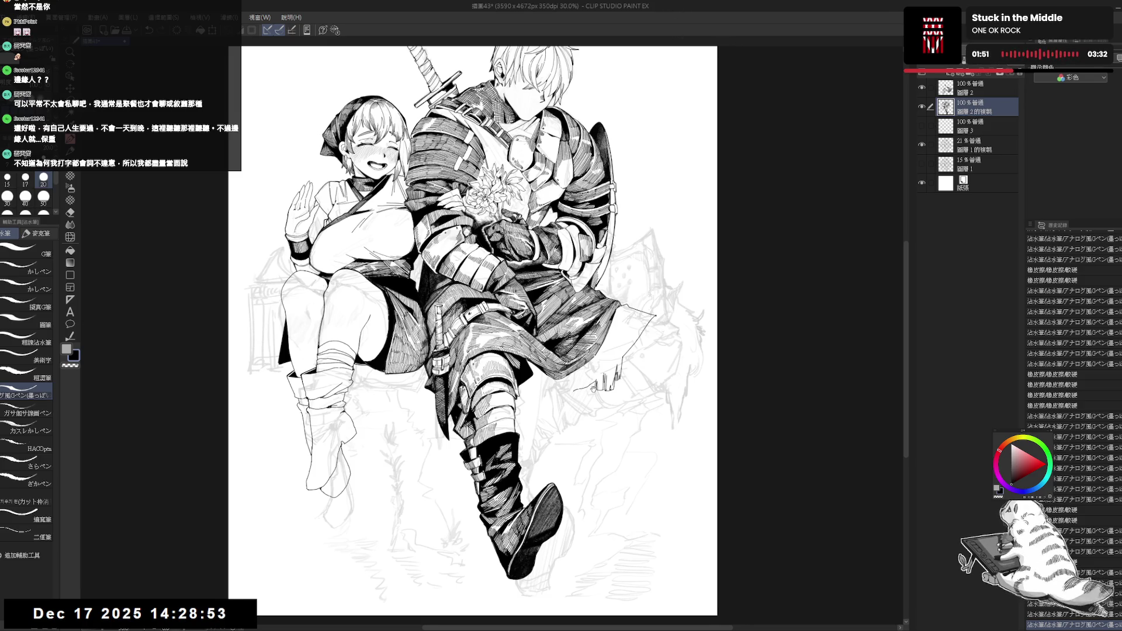
- Erase a small mark on the rock edge and undo two recent ink strokes
scroll(591, 368, up, 1)
key(e)
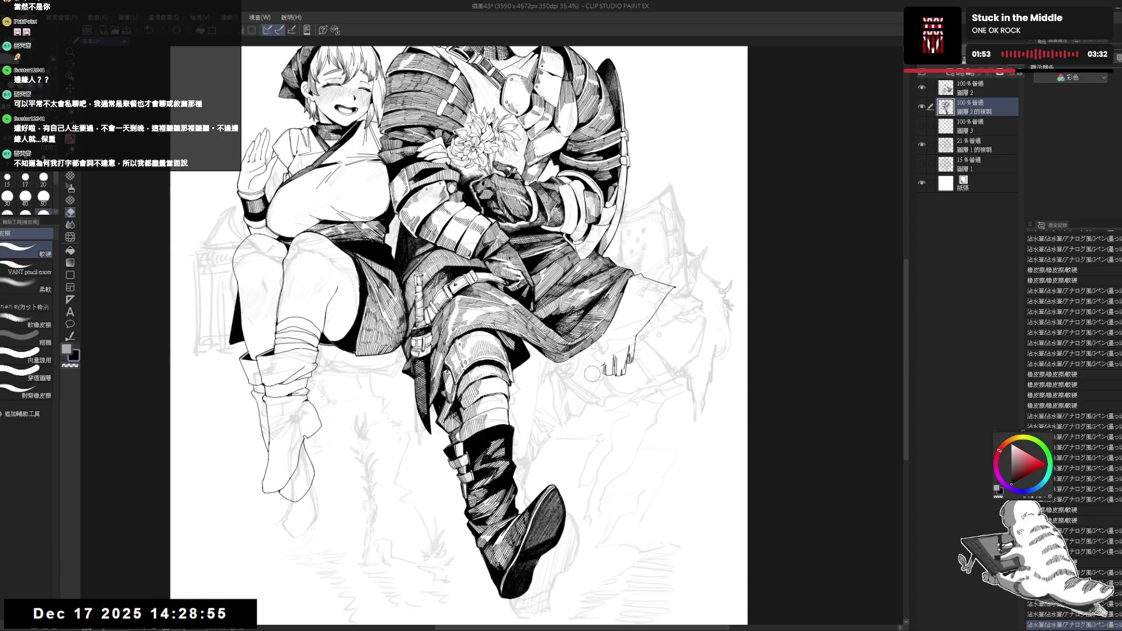
drag(596, 360, 603, 371)
key(p)
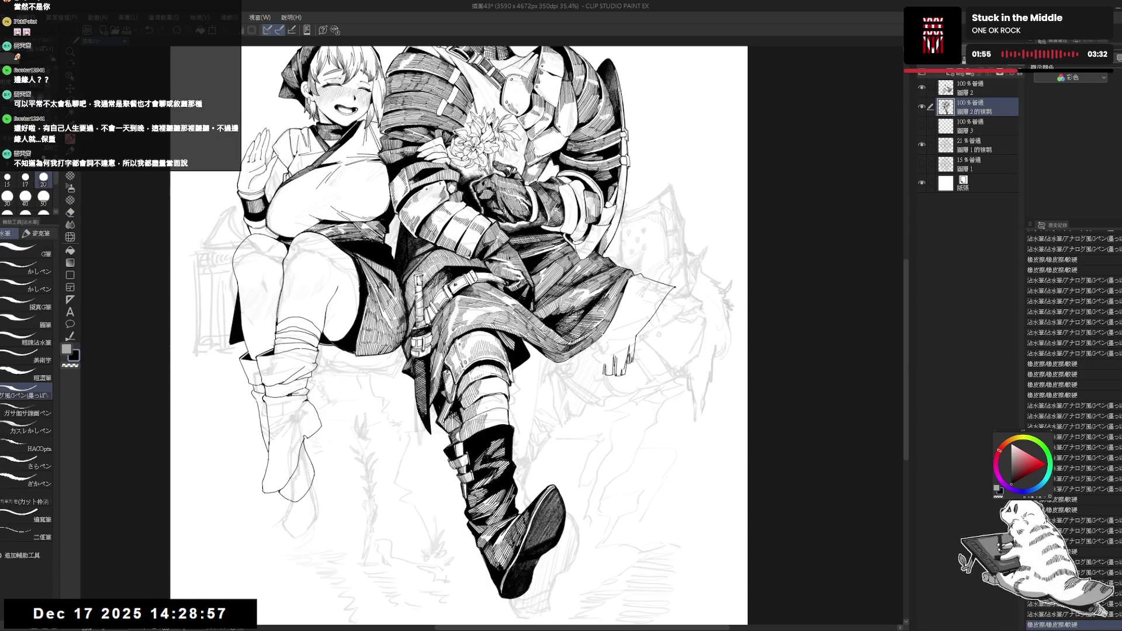
key(ctrl+z)
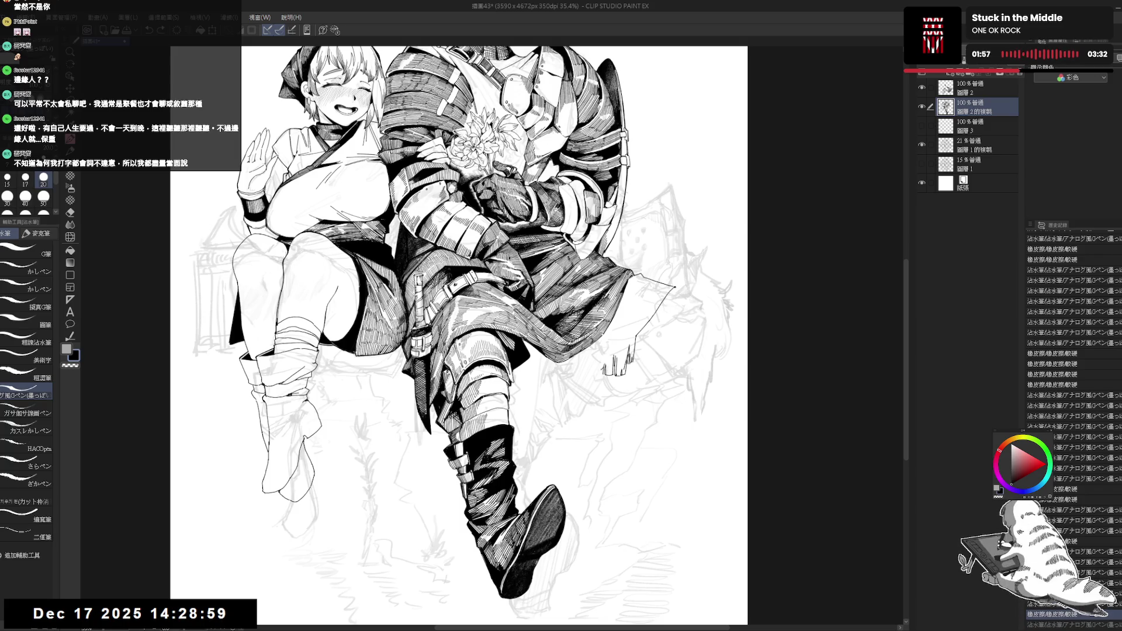
key(e)
key(p)
key(ctrl+z)
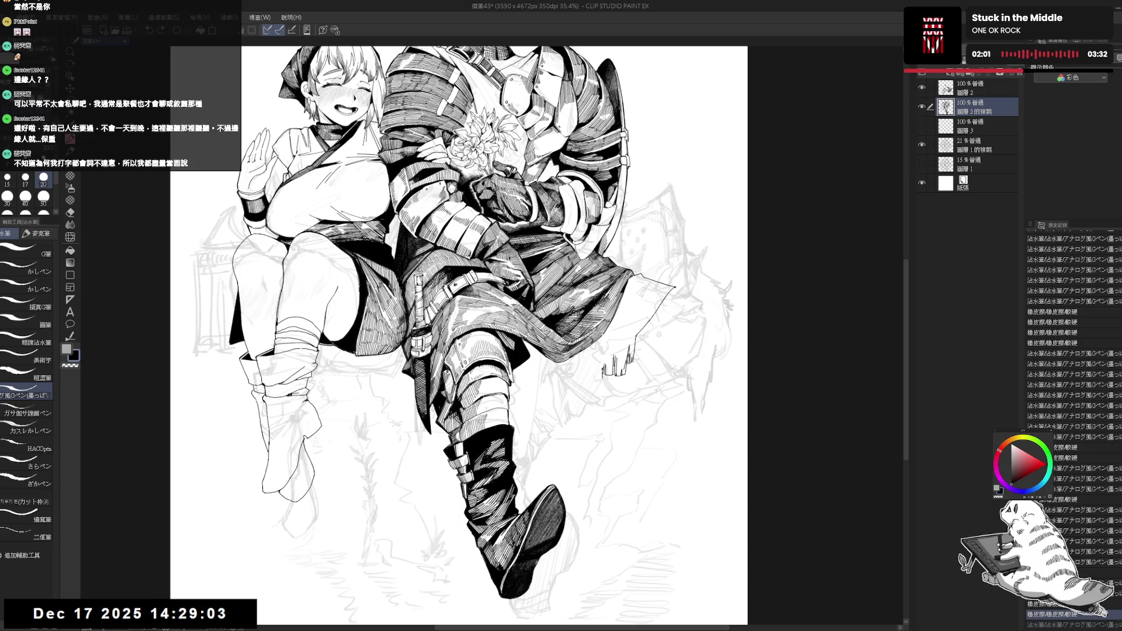
- Ink small strokes along the rock edge, undoing rejects and adding one near the cloak edge
mouse_move(610, 359)
mouse_down()
mouse_move(617, 374)
mouse_move(600, 391)
mouse_move(569, 386)
mouse_up()
key(e)
key(p)
key(ctrl+z)
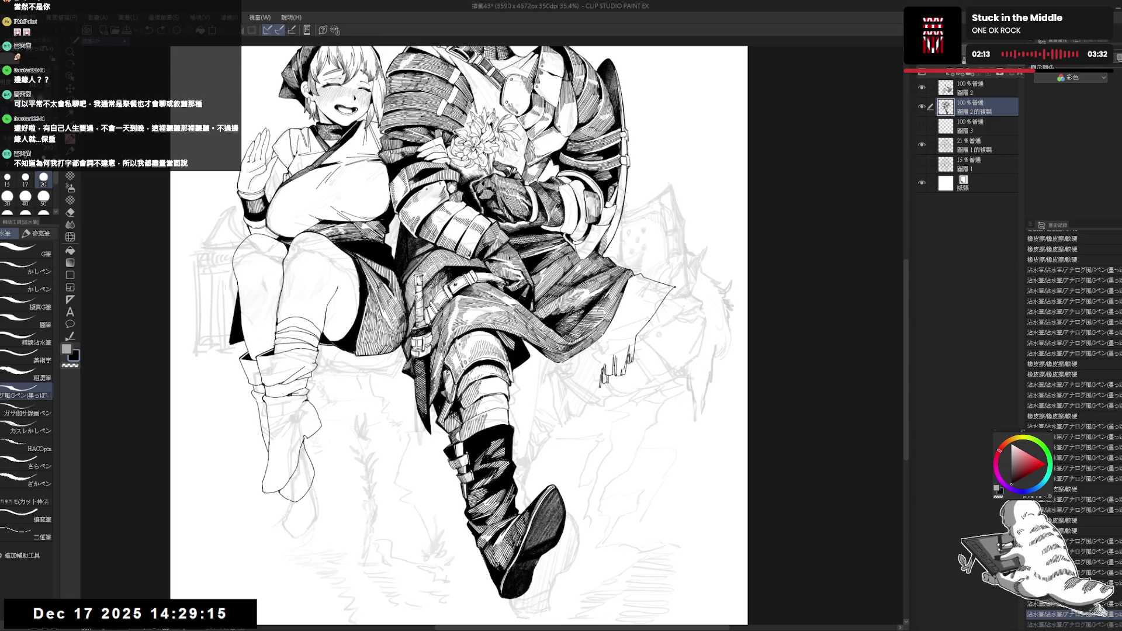
key(ctrl+z)
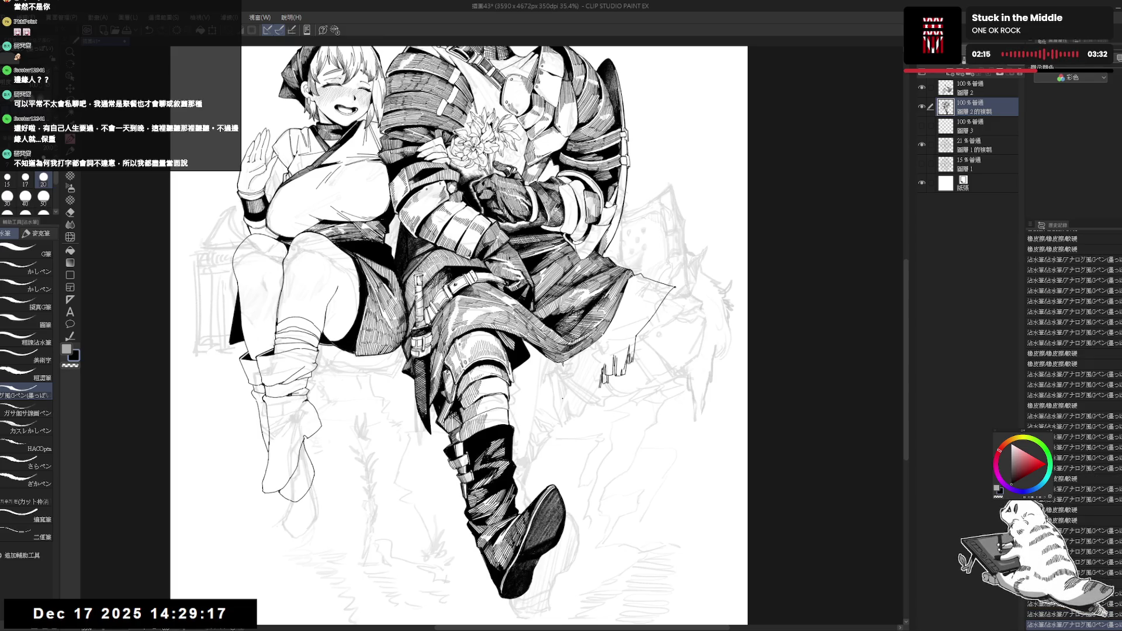
drag(602, 314, 589, 342)
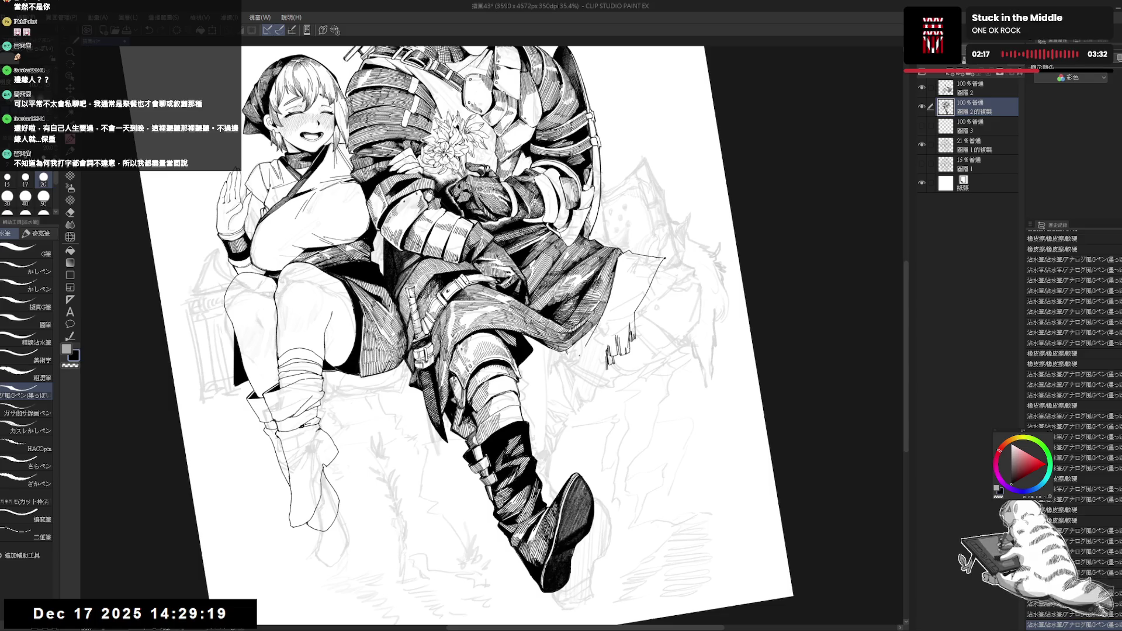
- Rotate the view, then ink and erase strokes on the ledge below the knee, undoing mistakes
key(ctrl+z)
key(r)
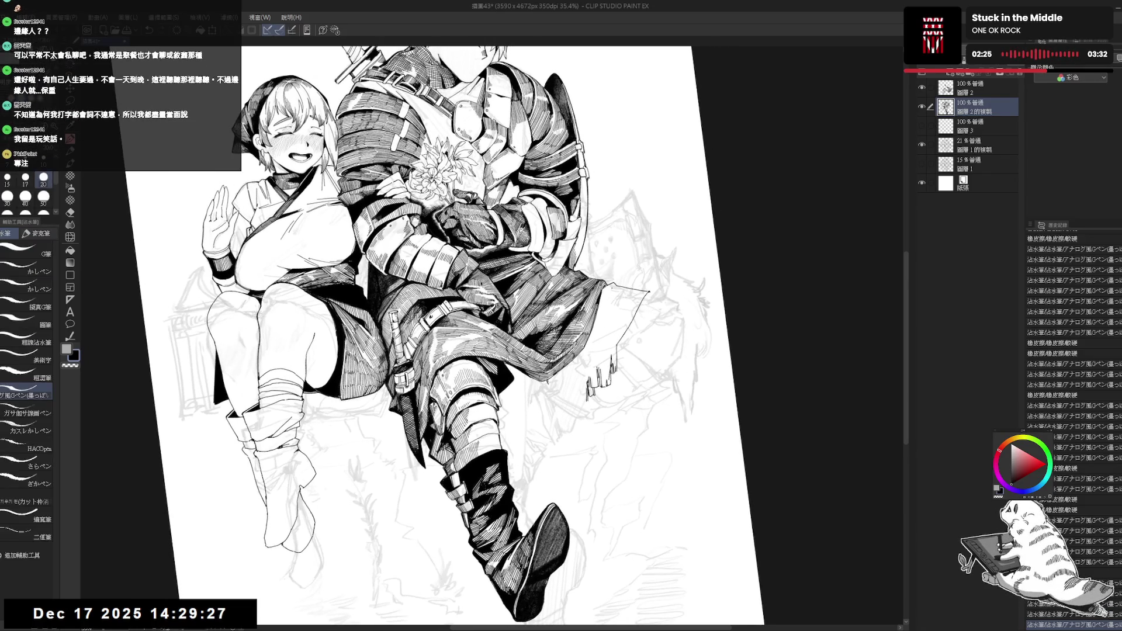
drag(602, 286, 605, 300)
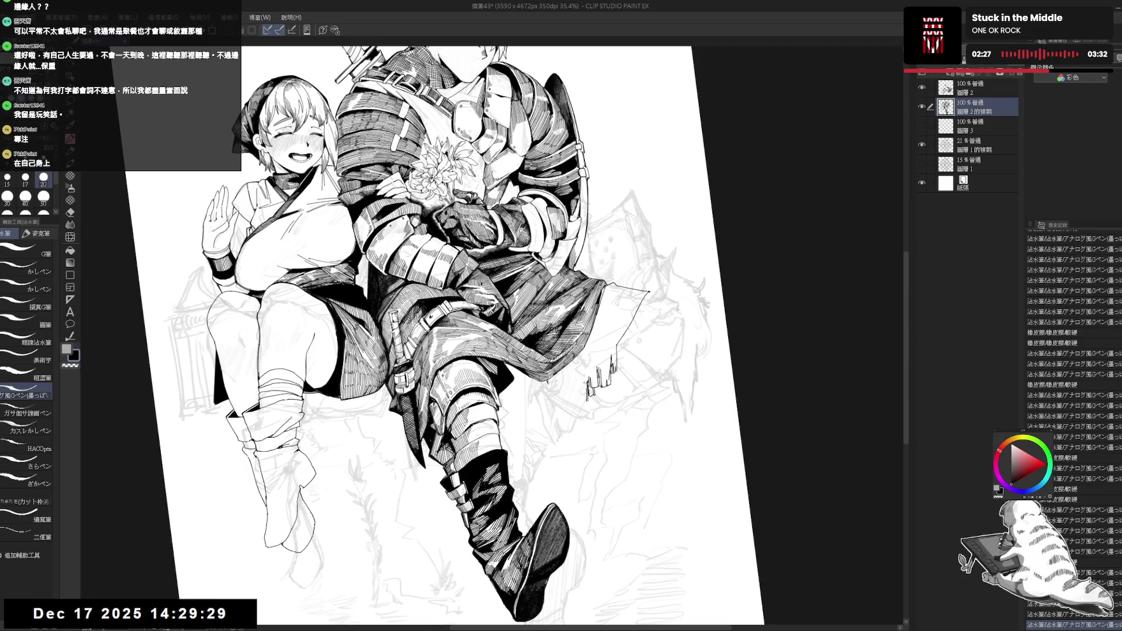
key(e)
drag(583, 382, 592, 409)
key(p)
key(ctrl+z)
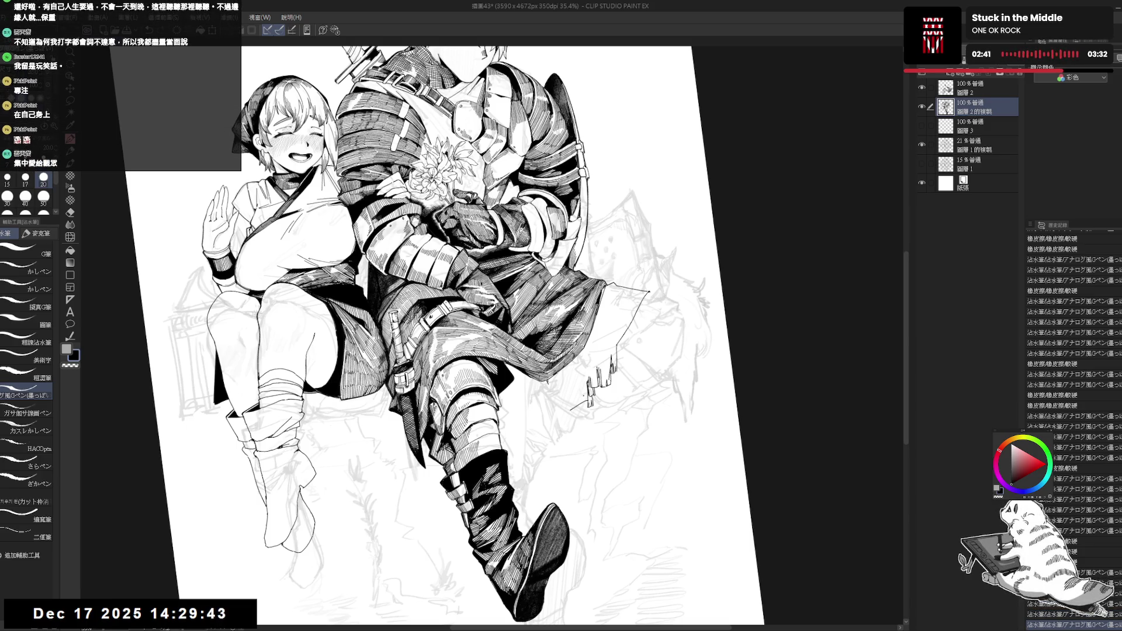
drag(565, 404, 579, 412)
key(ctrl+z)
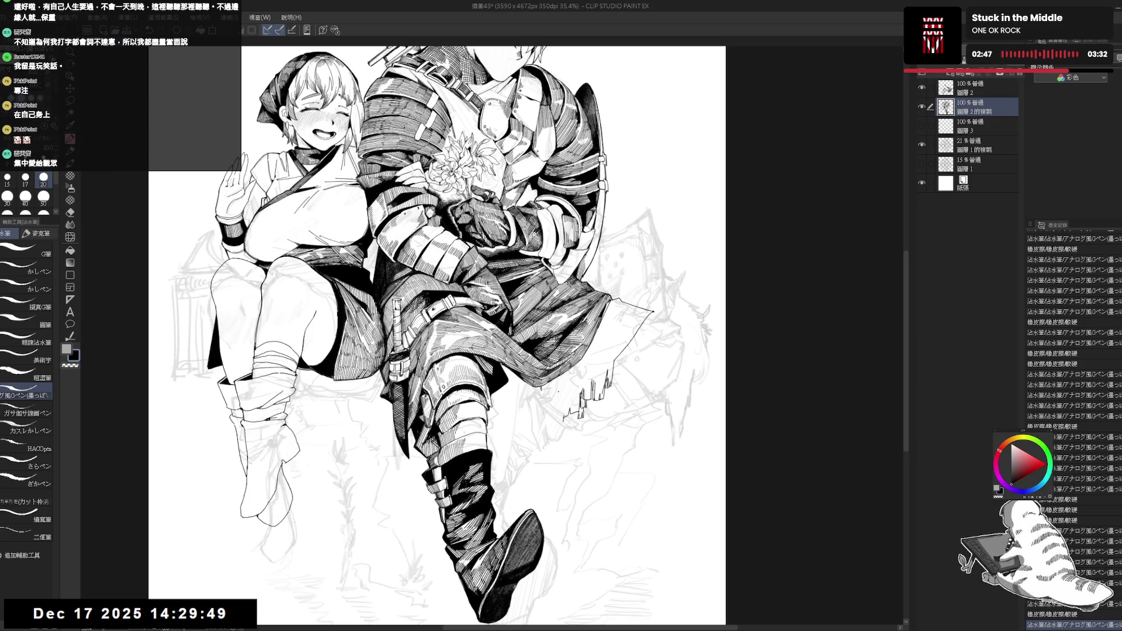
- Mirror-check the drawing, add a tiny ledge mark, tilt the view about 15° and erase a knee mark
key(h)
key(h)
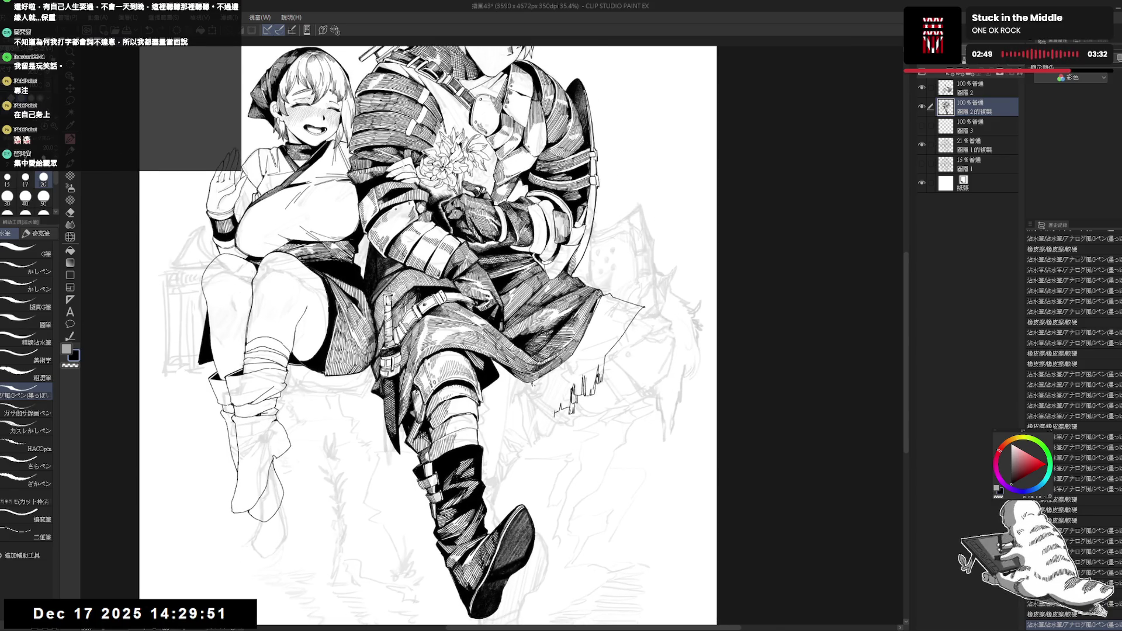
key(e)
key(p)
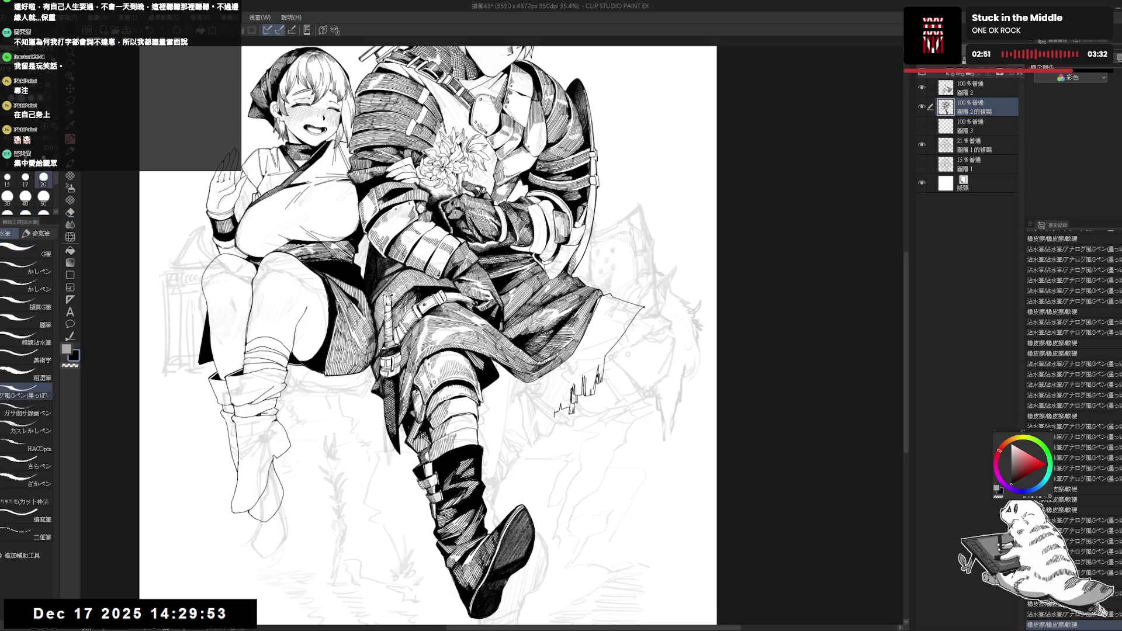
click(499, 466)
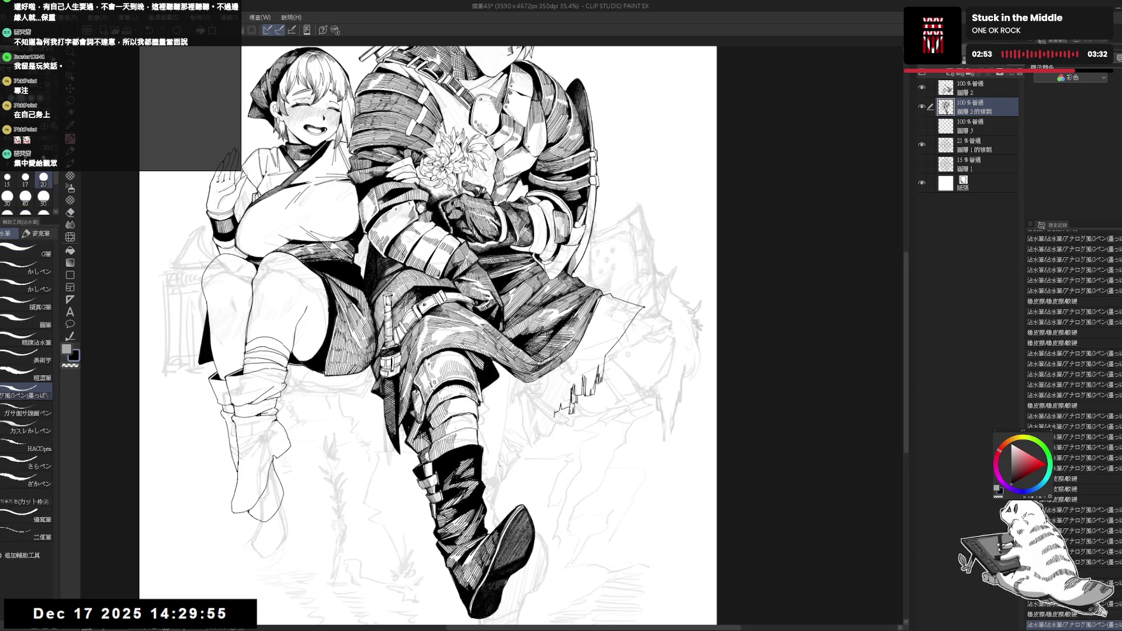
drag(444, 351, 456, 339)
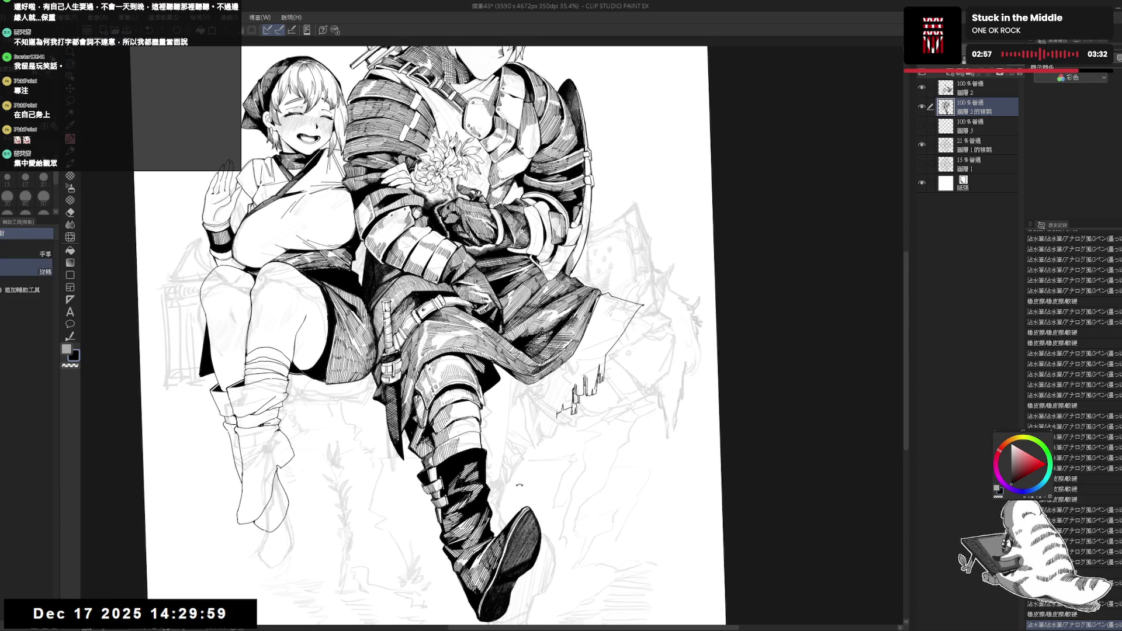
drag(456, 350, 482, 363)
key(e)
click(483, 364)
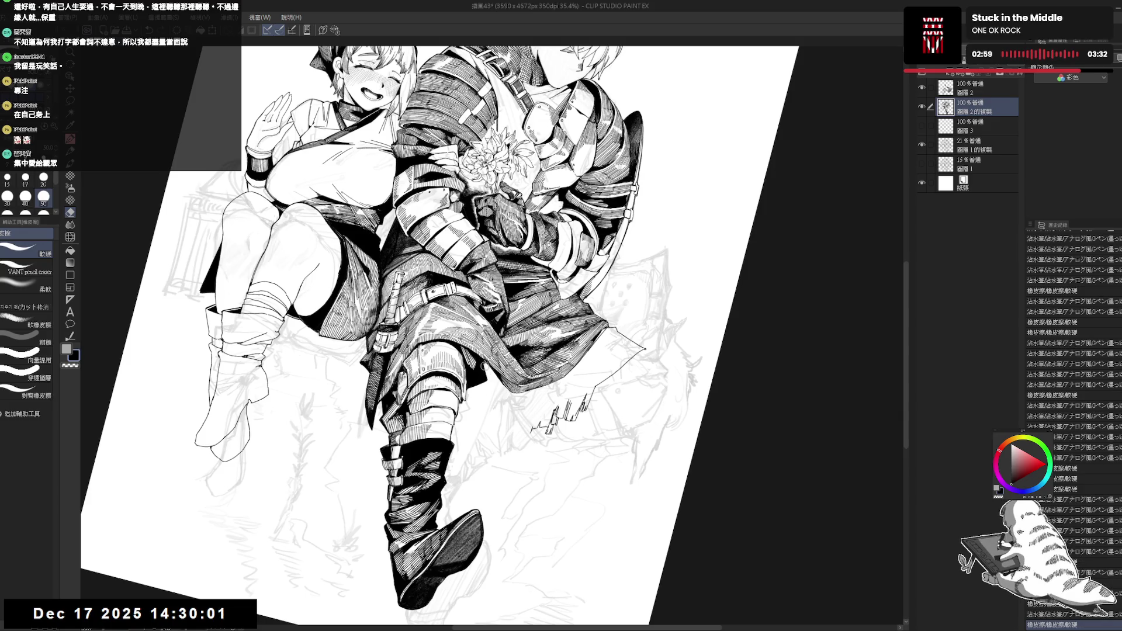
- Draw a short vertical hatch line on the knee armor and erase stray marks above it
click(488, 383)
key(p)
drag(484, 390, 477, 455)
key(e)
click(485, 384)
click(485, 386)
key(p)
- Add three more short vertical hatch lines to the knee armor
drag(488, 372, 495, 437)
mouse_move(489, 370)
mouse_down()
mouse_move(494, 416)
mouse_move(512, 415)
mouse_up()
key(e)
key(p)
key(e)
key(p)
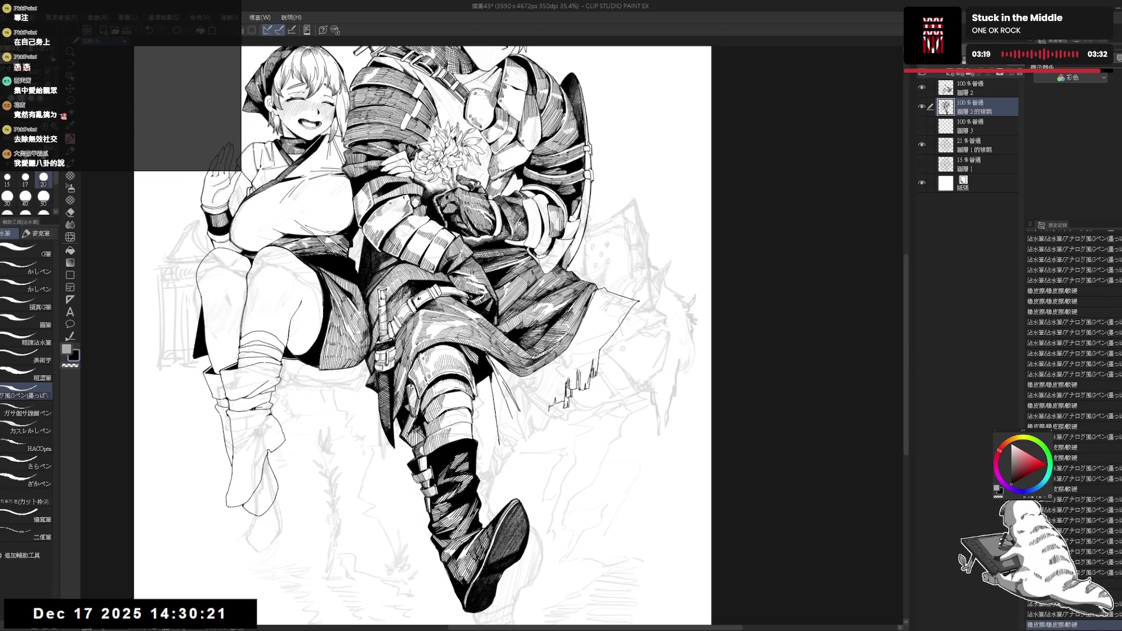
- Mirror-check and reframe the page, then try and undo a trial stroke on the armor
key(h)
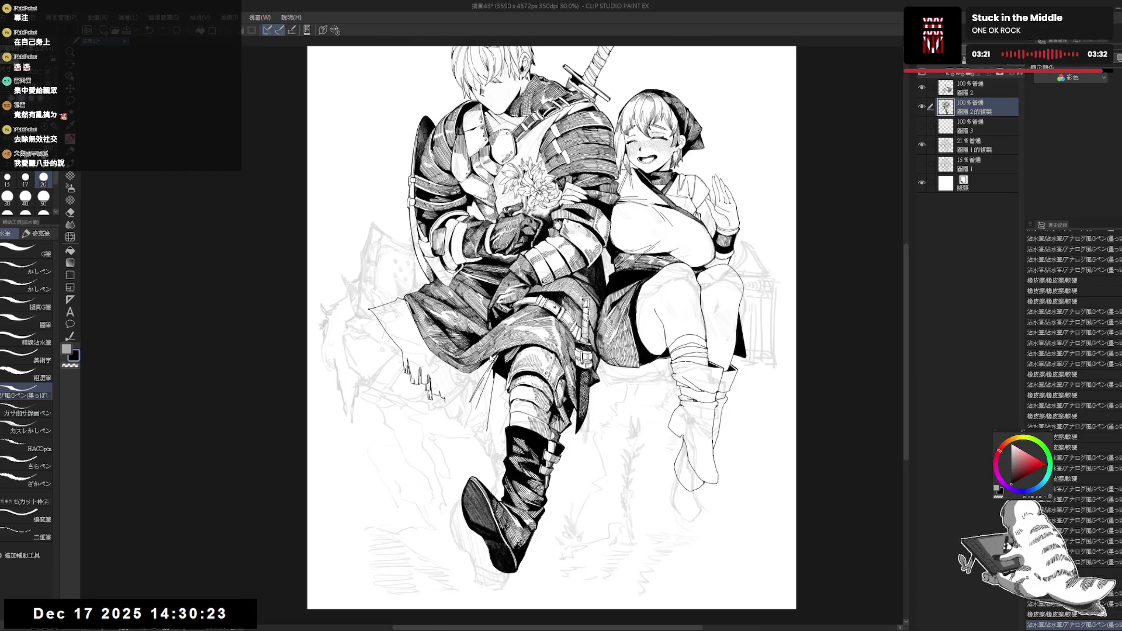
key(h)
drag(661, 375, 548, 345)
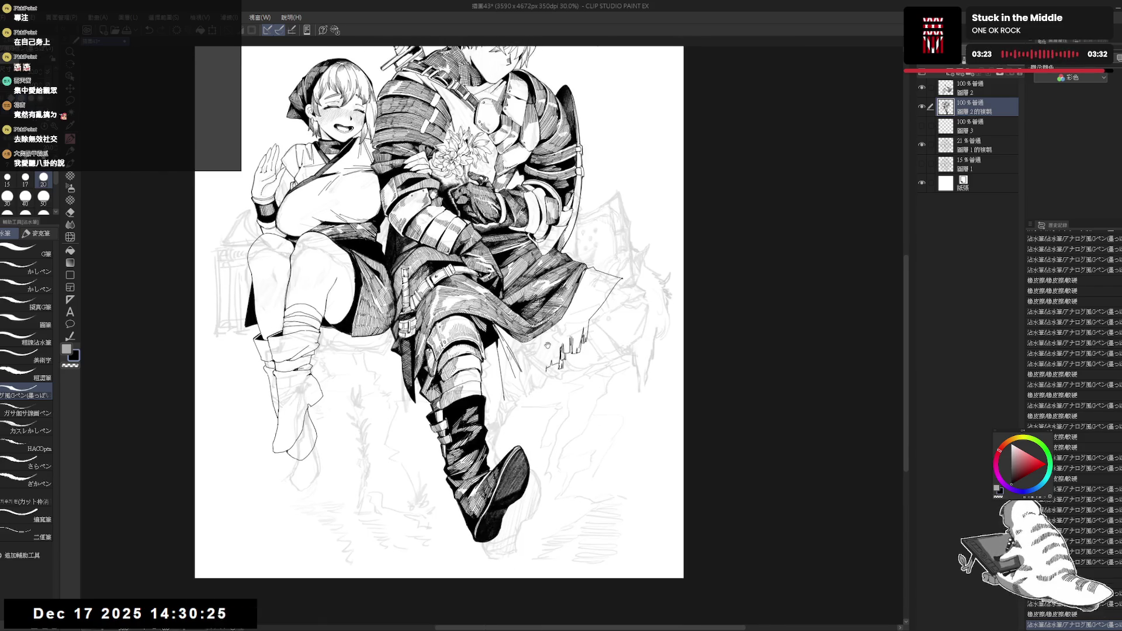
scroll(548, 345, down, 1)
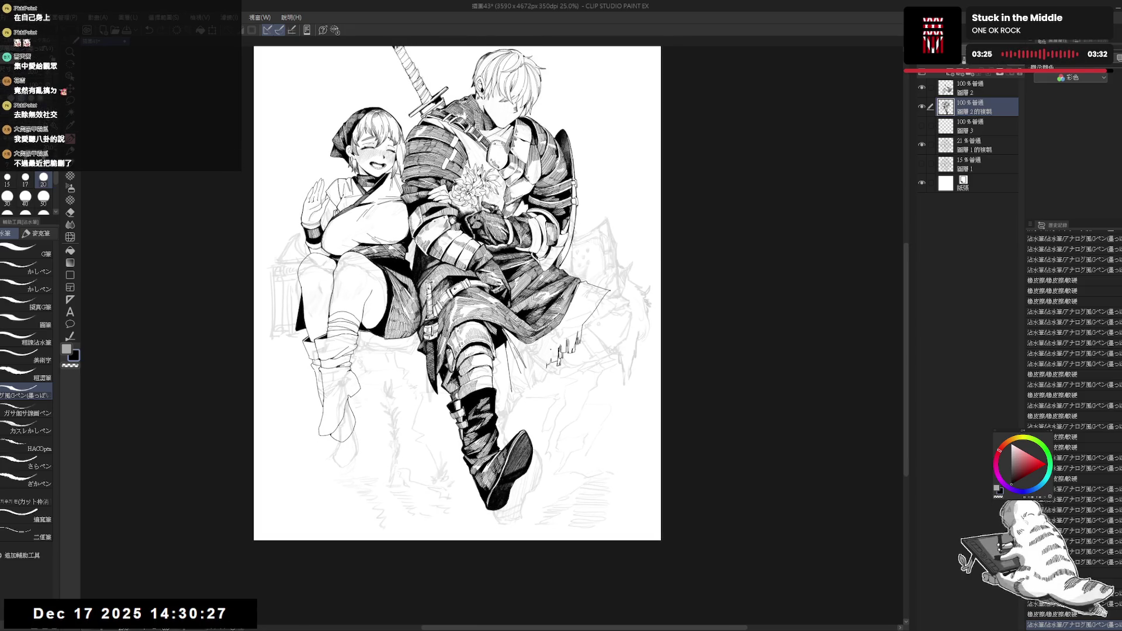
drag(548, 350, 551, 370)
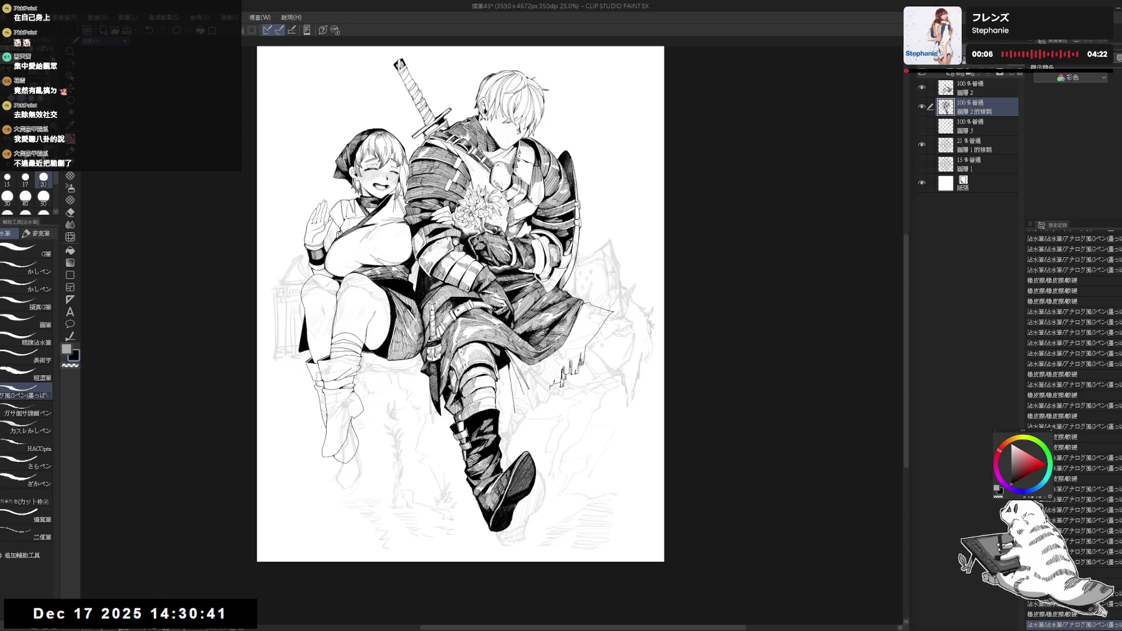
scroll(514, 368, up, 1)
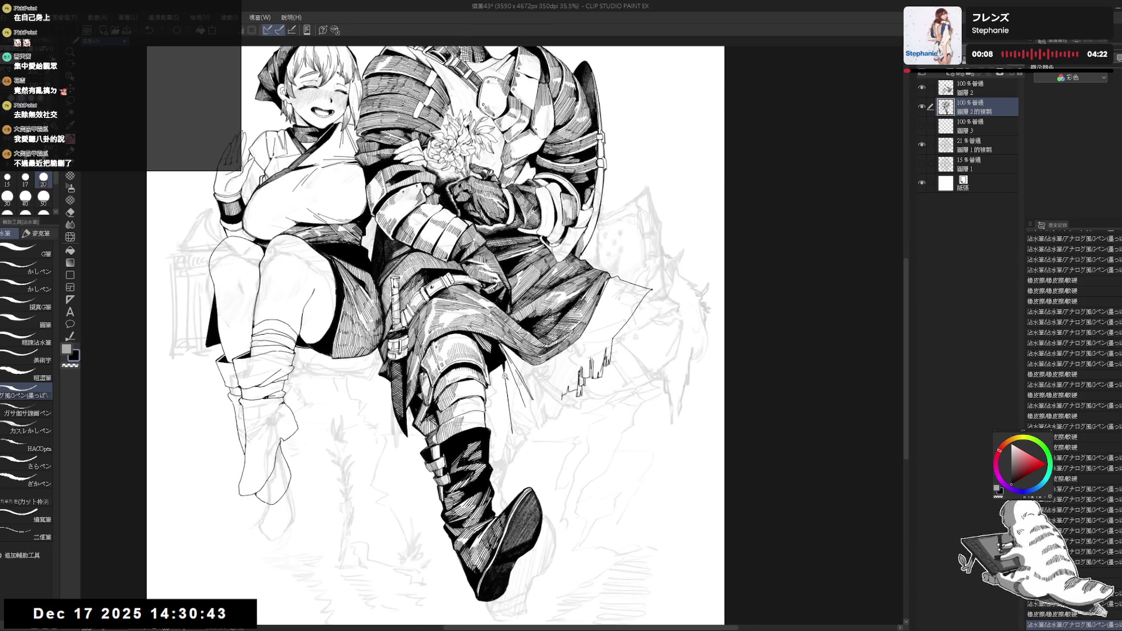
drag(505, 365, 506, 386)
key(ctrl+z)
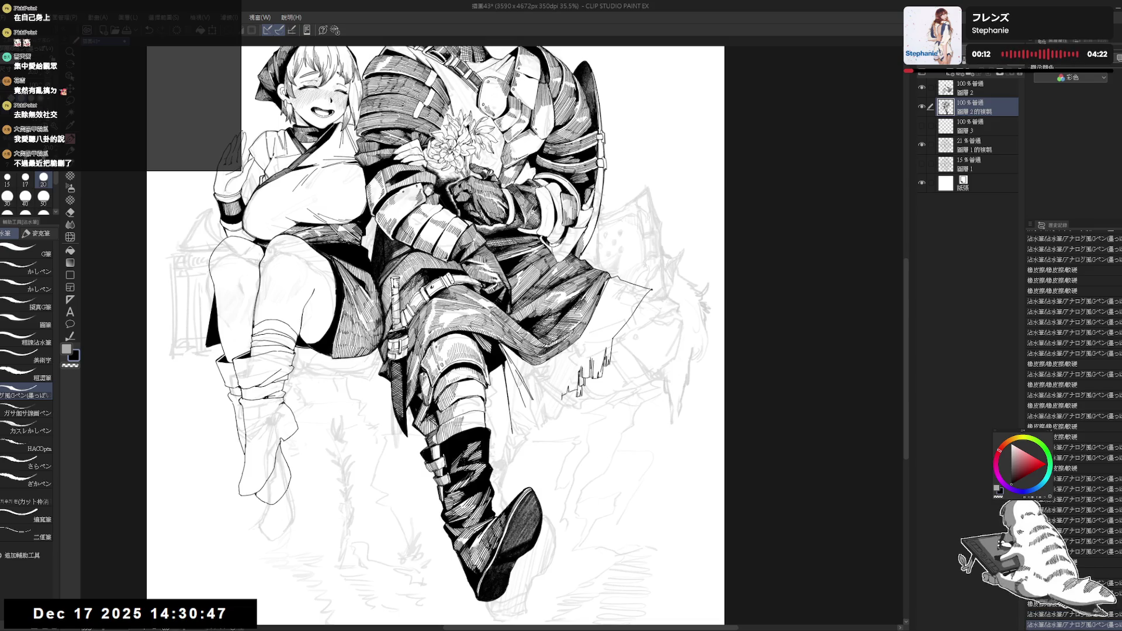
- Redraw the vertical line on the lower leg armor several times, keeping a final short stroke
key(h)
scroll(483, 369, up, 1)
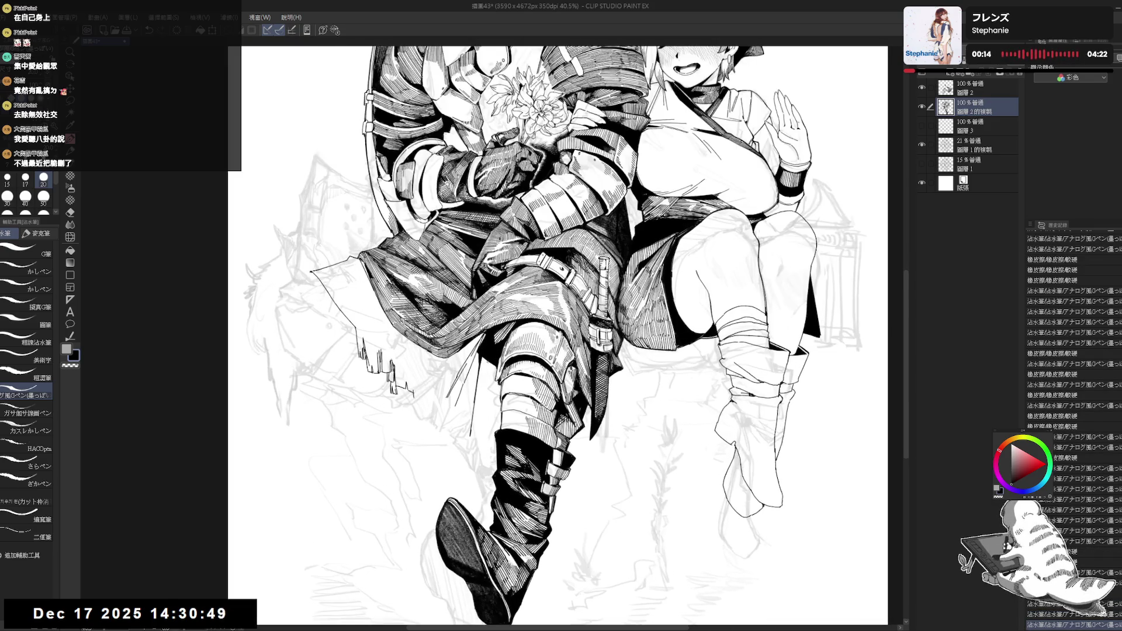
drag(492, 363, 492, 428)
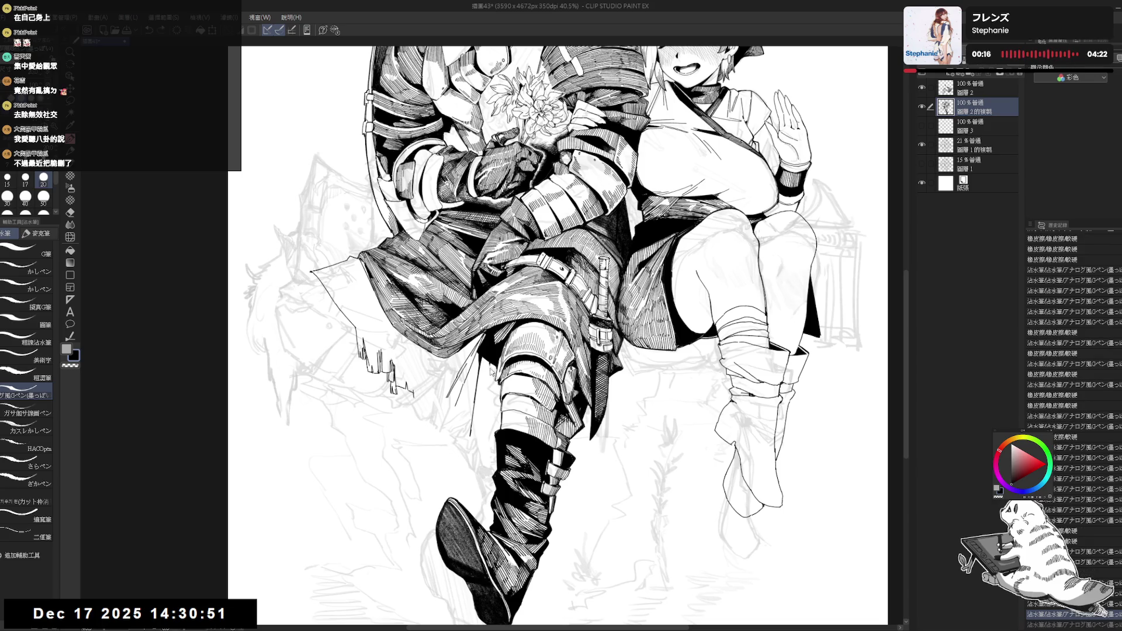
drag(491, 366, 491, 412)
key(ctrl+z)
drag(492, 374, 492, 418)
drag(491, 361, 492, 418)
key(ctrl+z)
key(ctrl+z)
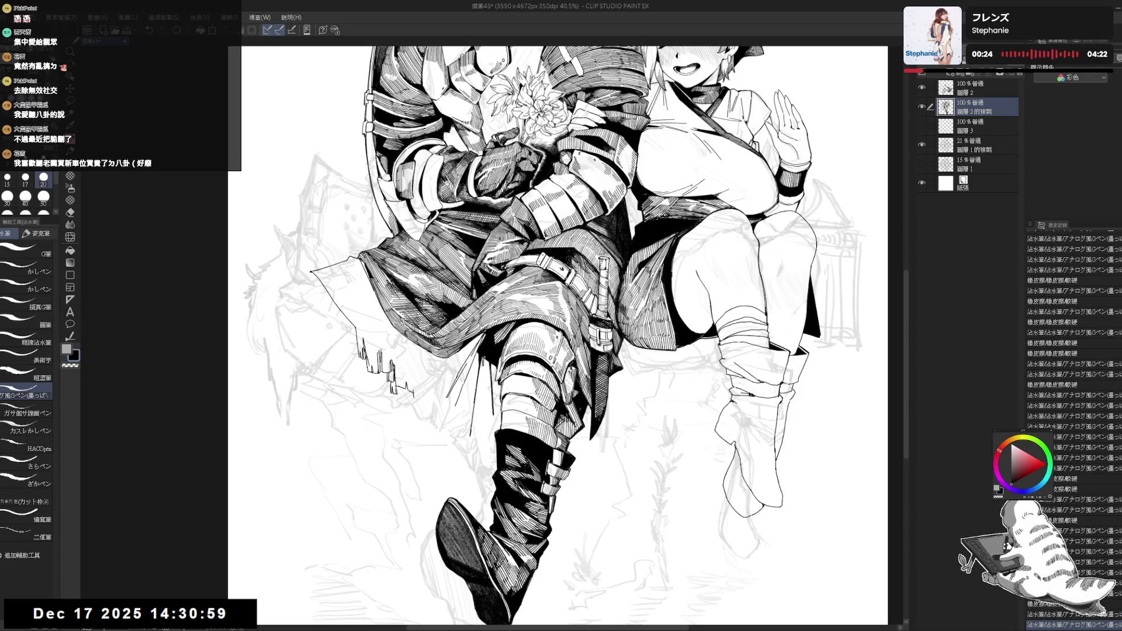
key(ctrl+z)
mouse_move(489, 362)
mouse_down()
mouse_move(492, 398)
mouse_move(509, 384)
mouse_up()
- Erase a small mark on the knee guard and undo a trial ink stroke there
key(h)
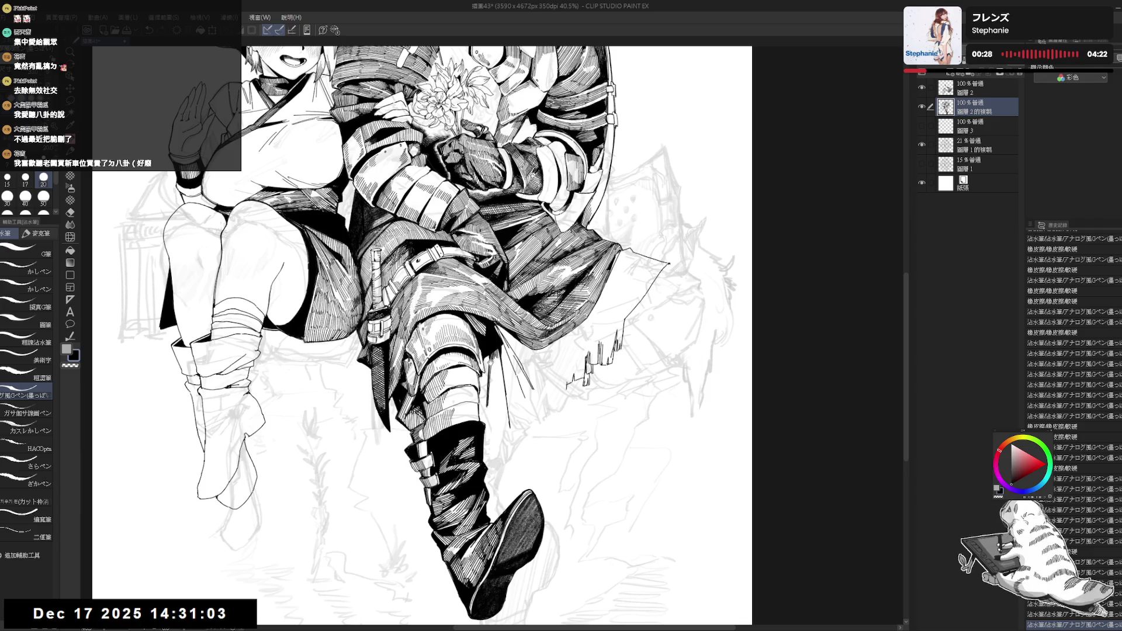
drag(506, 438, 501, 446)
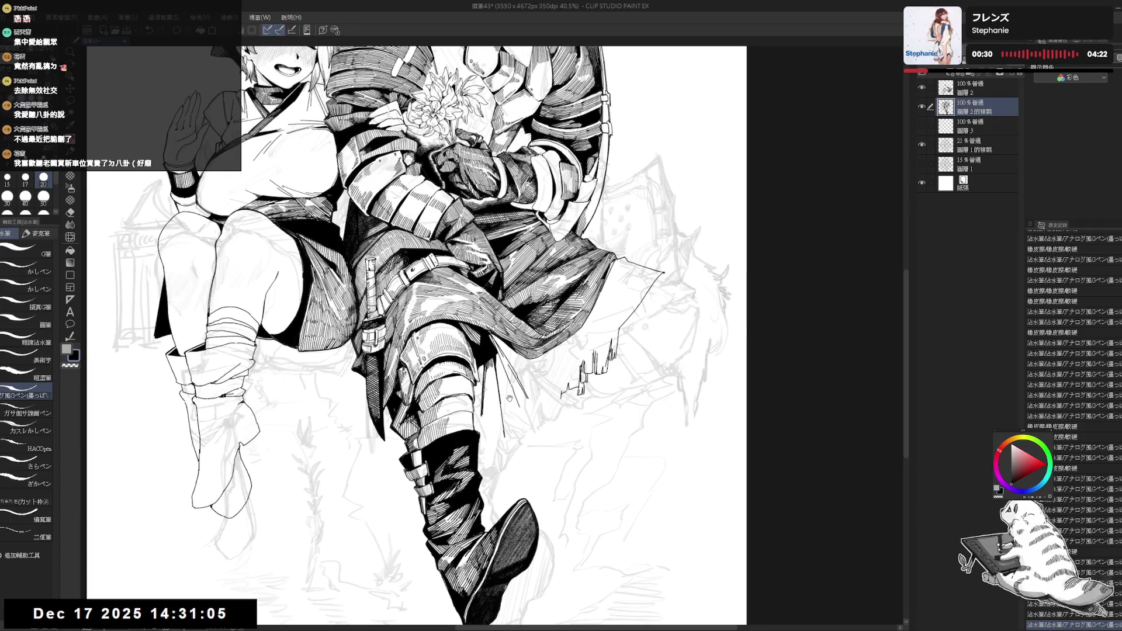
key(e)
click(504, 435)
key(p)
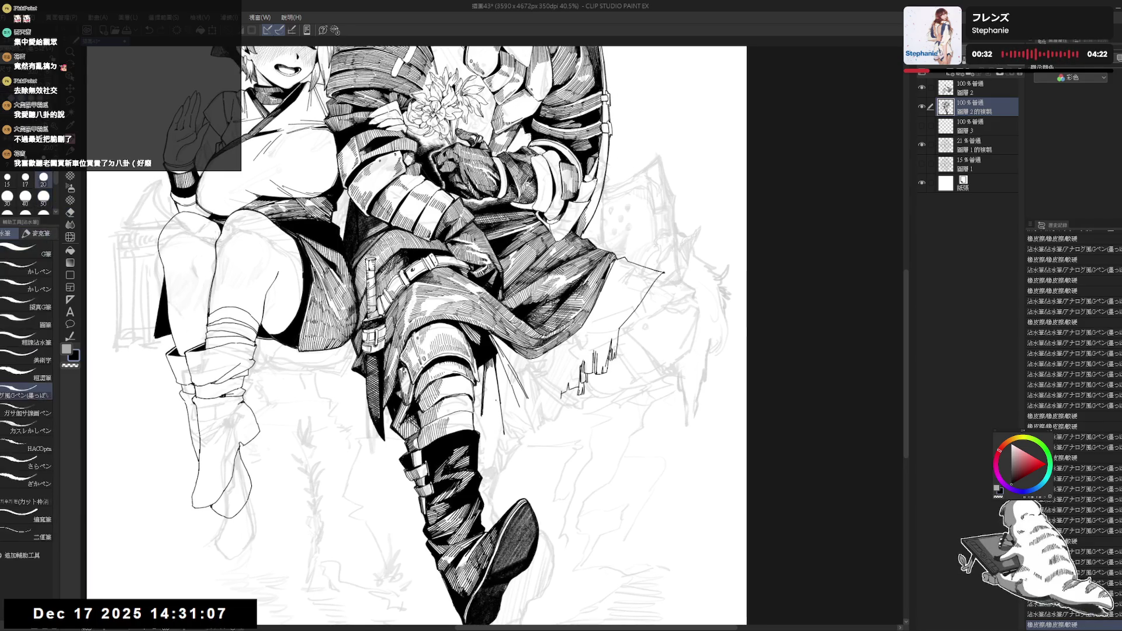
drag(496, 385, 500, 441)
key(ctrl+z)
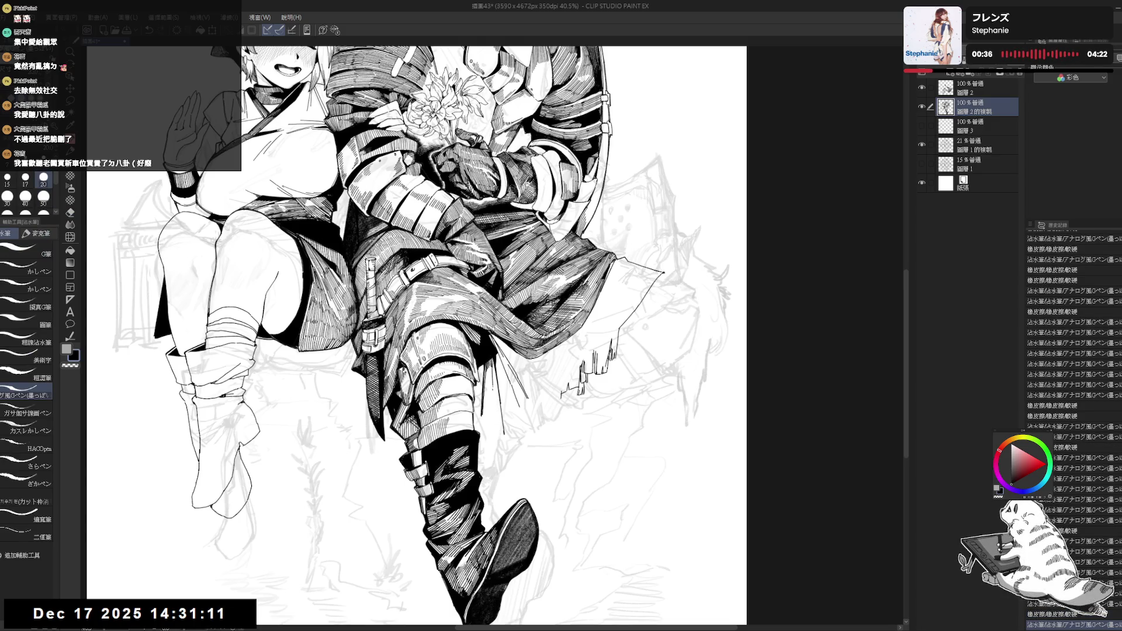
- Touch up the shin lines, undo the last stroke, and zoom out to 30% to view the page
mouse_move(496, 431)
mouse_down()
mouse_move(497, 450)
mouse_move(504, 433)
mouse_up()
key(e)
key(p)
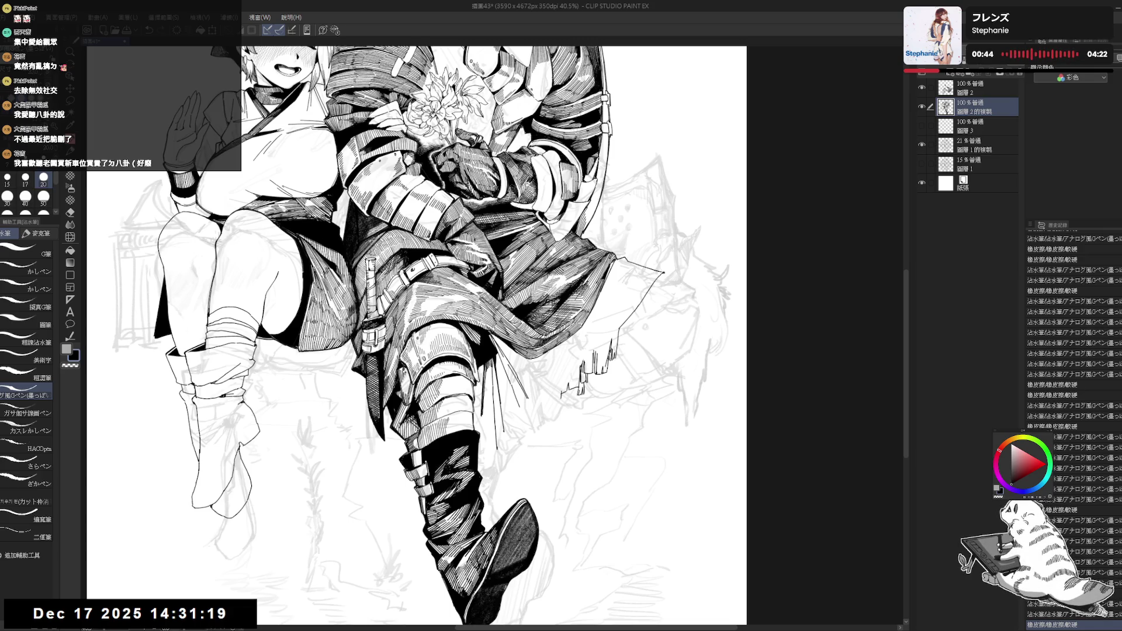
mouse_move(500, 392)
mouse_down()
mouse_move(484, 379)
mouse_move(467, 414)
mouse_up()
key(ctrl+z)
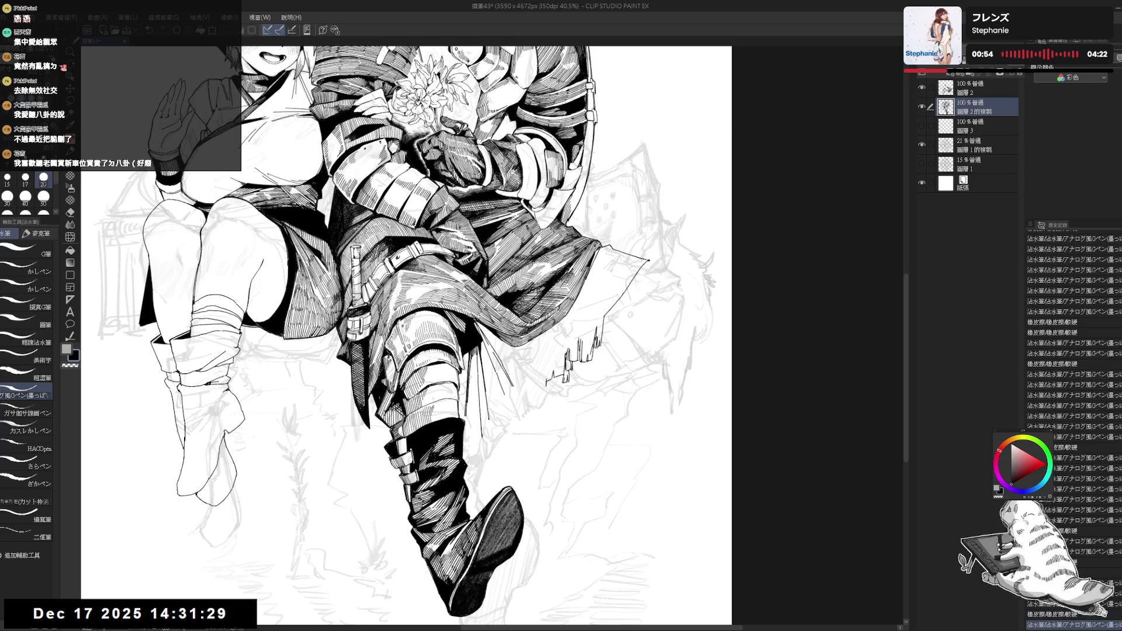
key(ctrl+minus)
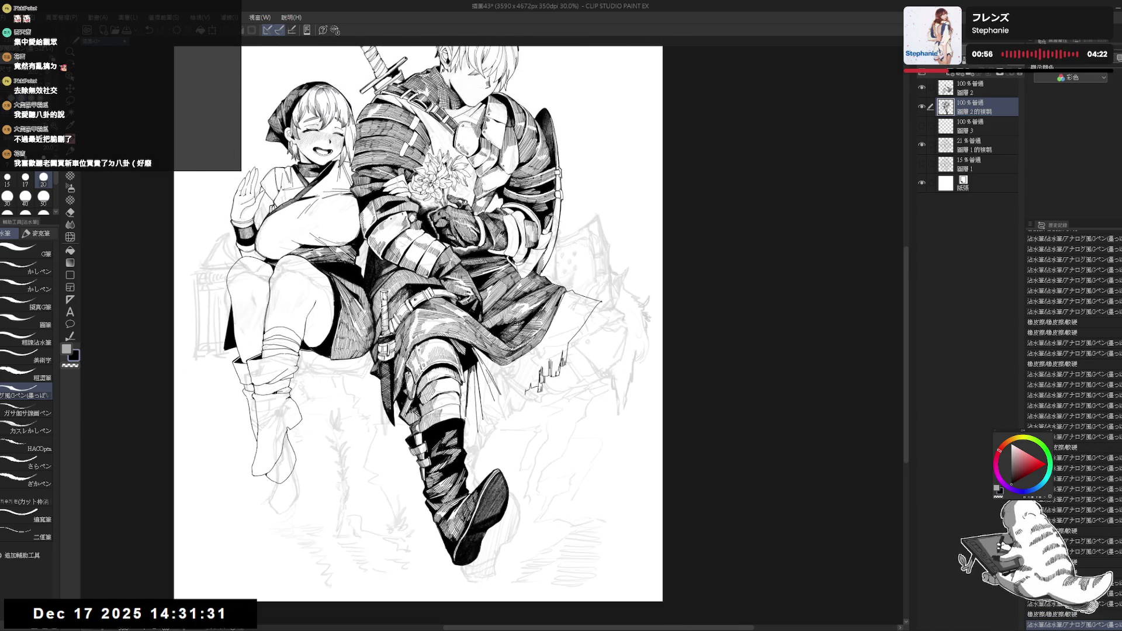
- Erase the stray shin-armor mark, discard a test stroke below the knee, and zoom to 38.5%
key(e)
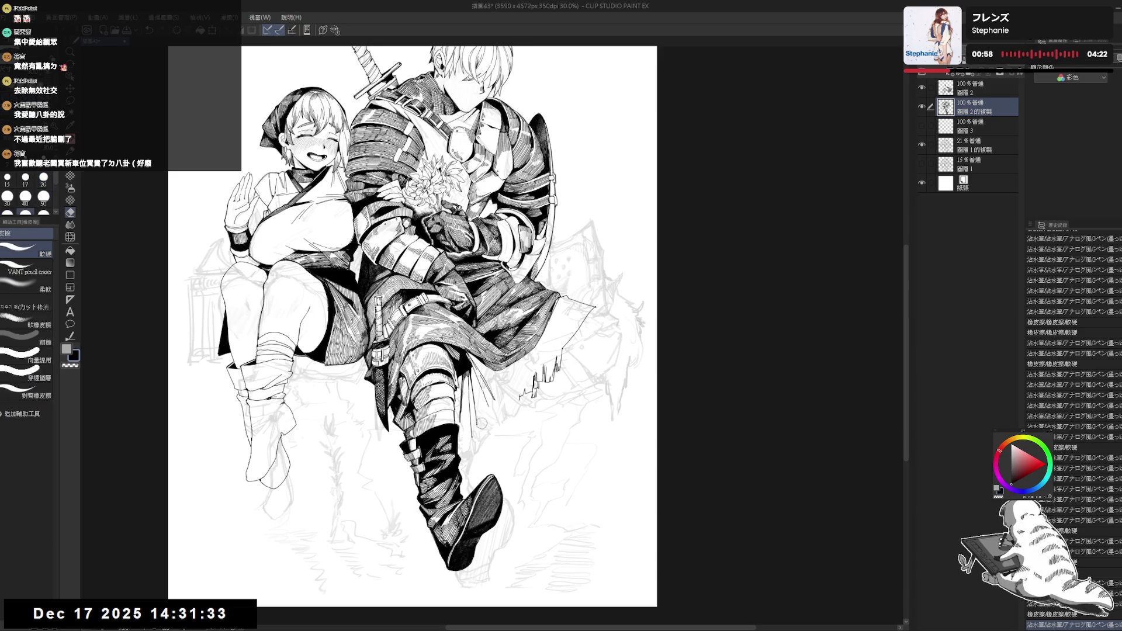
drag(477, 422, 474, 434)
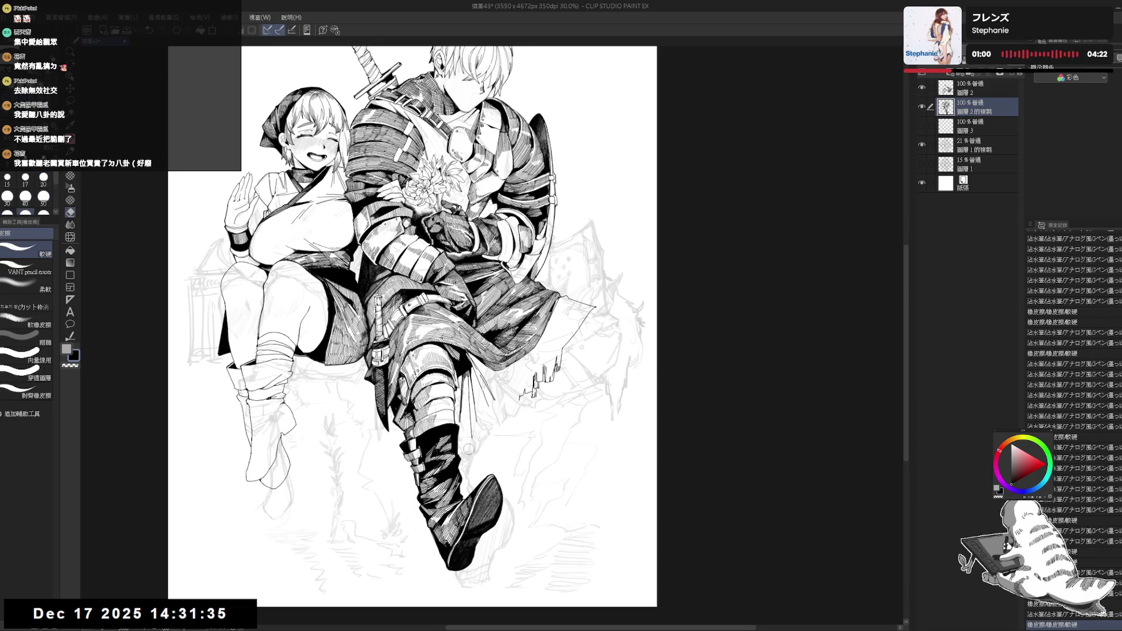
key(p)
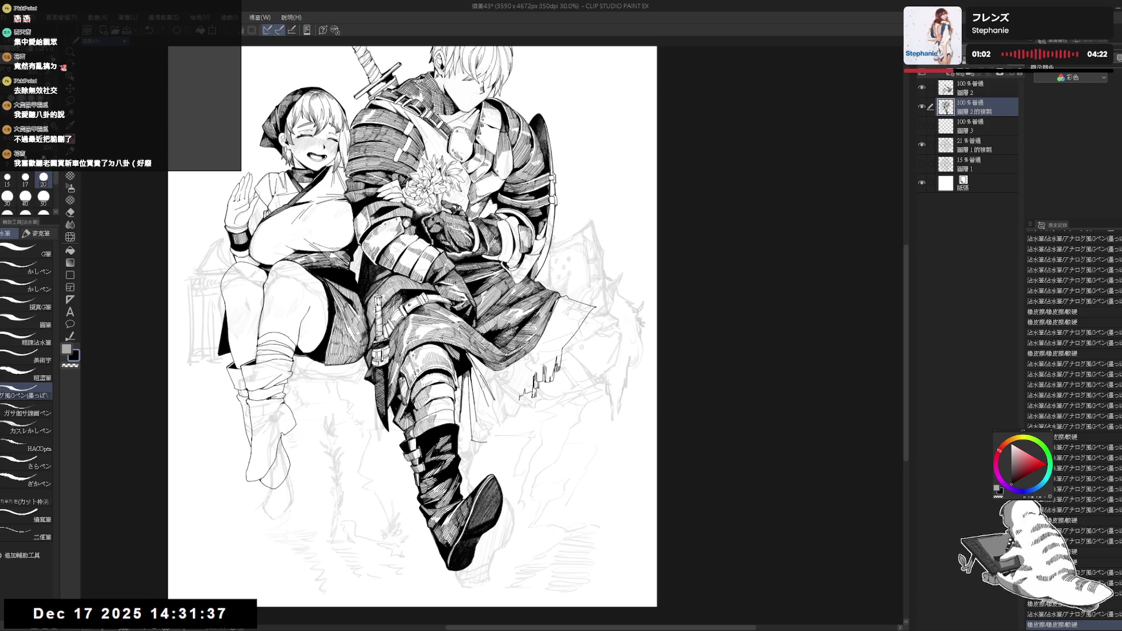
drag(472, 438, 478, 447)
key(ctrl+z)
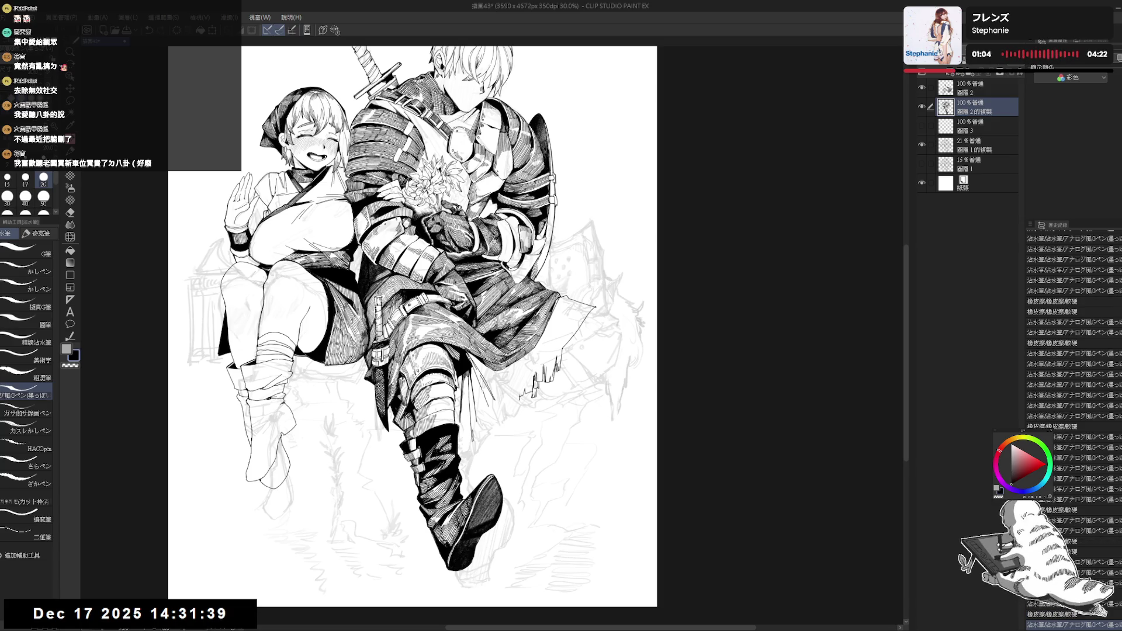
key(e)
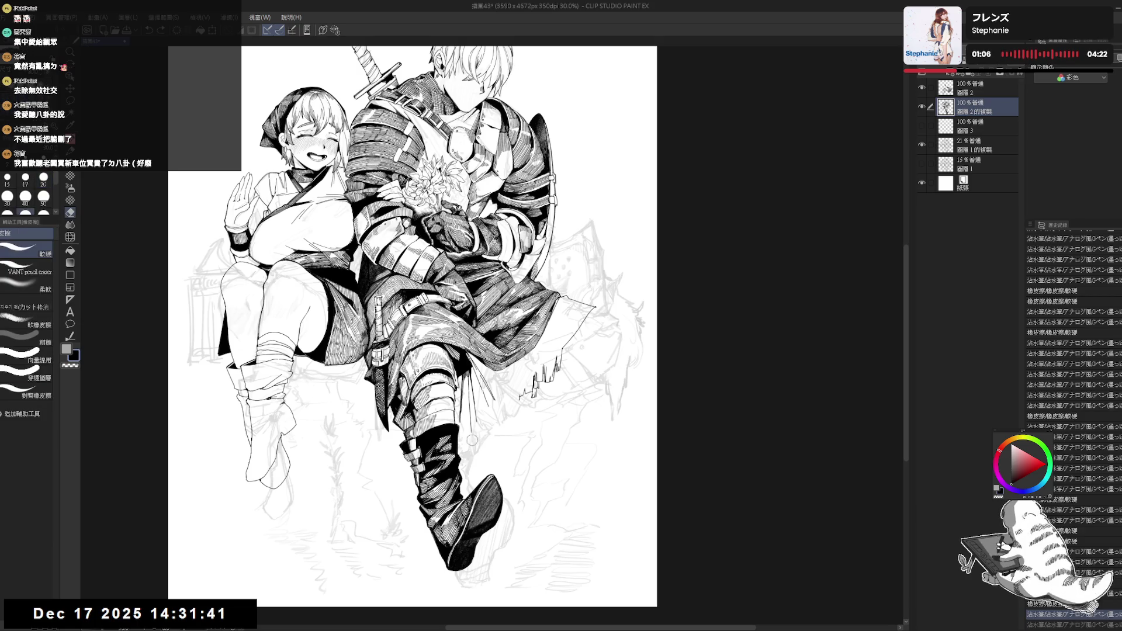
key(p)
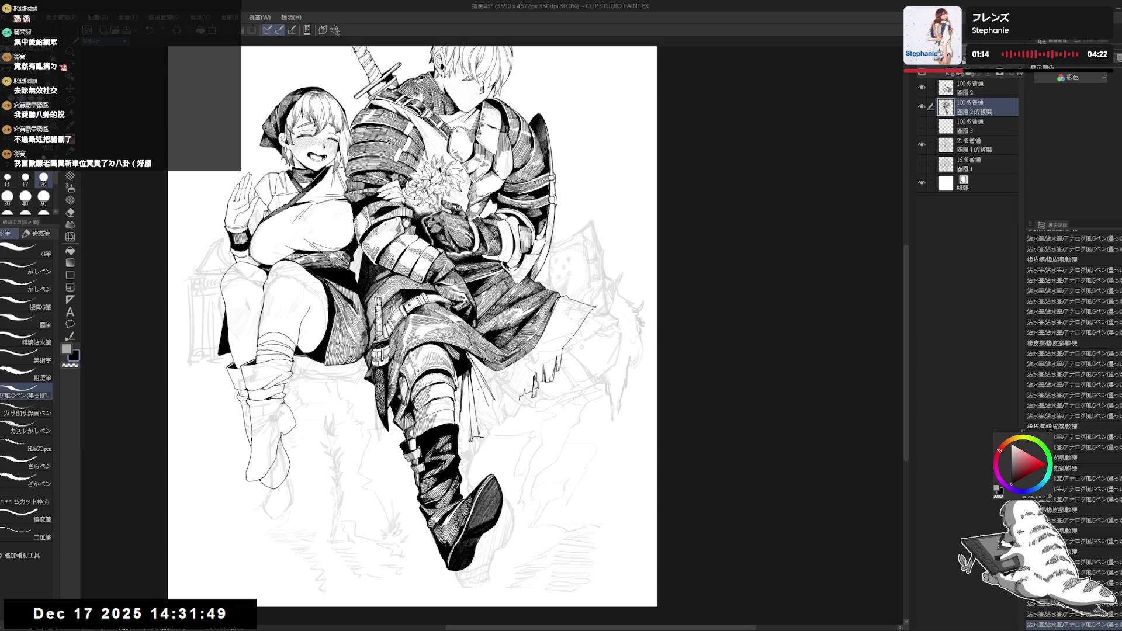
drag(508, 435, 515, 441)
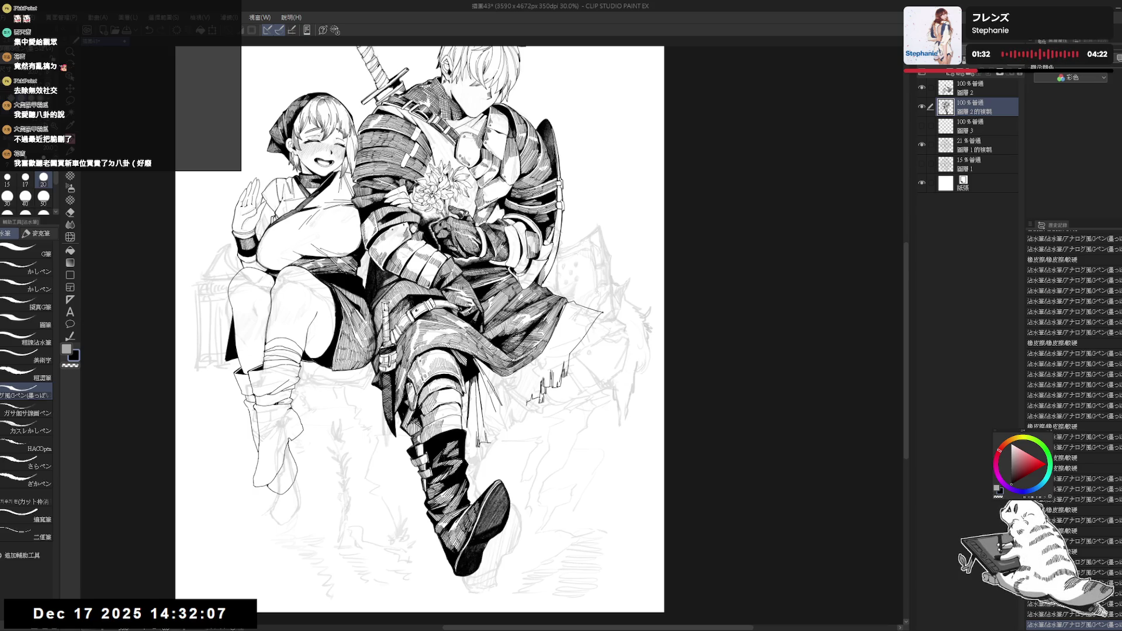
scroll(500, 409, up, 2)
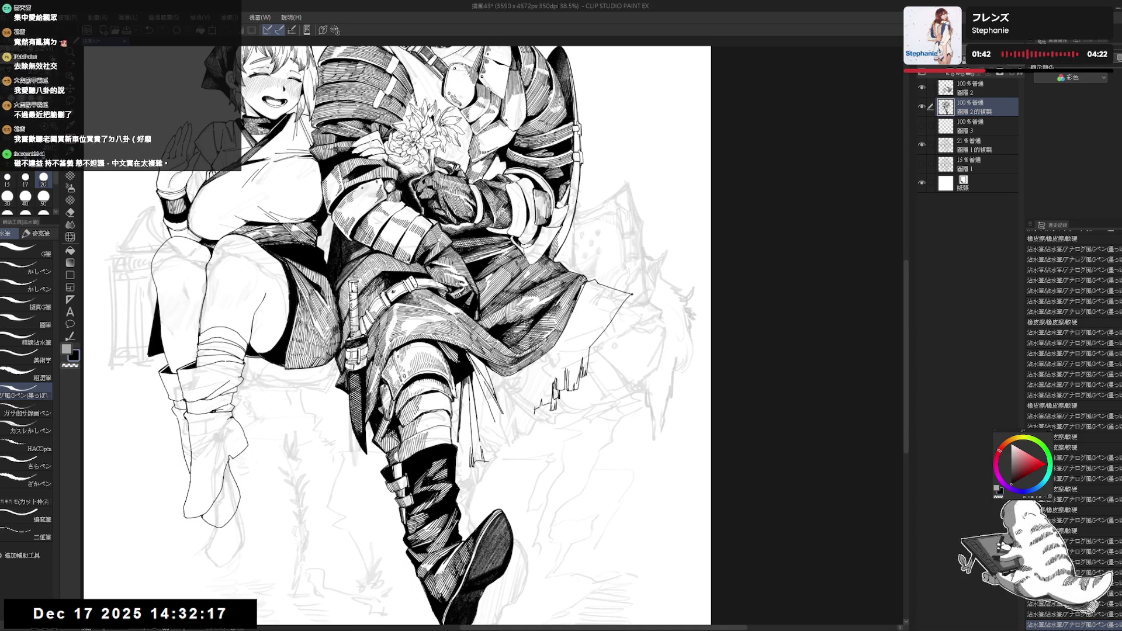
- Erase tiny marks on the shin armor and leg, and add a short ink mark on the shin
key(e)
click(502, 416)
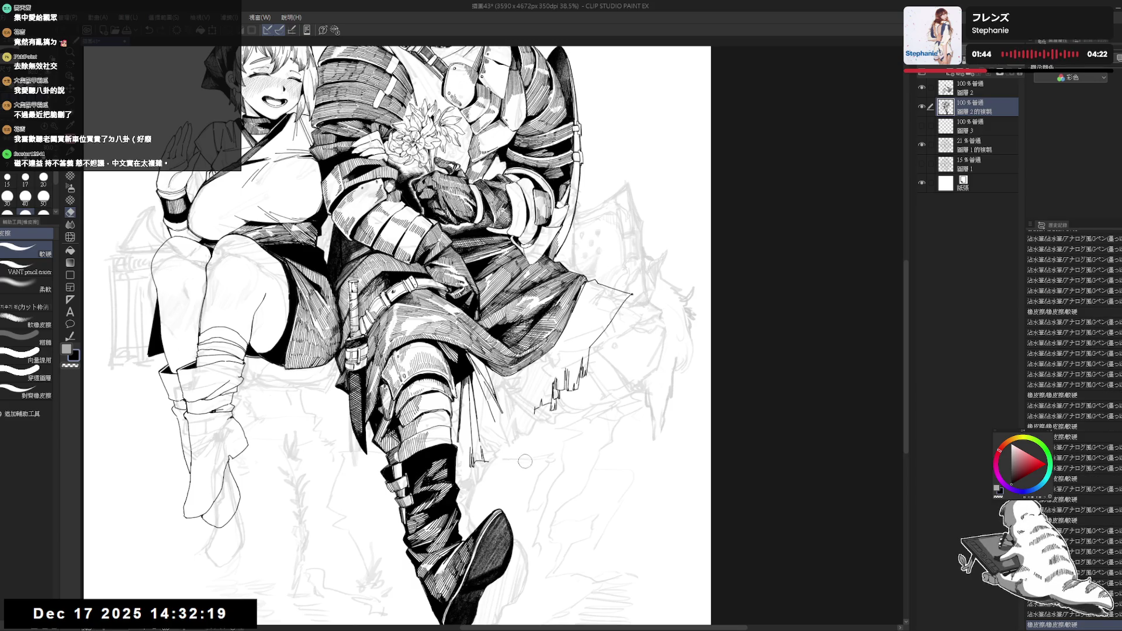
key(p)
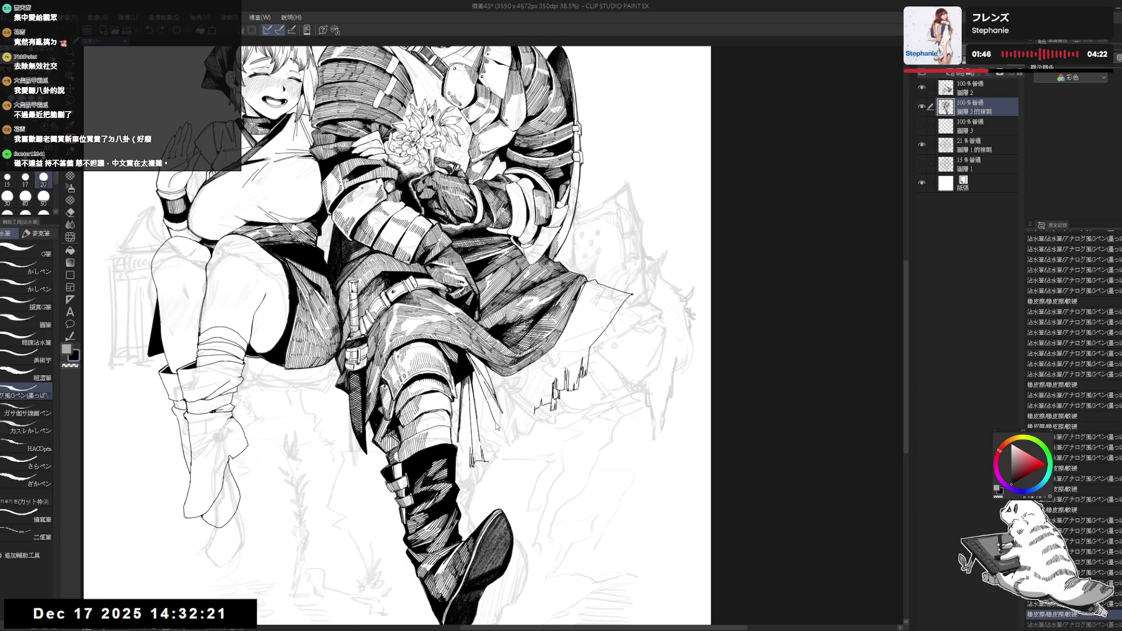
key(e)
click(488, 399)
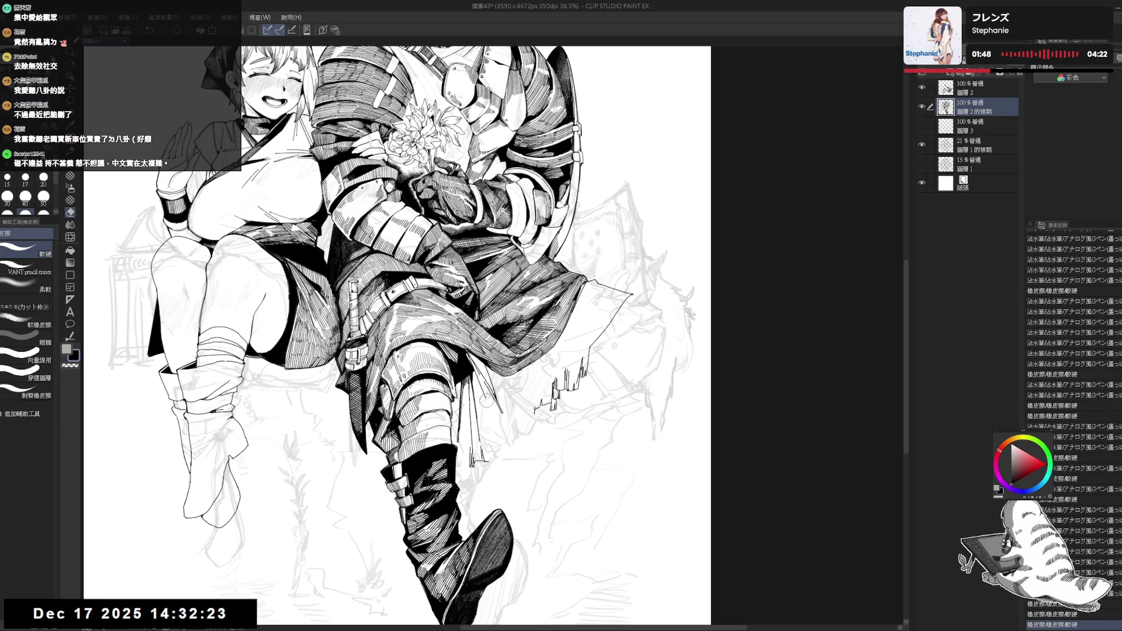
drag(494, 404, 495, 450)
key(ctrl+z)
key(ctrl+y)
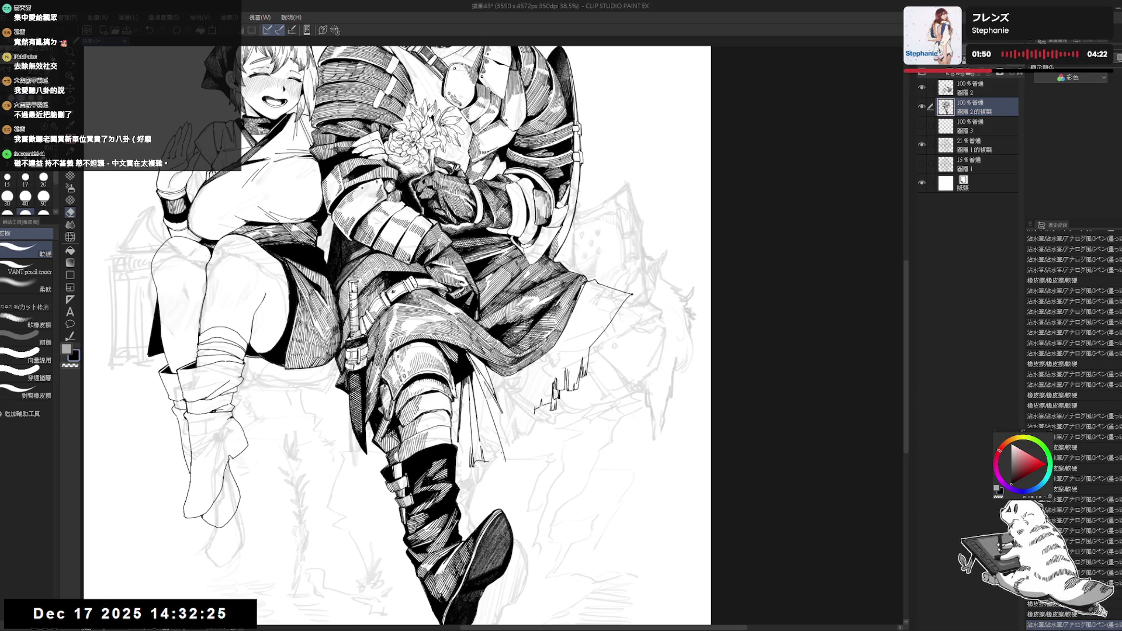
- Erase the faint sketch lines near the boot top and redraw the shin armor lines with the G-pen
mouse_move(486, 461)
mouse_down()
mouse_move(490, 477)
mouse_move(480, 462)
mouse_up()
key(p)
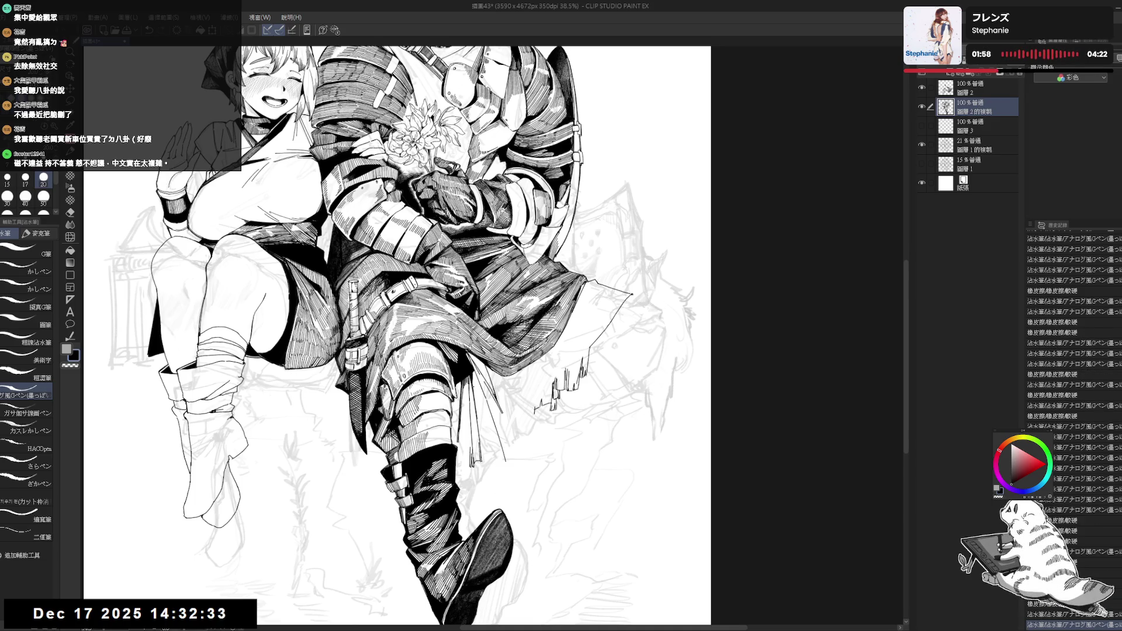
drag(480, 376, 478, 421)
mouse_move(480, 377)
mouse_down()
mouse_move(477, 403)
mouse_move(495, 378)
mouse_move(509, 488)
mouse_up()
- Mirror and tilt the view, discard a trial stroke, and add a short line on the swordsman's knee
key(h)
key(r)
key(p)
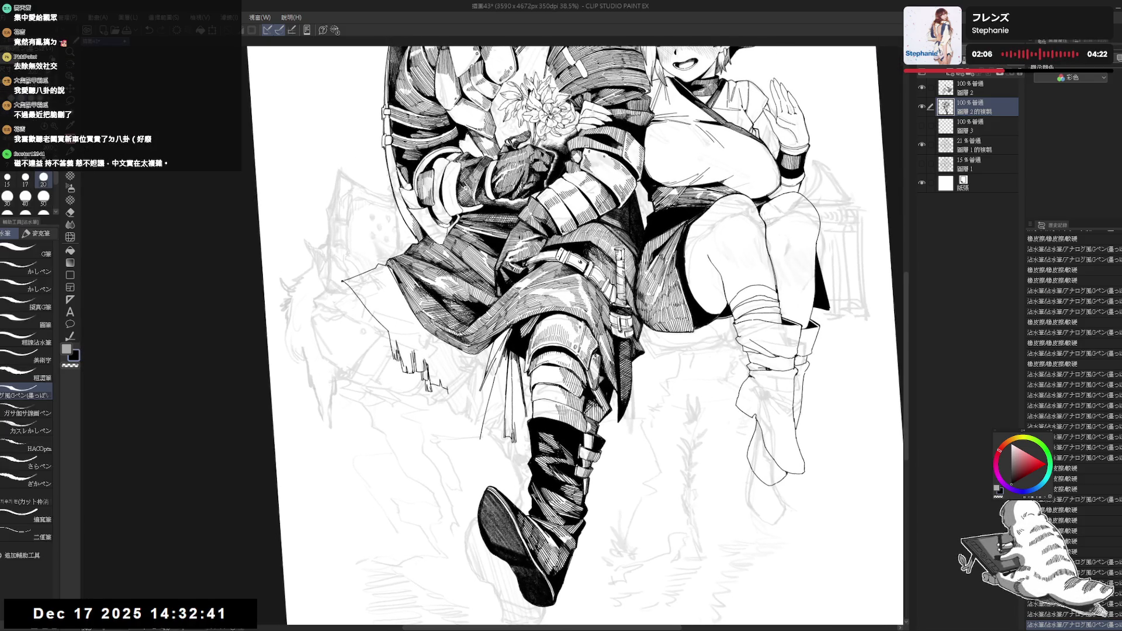
mouse_move(513, 441)
mouse_down()
mouse_move(514, 452)
mouse_move(530, 439)
mouse_up()
key(ctrl+z)
key(ctrl+z)
key(e)
key(p)
key(e)
key(p)
drag(524, 391, 525, 362)
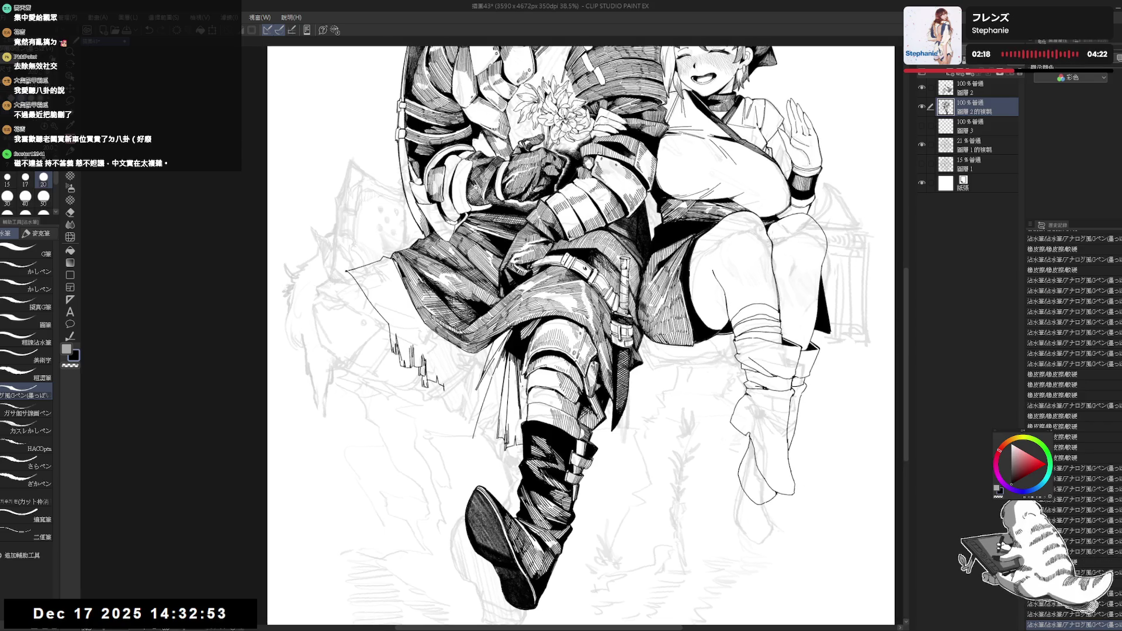
- Flip the view back horizontally and zoom out to 30% to review the whole drawing
key(h)
scroll(532, 321, down, 1)
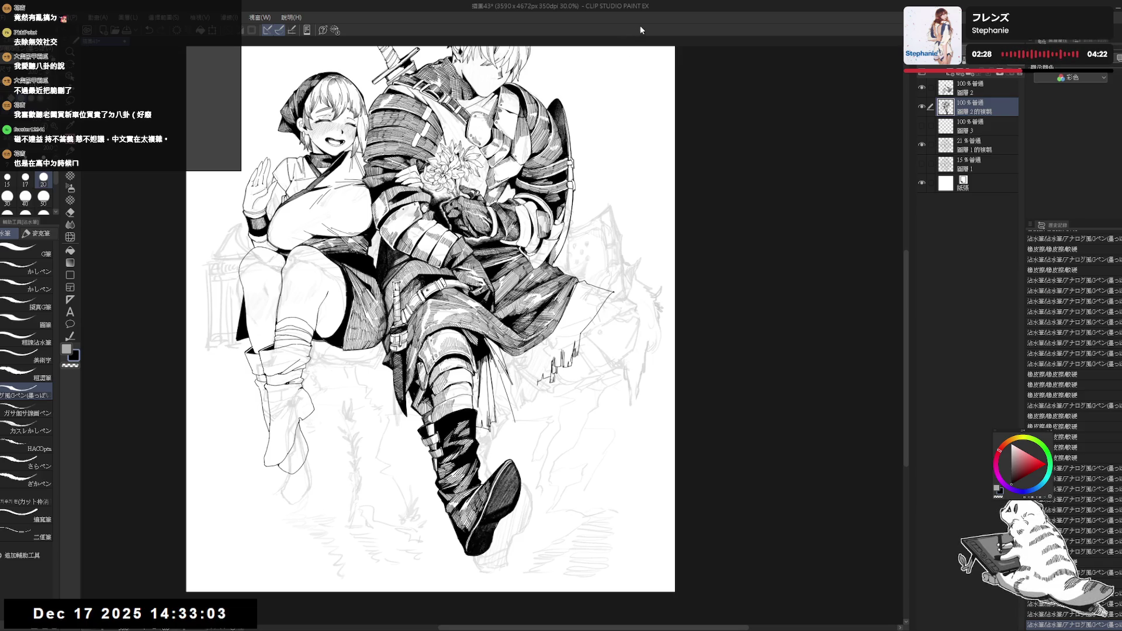
scroll(431, 319, up, 3)
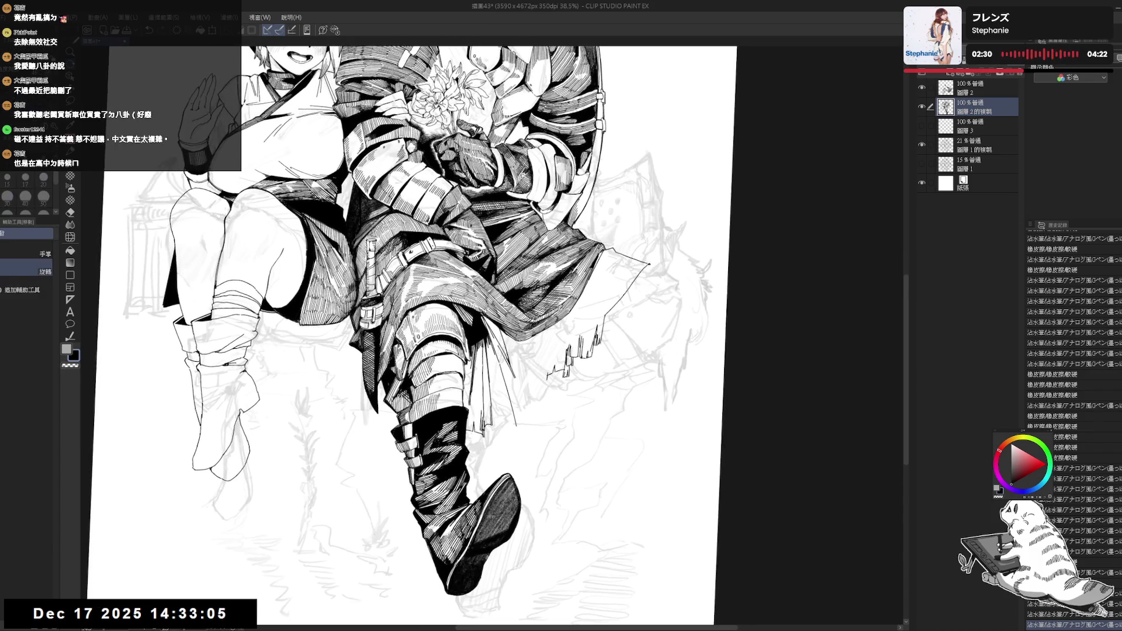
- Add short hatch strokes on the boot and rotate the canvas about 20° counter-clockwise
key(p)
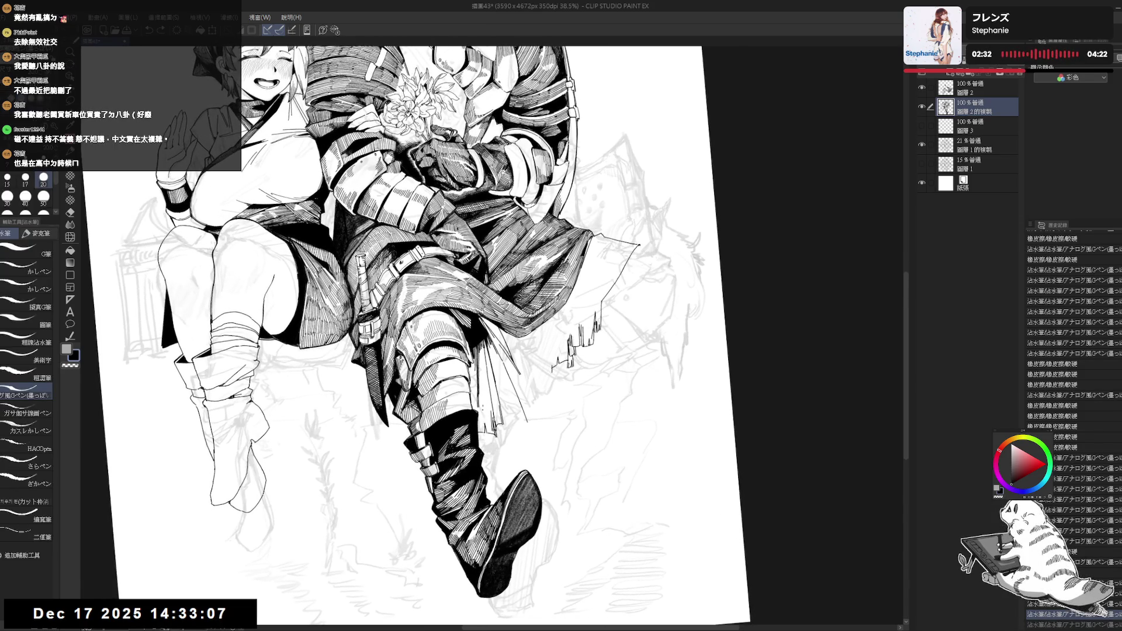
drag(484, 386, 486, 426)
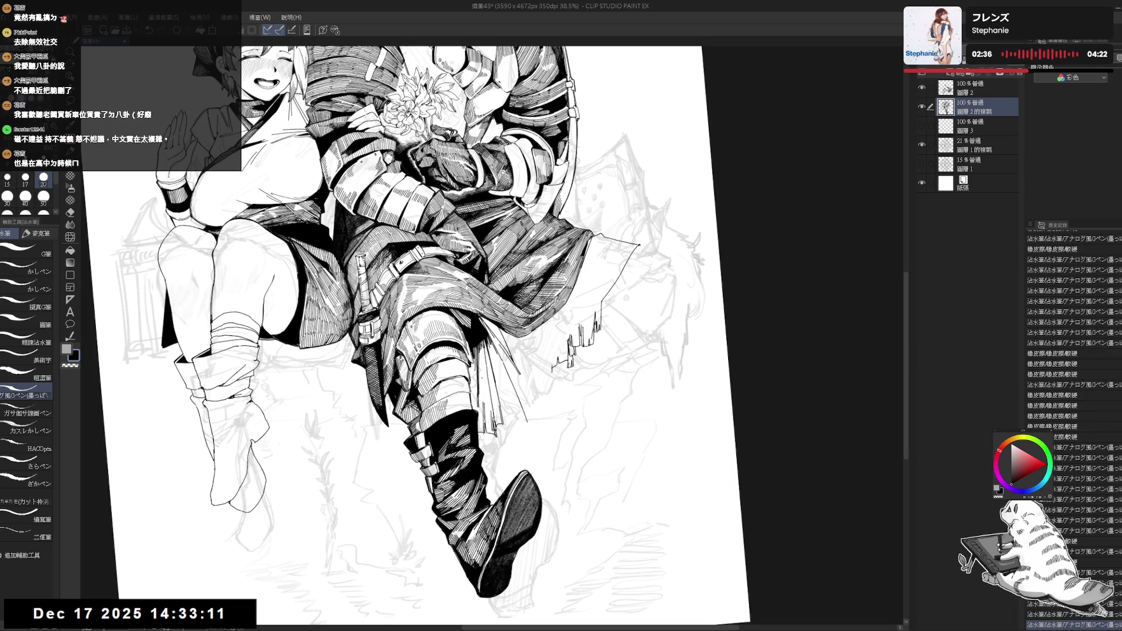
key(at)
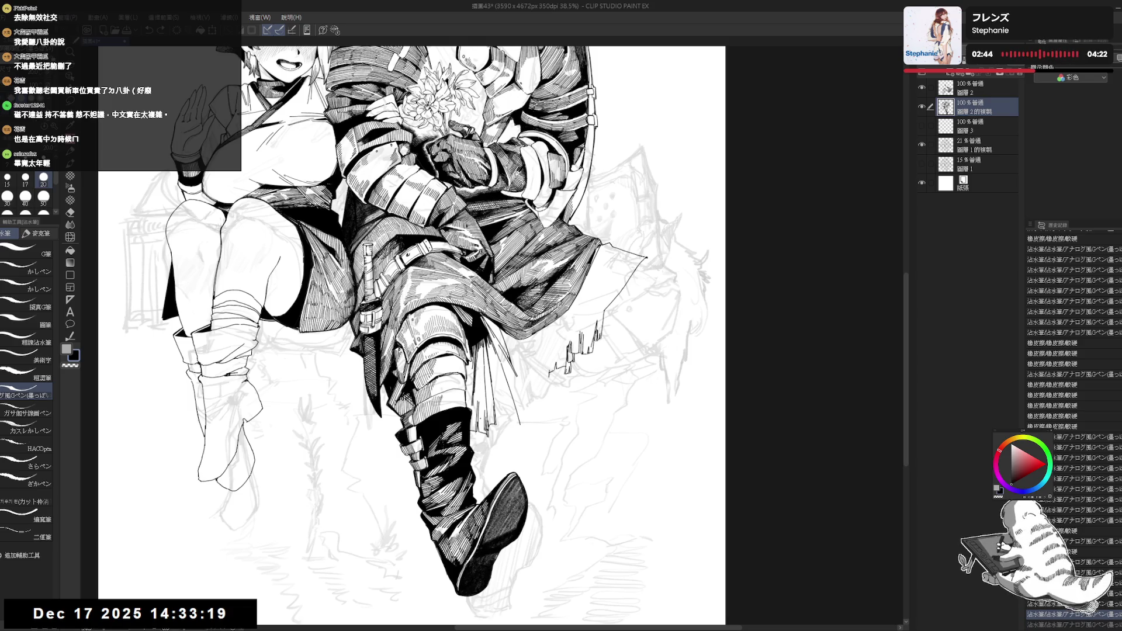
drag(409, 292, 399, 273)
mouse_move(526, 351)
mouse_down()
mouse_move(514, 410)
mouse_move(409, 468)
mouse_up()
key(shift+space)
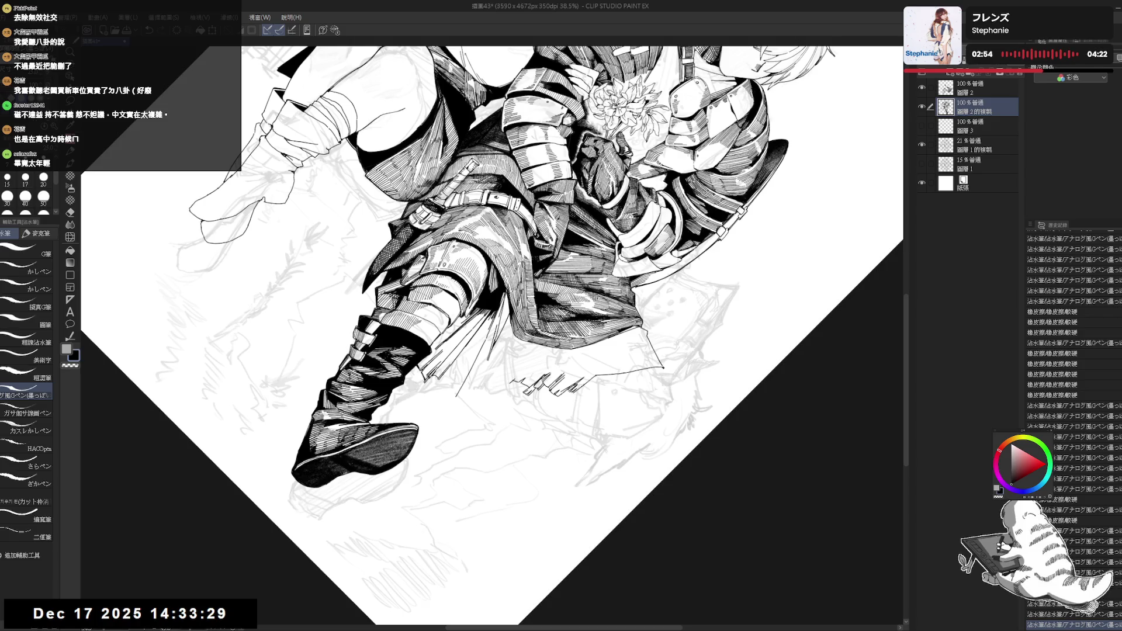
mouse_move(427, 508)
mouse_down()
mouse_move(490, 520)
mouse_move(509, 452)
mouse_up()
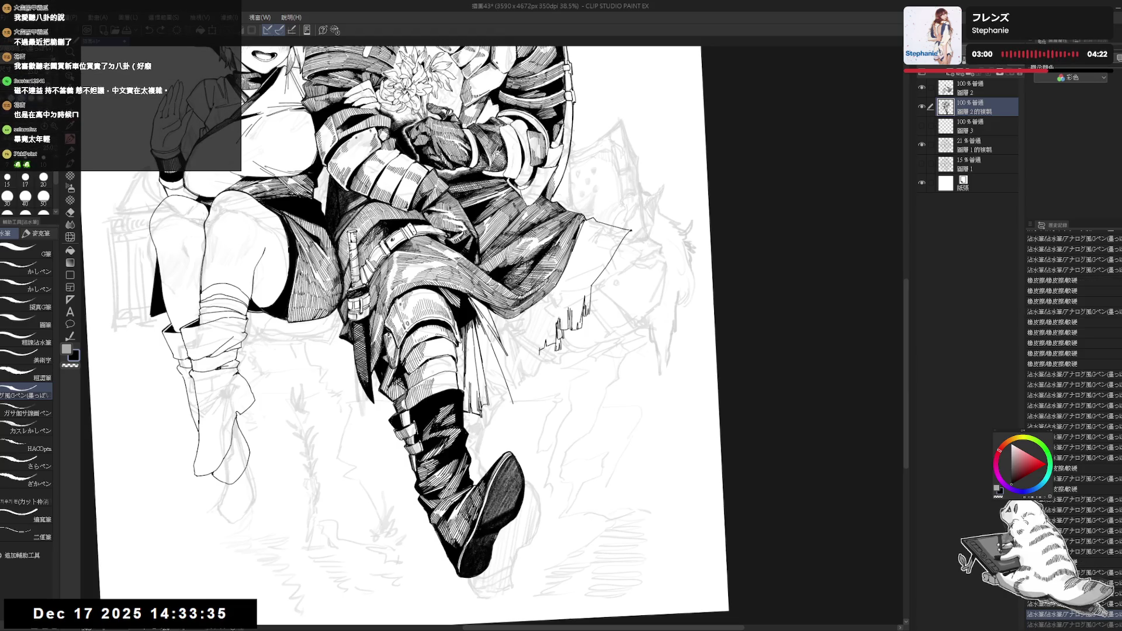
- Erase a small spot on the boot, add a small ink mark there, and zoom out
drag(454, 343, 462, 355)
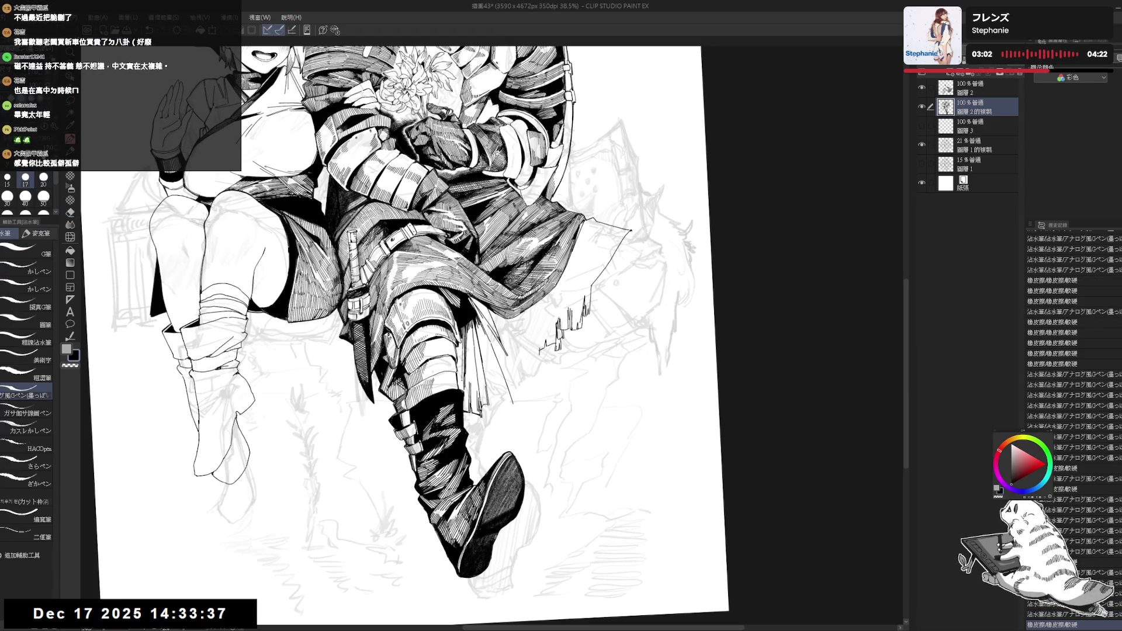
click(516, 399)
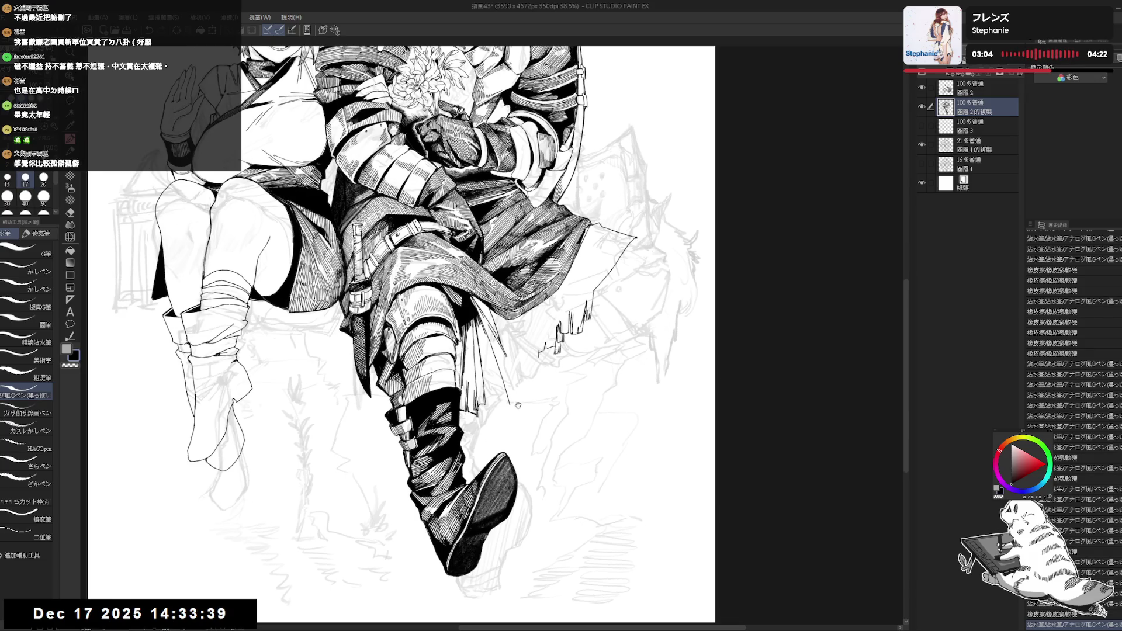
key(ctrl+minus)
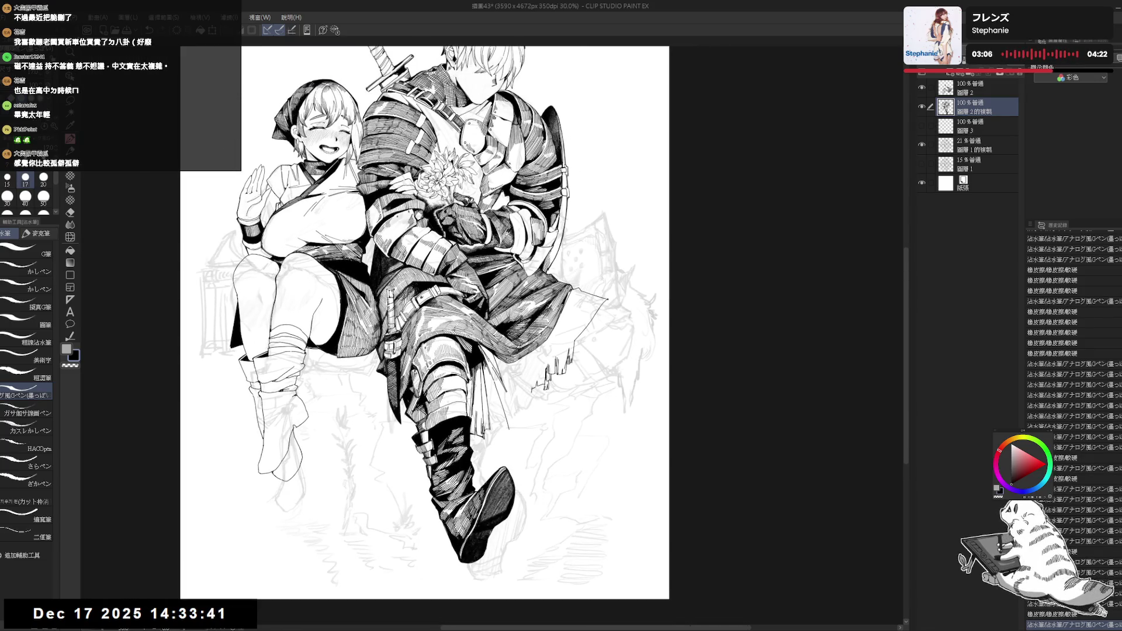
- Try and undo a pen stroke on the swordsman's leg, then zoom out and mirror the view
drag(491, 442, 475, 422)
key(e)
key(p)
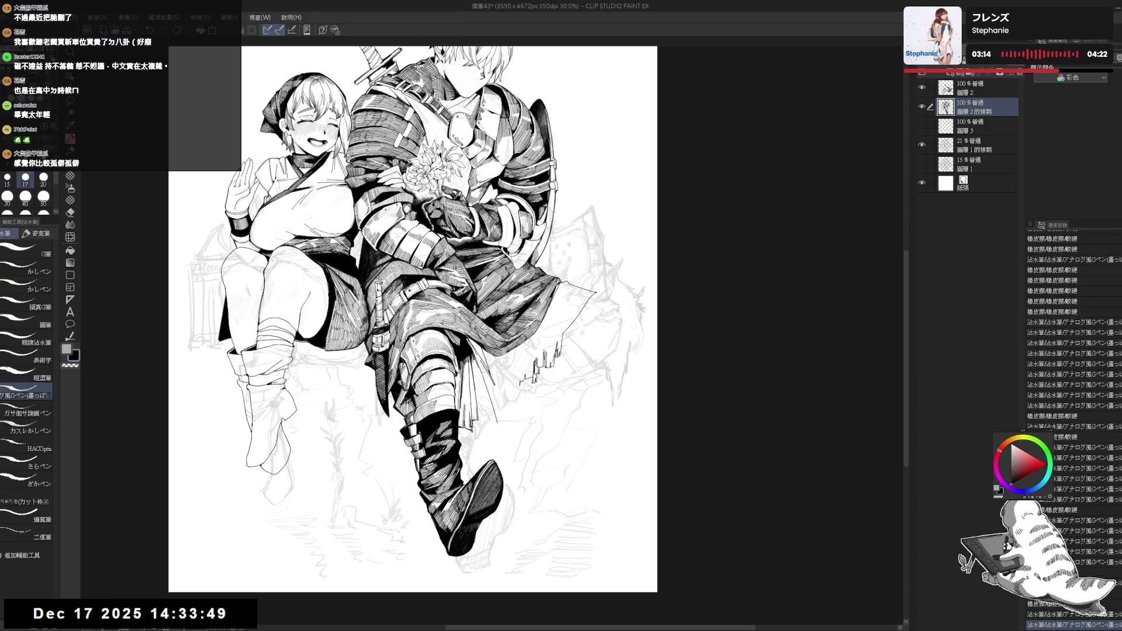
drag(476, 361, 472, 417)
key(ctrl+z)
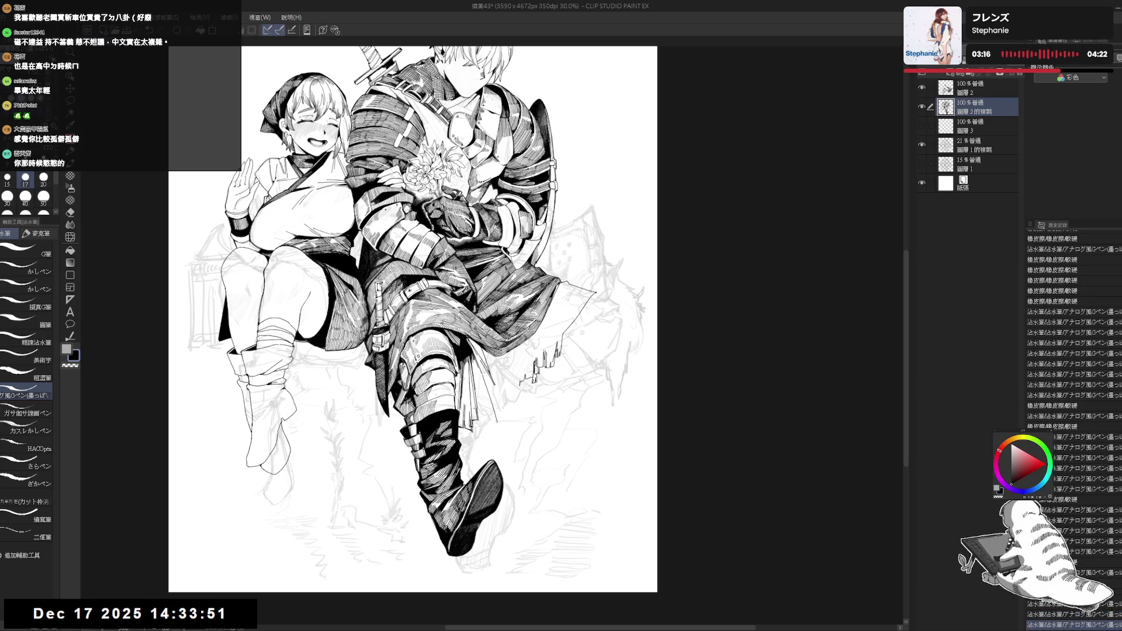
key(ctrl+minus)
key(h)
key(h)
mouse_move(478, 451)
mouse_down()
mouse_move(478, 433)
mouse_move(487, 442)
mouse_up()
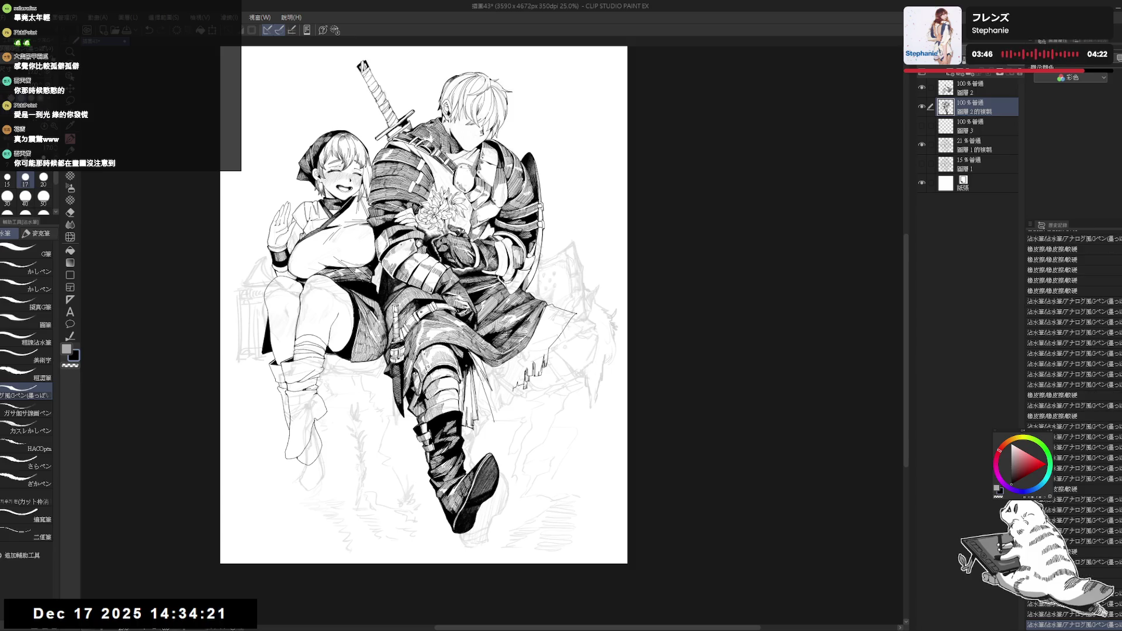
- Erase a small mark near the knee, then add a short dark stroke there and tiny marks on the lower boot
key(ctrl+z)
key(ctrl+y)
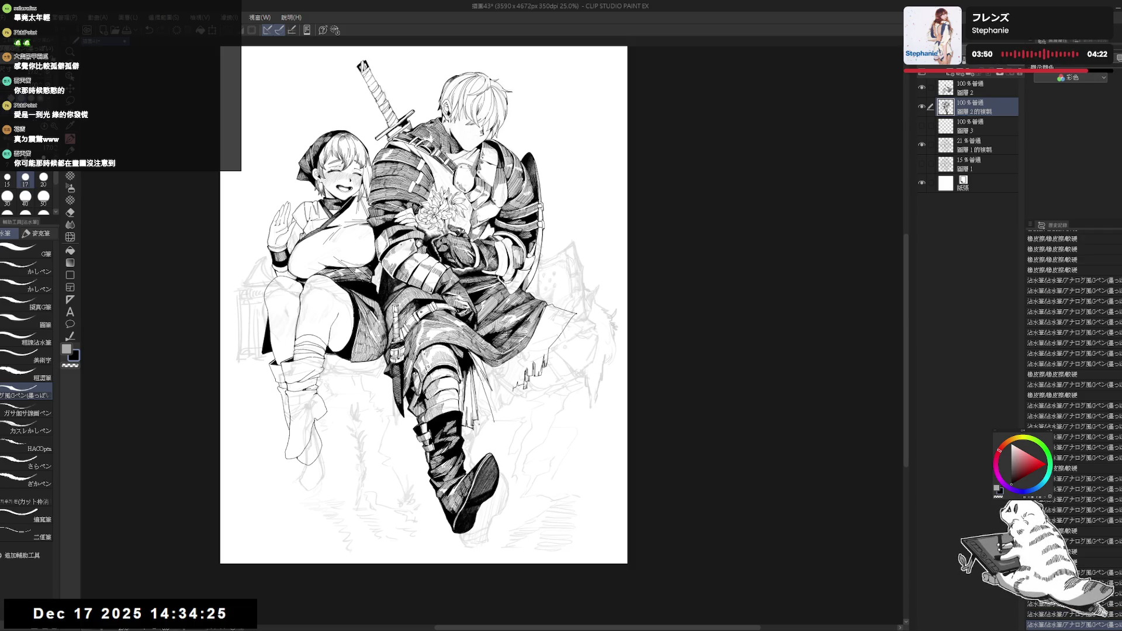
key(e)
click(487, 397)
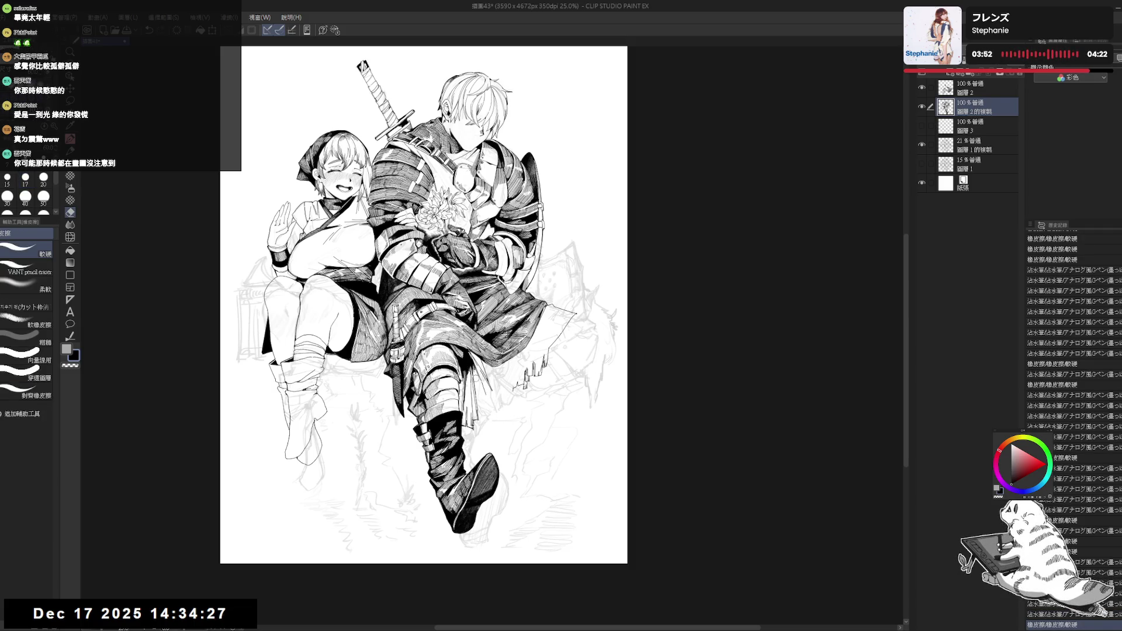
key(p)
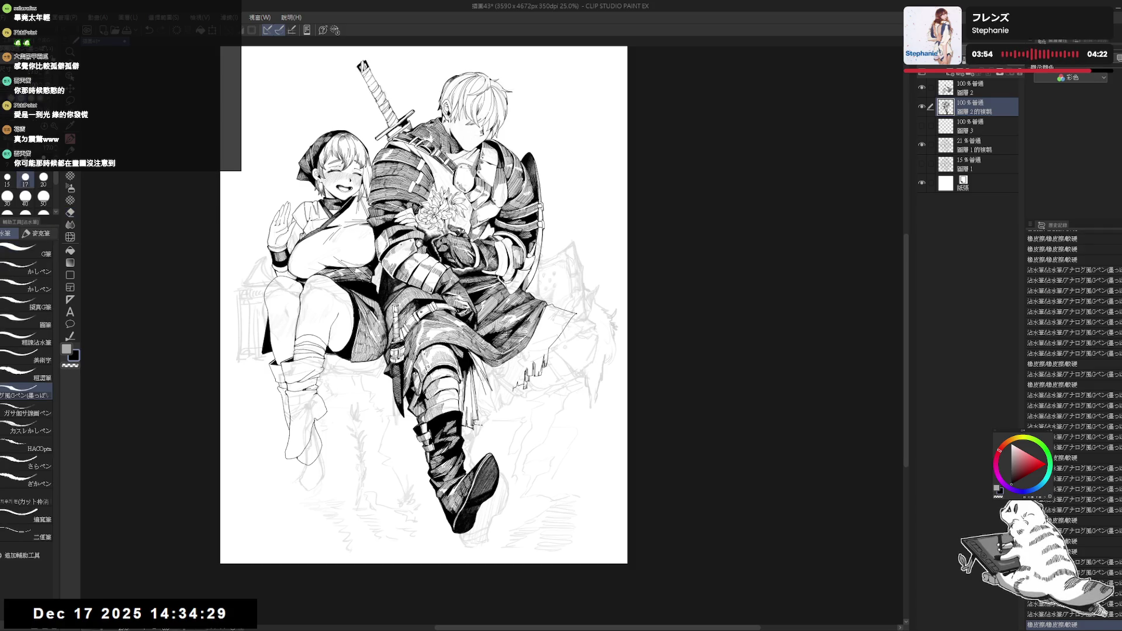
click(487, 397)
drag(474, 425, 489, 424)
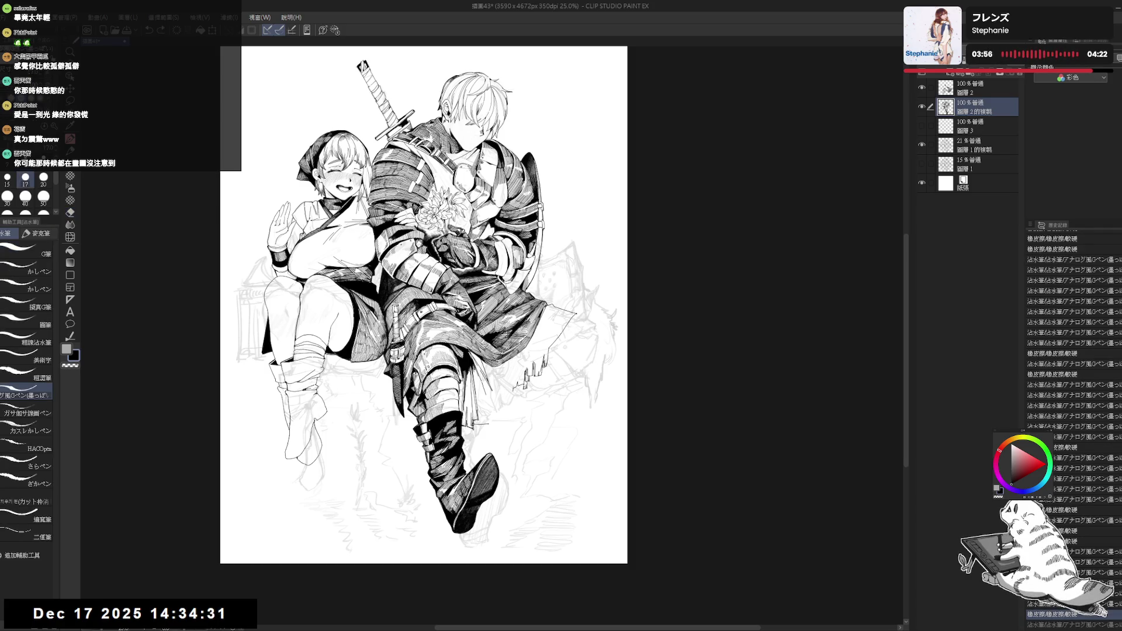
click(510, 503)
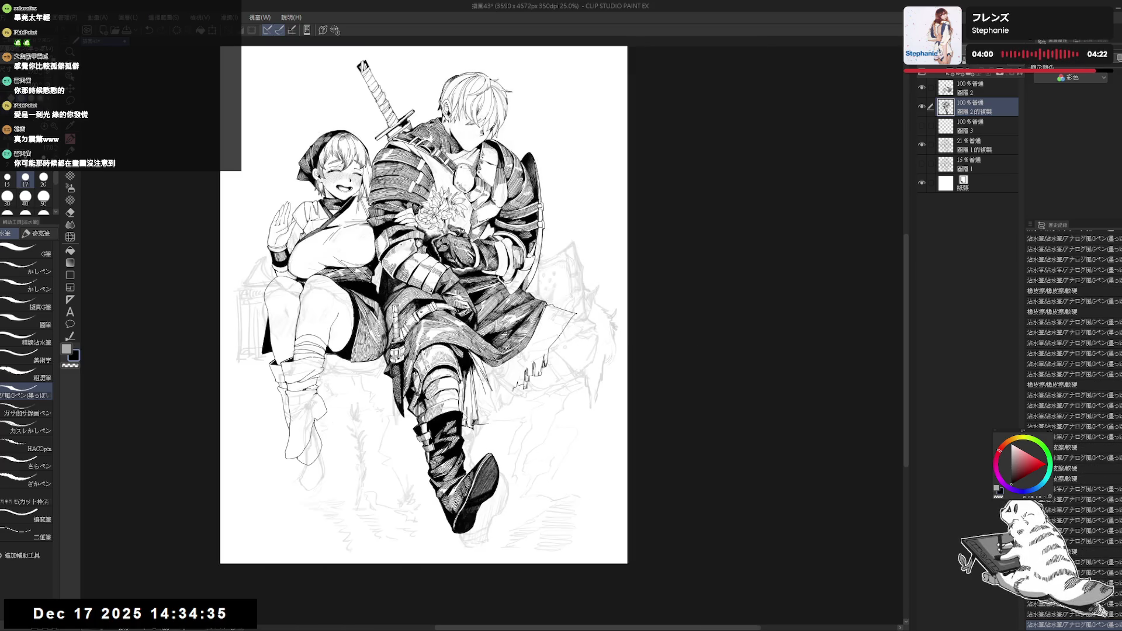
scroll(476, 423, up, 1)
- Erase a mark near the knee, add a small stroke near the boot, and lighten a patch by the boot strap
key(e)
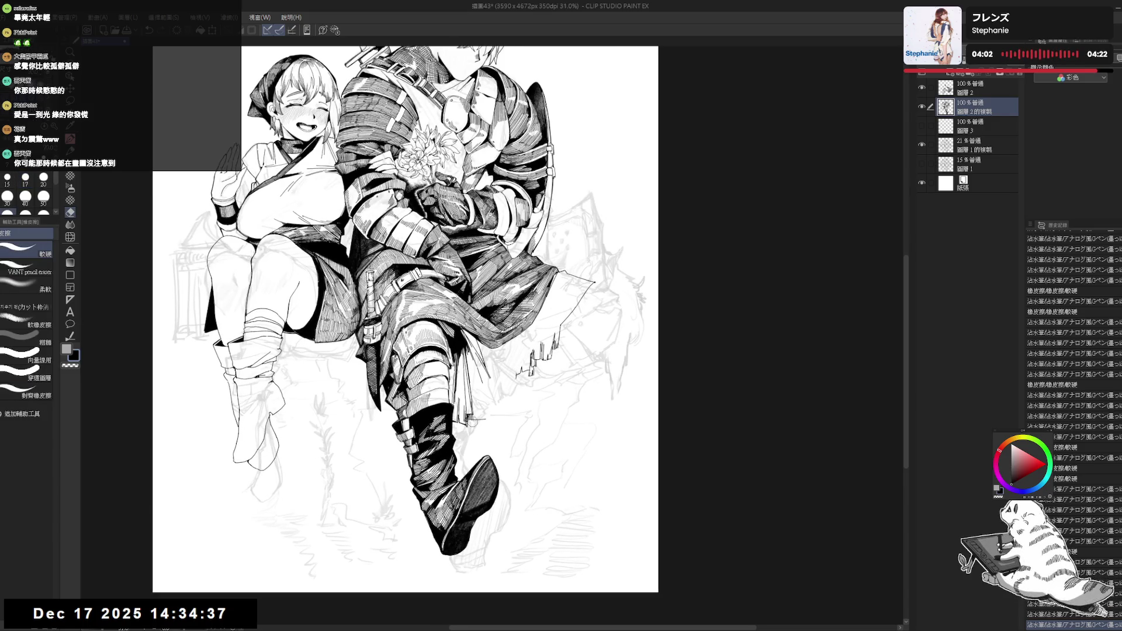
click(478, 420)
key(p)
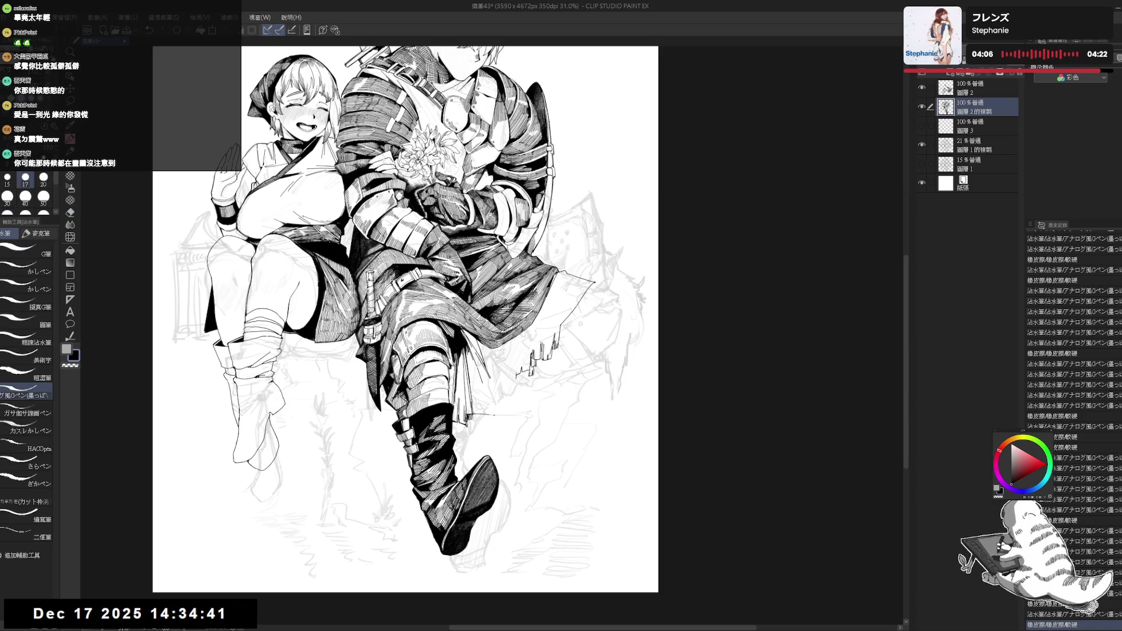
drag(480, 414, 495, 414)
key(ctrl+z)
key(ctrl+y)
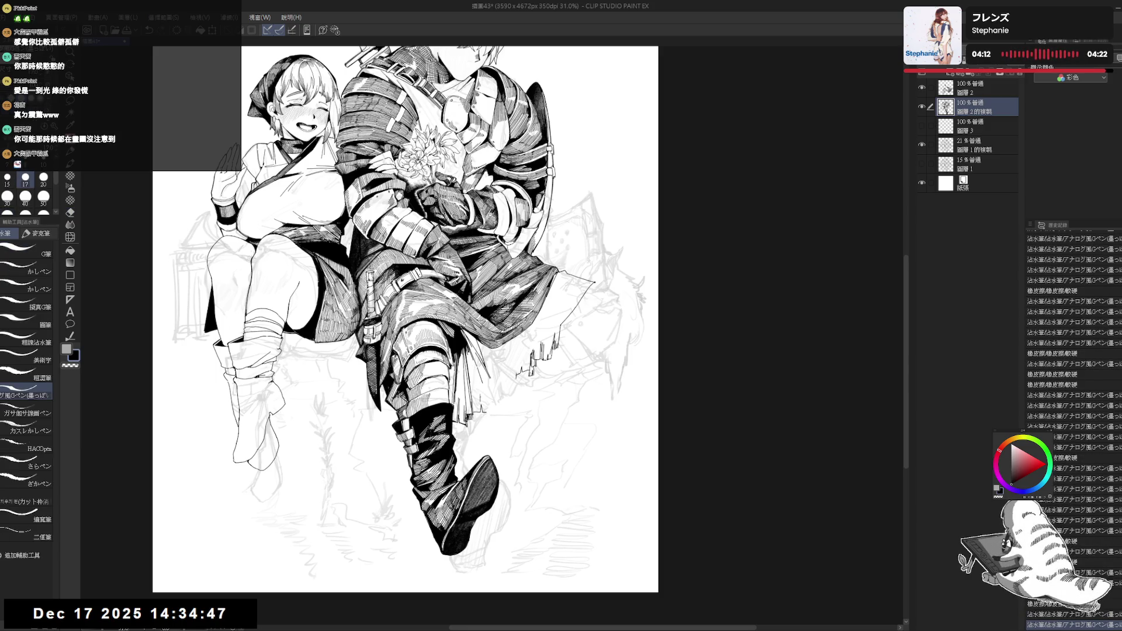
drag(483, 399, 485, 406)
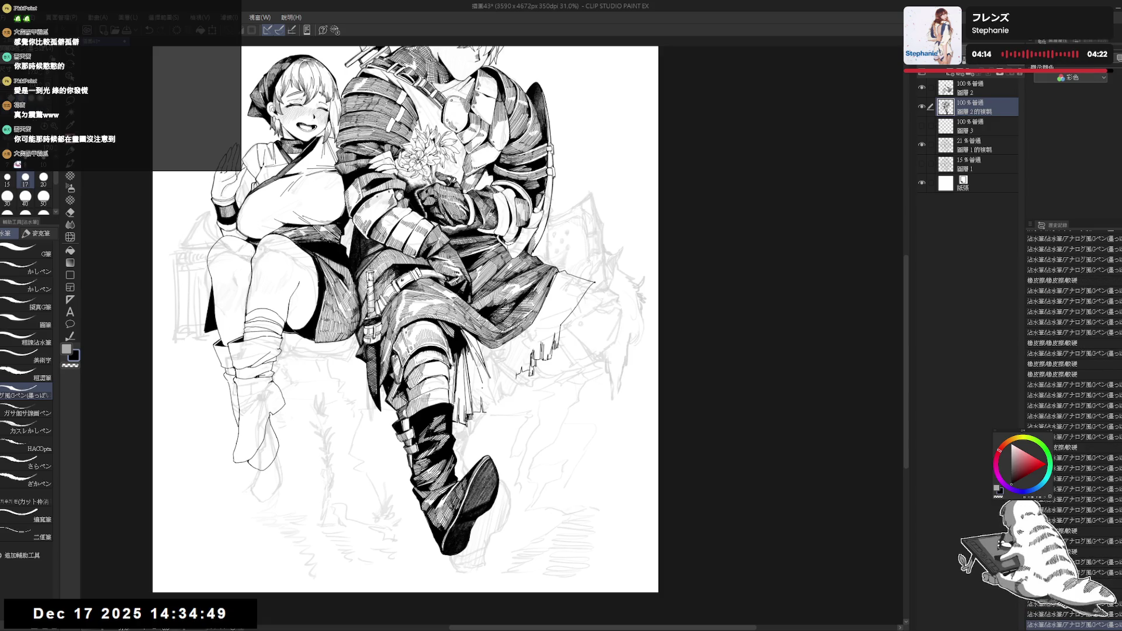
scroll(498, 412, down, 1)
key(h)
key(h)
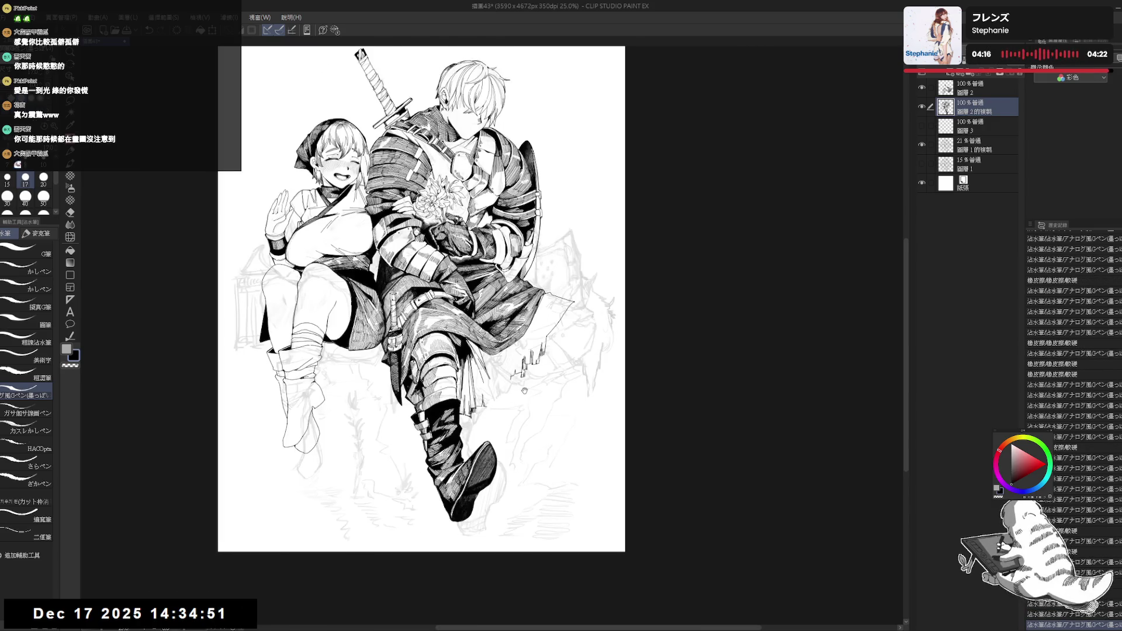
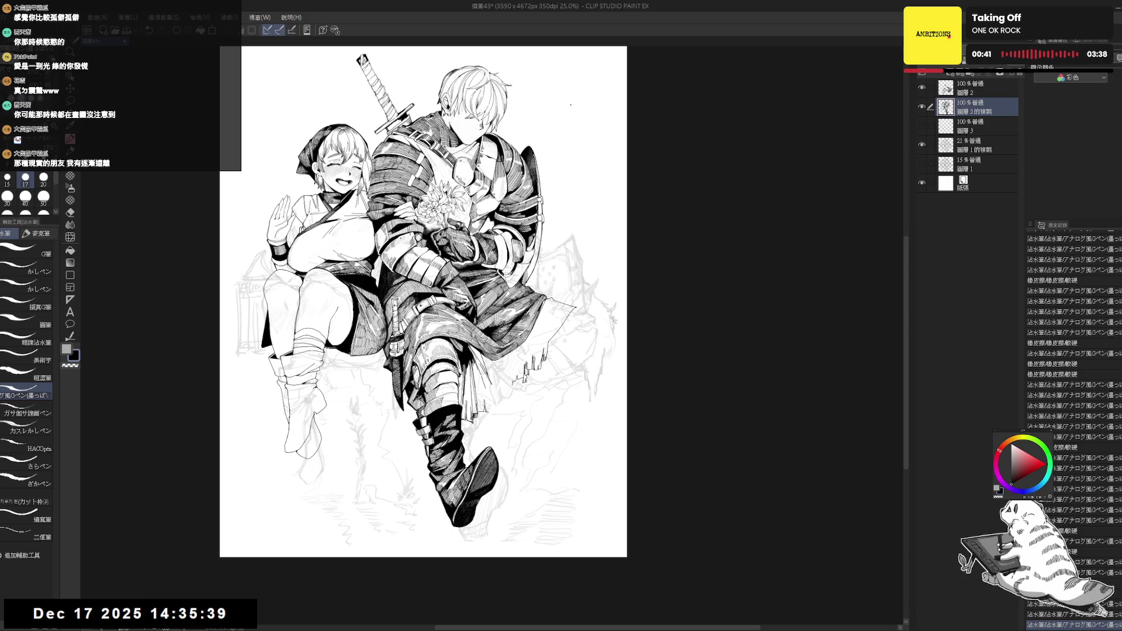
- Ink and erase a short line end on the knight's armored leg, undoing and restoring the last stroke
key(h)
key(h)
scroll(484, 384, up, 1)
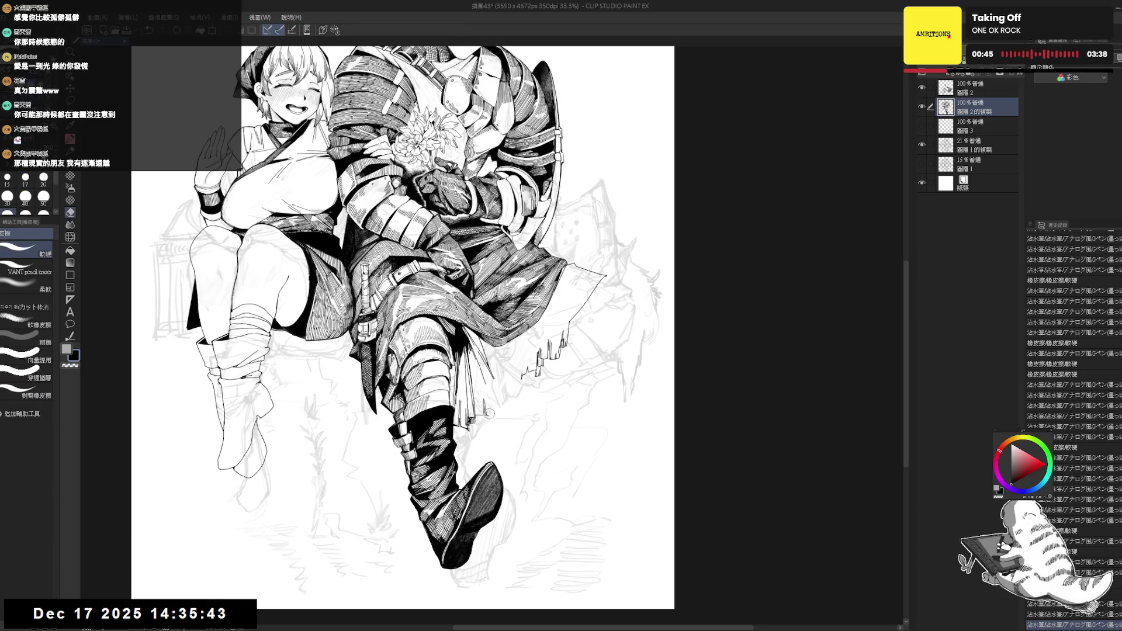
drag(497, 377, 503, 412)
key(ctrl+z)
key(e)
click(506, 416)
key(p)
key(ctrl+z)
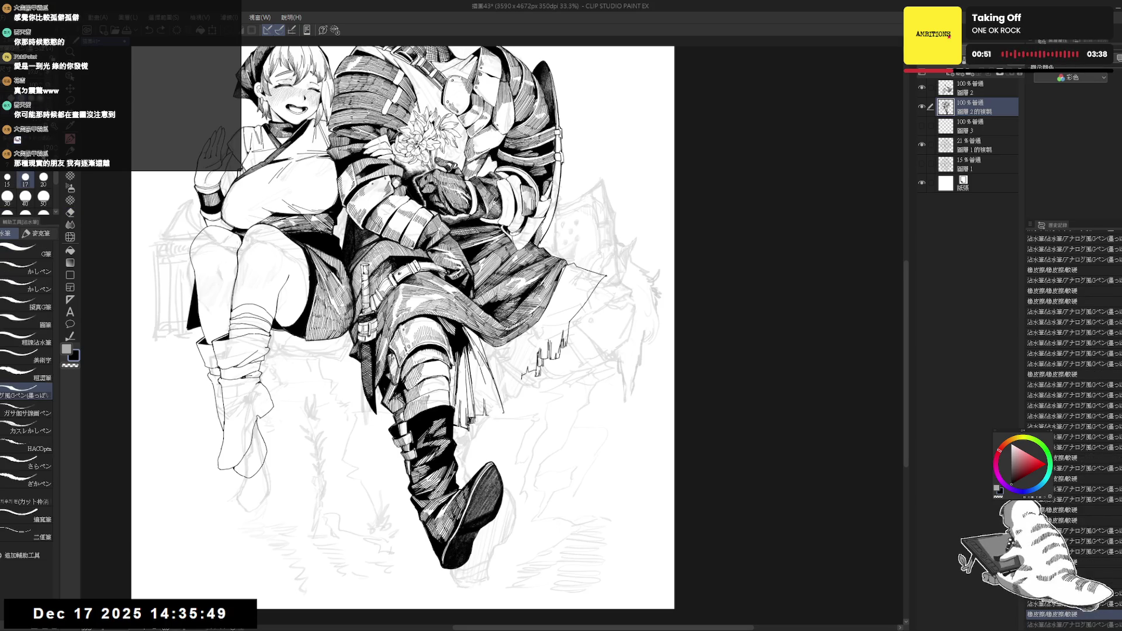
key(ctrl+y)
scroll(481, 418, down, 2)
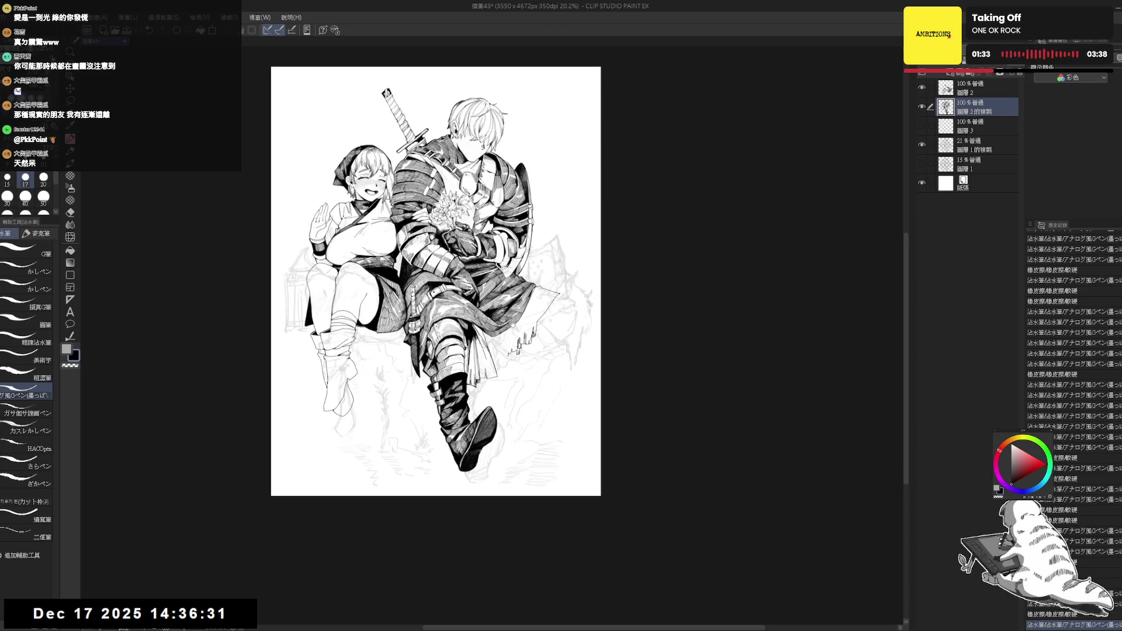
- Erase a small ink spot, re-dot it, and ink a short line beside the knight's hip
key(e)
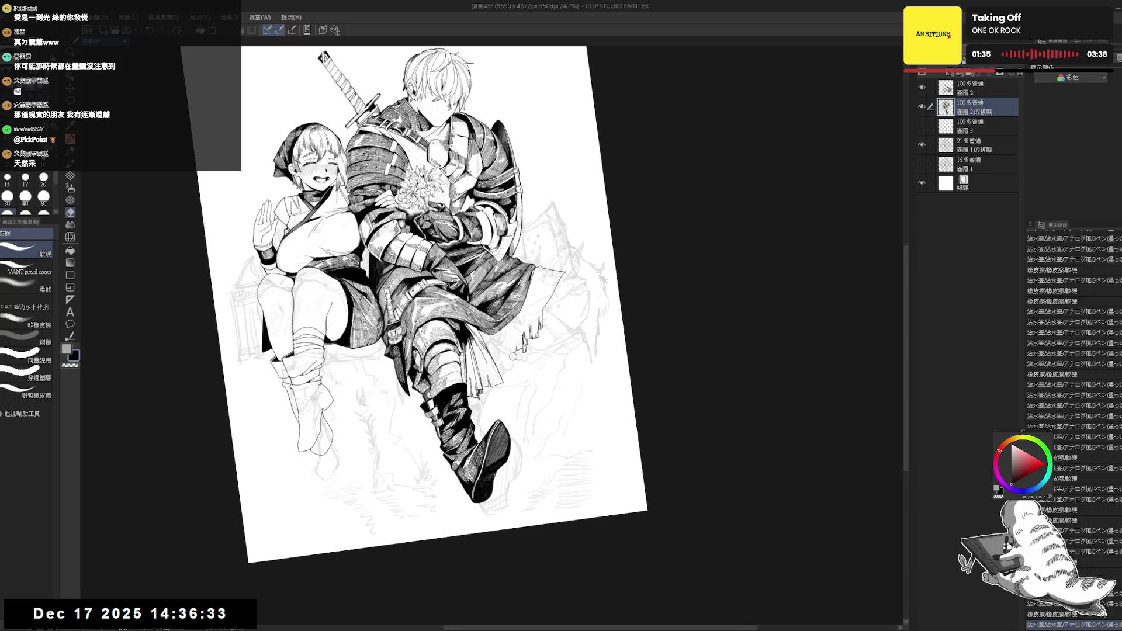
key(p)
key(asciicircum)
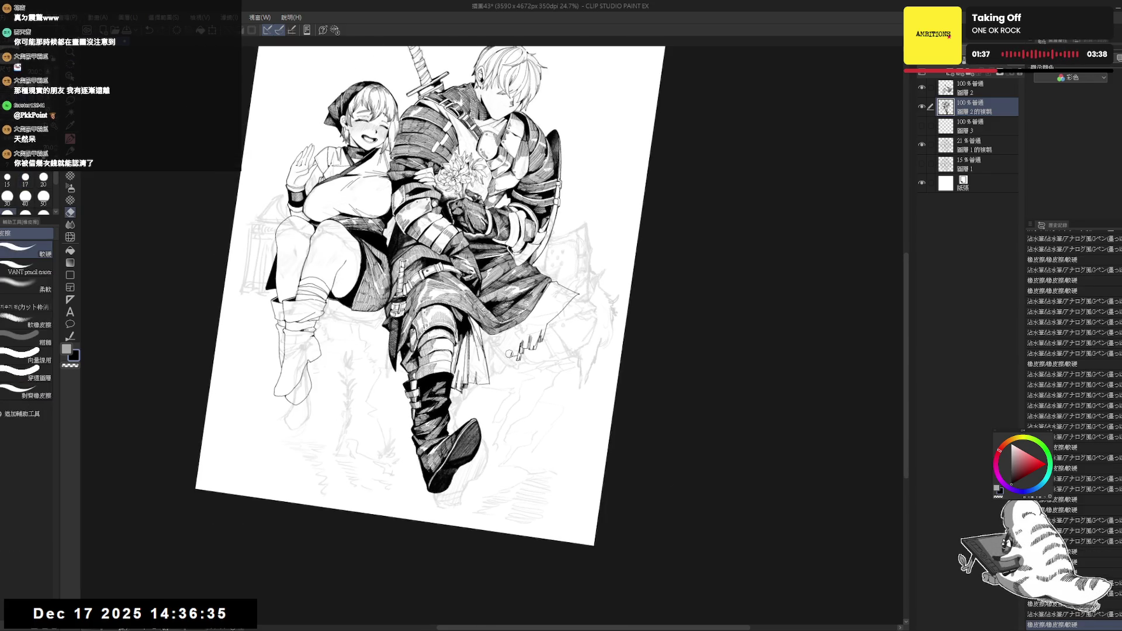
key(minus)
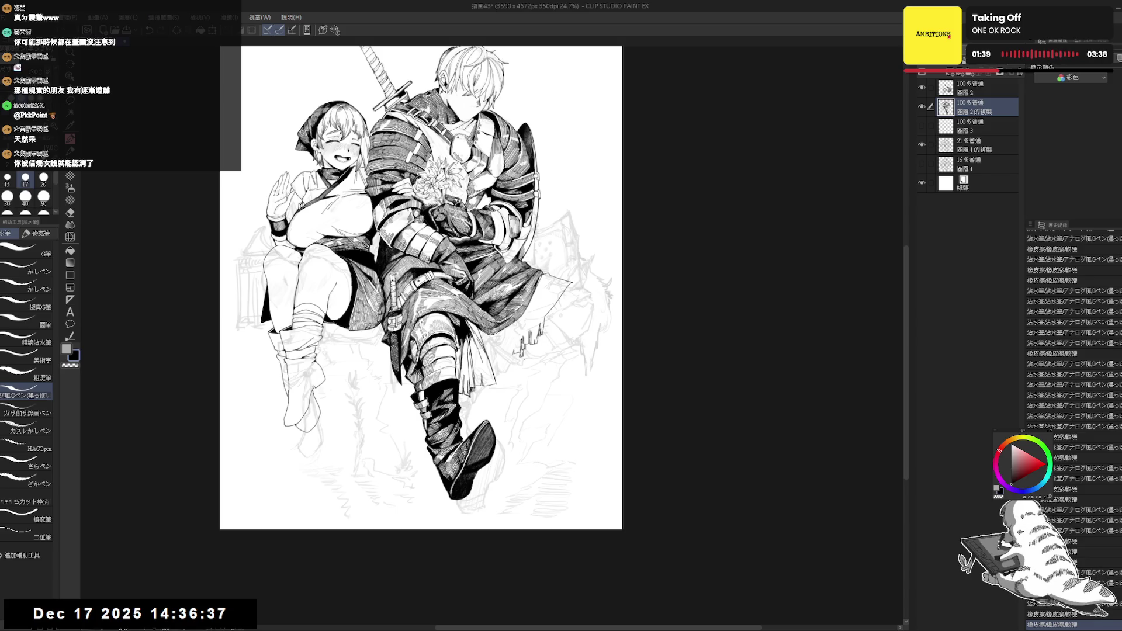
key(e)
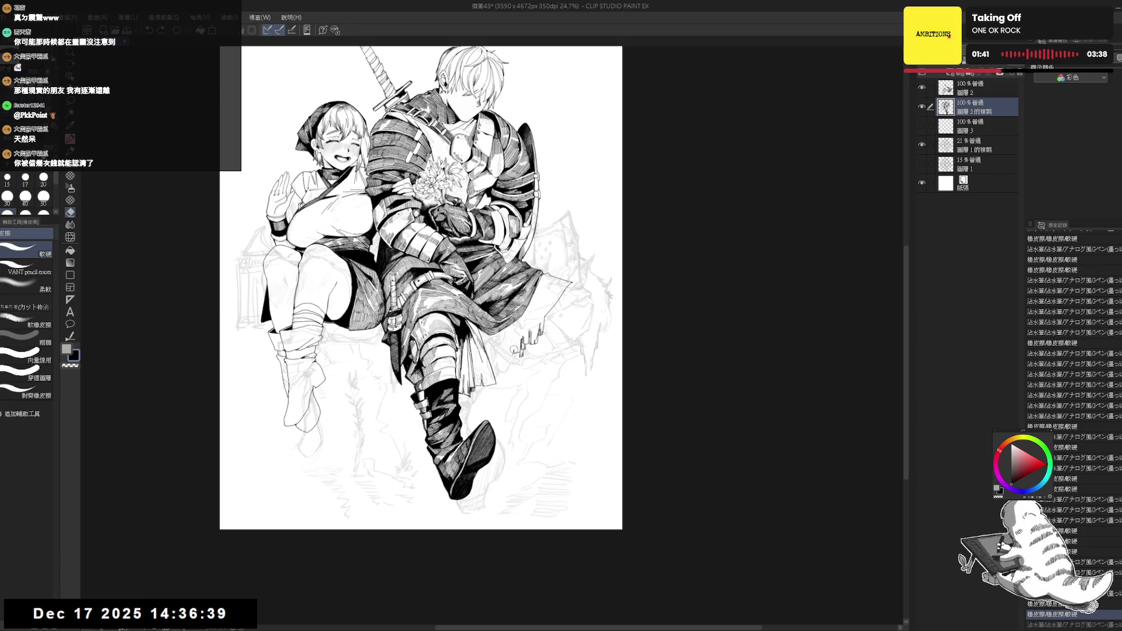
click(513, 355)
key(p)
click(513, 355)
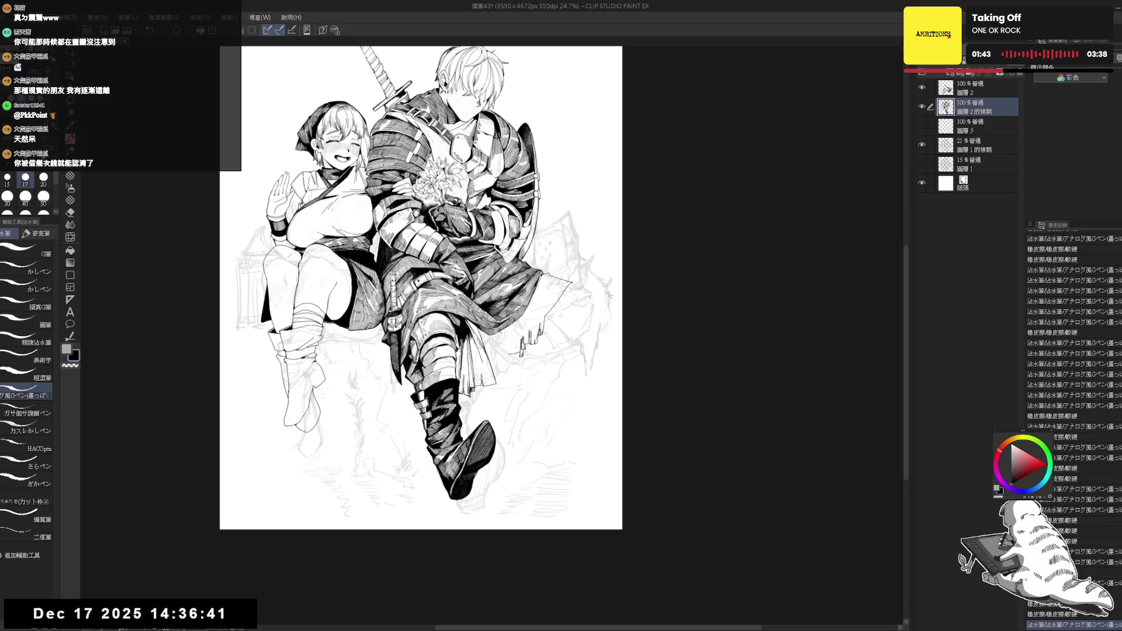
drag(501, 332, 502, 374)
- Trim part of the new line and try a small cloak-edge stroke, undoing it
scroll(502, 374, up, 3)
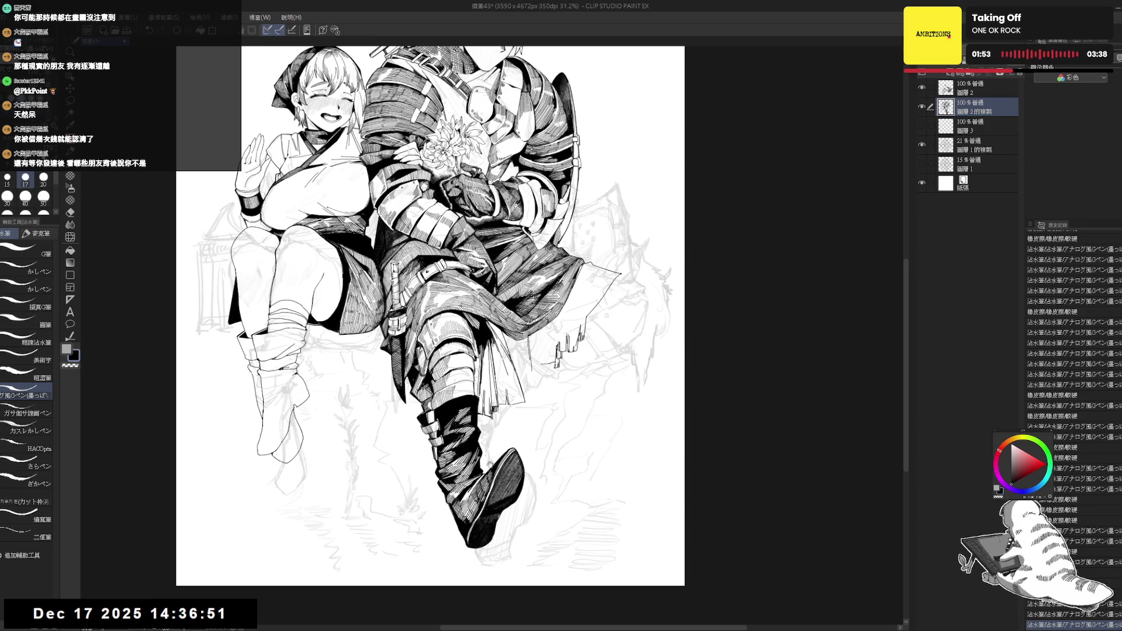
key(e)
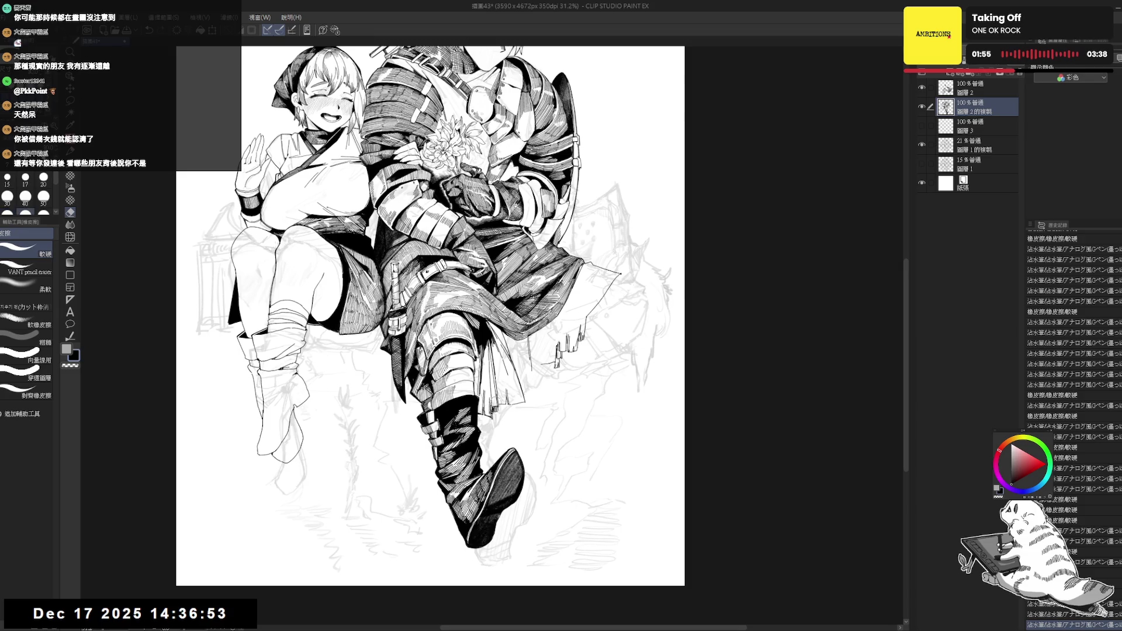
drag(533, 369, 529, 357)
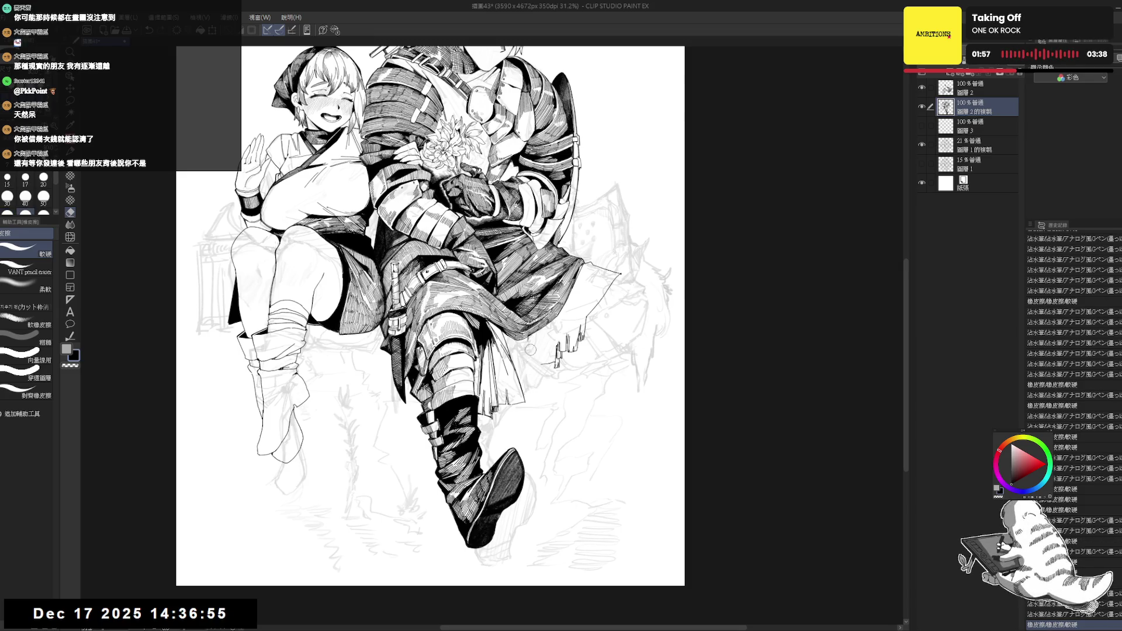
key(p)
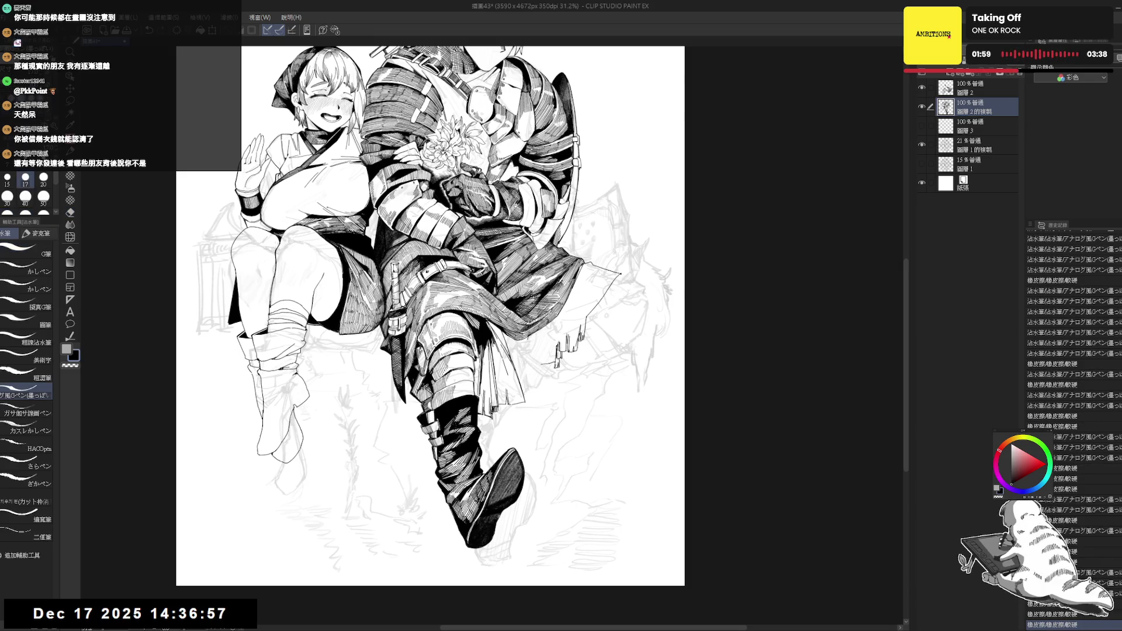
drag(540, 364, 560, 367)
key(e)
key(p)
key(ctrl+z)
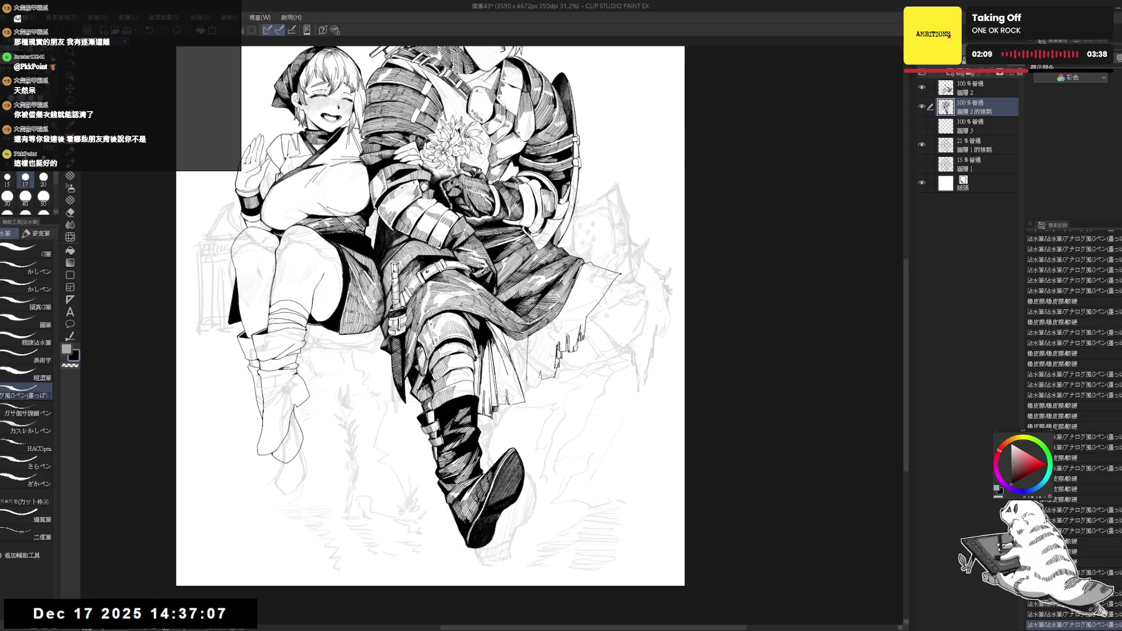
- Add short ink strokes along the cloak edge, then straighten and zoom out the view
drag(526, 263, 514, 304)
key(p)
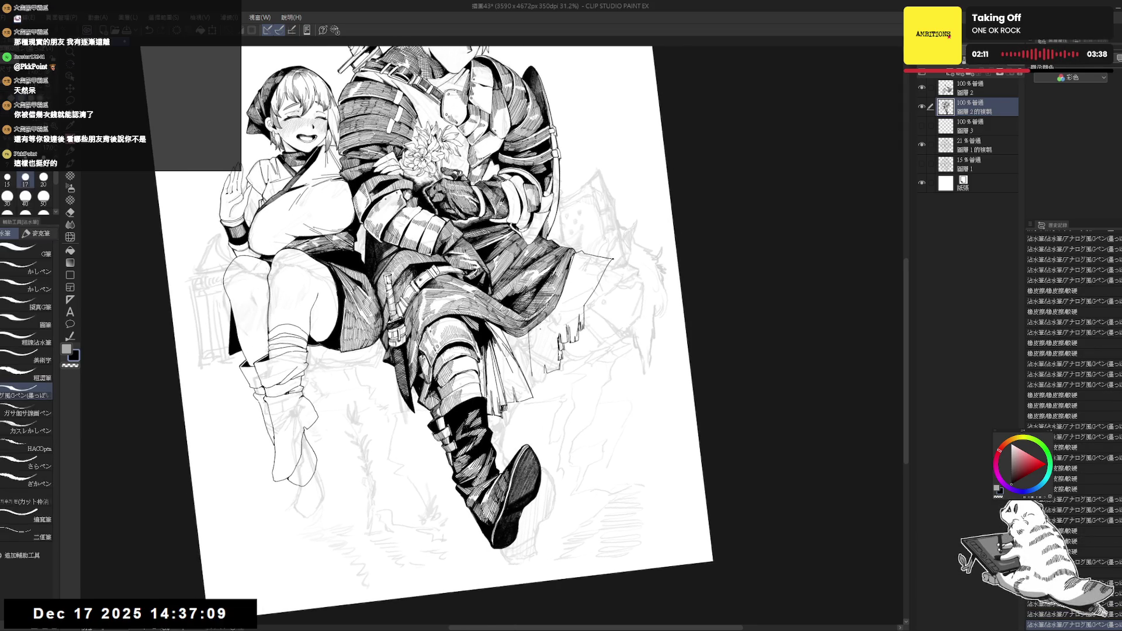
drag(552, 339, 533, 410)
key(ctrl+0)
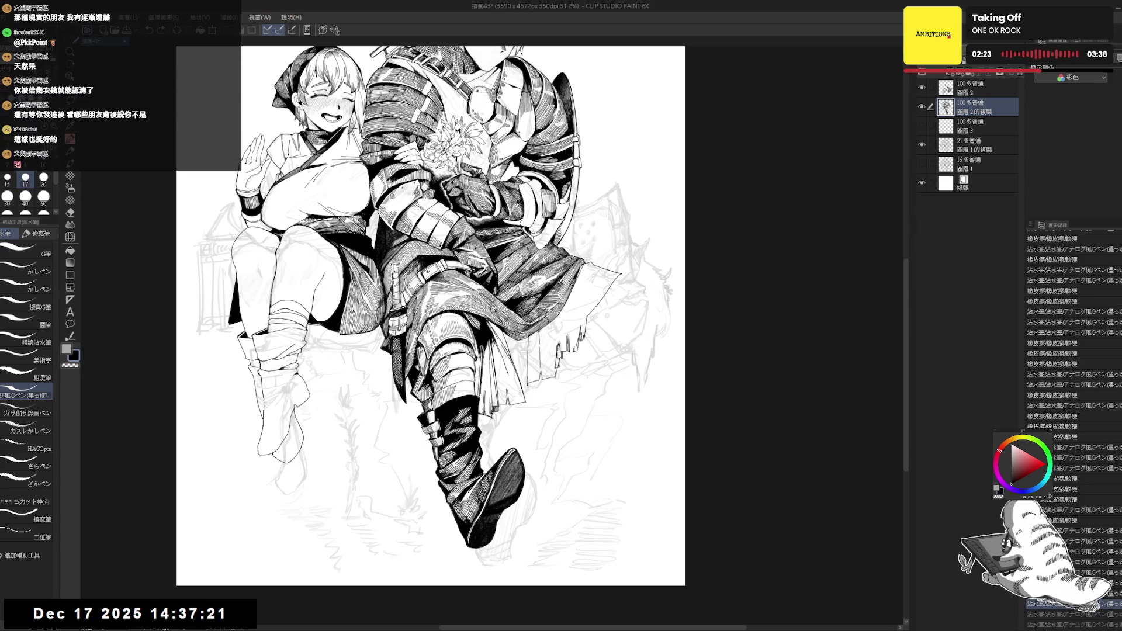
scroll(431, 315, up, 1)
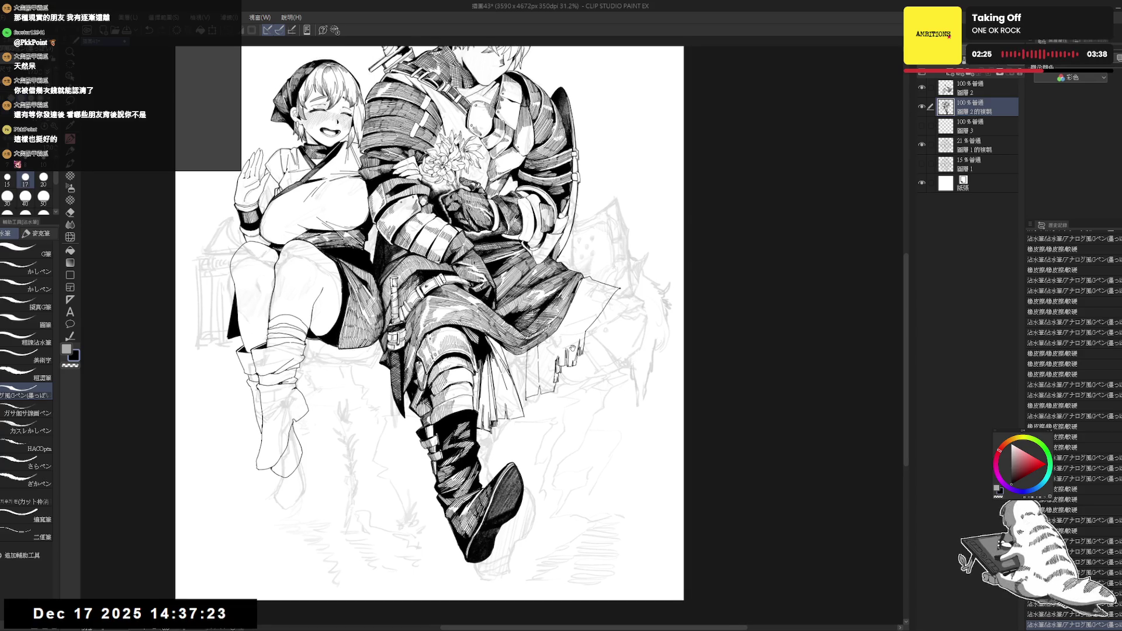
key(ctrl+minus)
- Erase and re-dot a small spot, then redraw a short dark line by the cloak
key(h)
key(h)
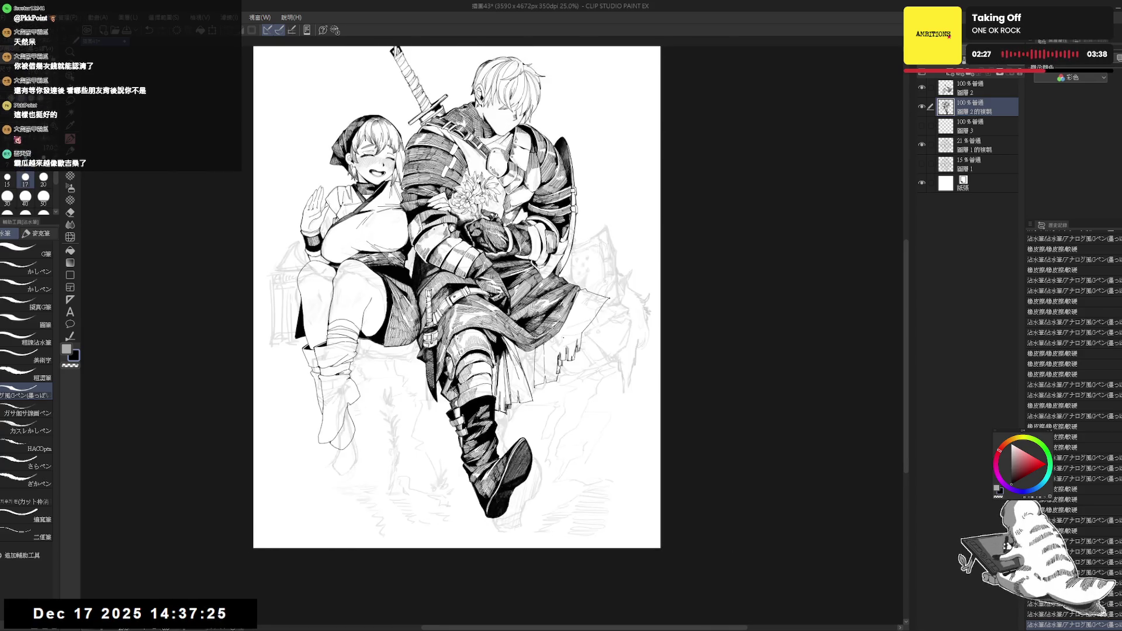
key(e)
click(536, 390)
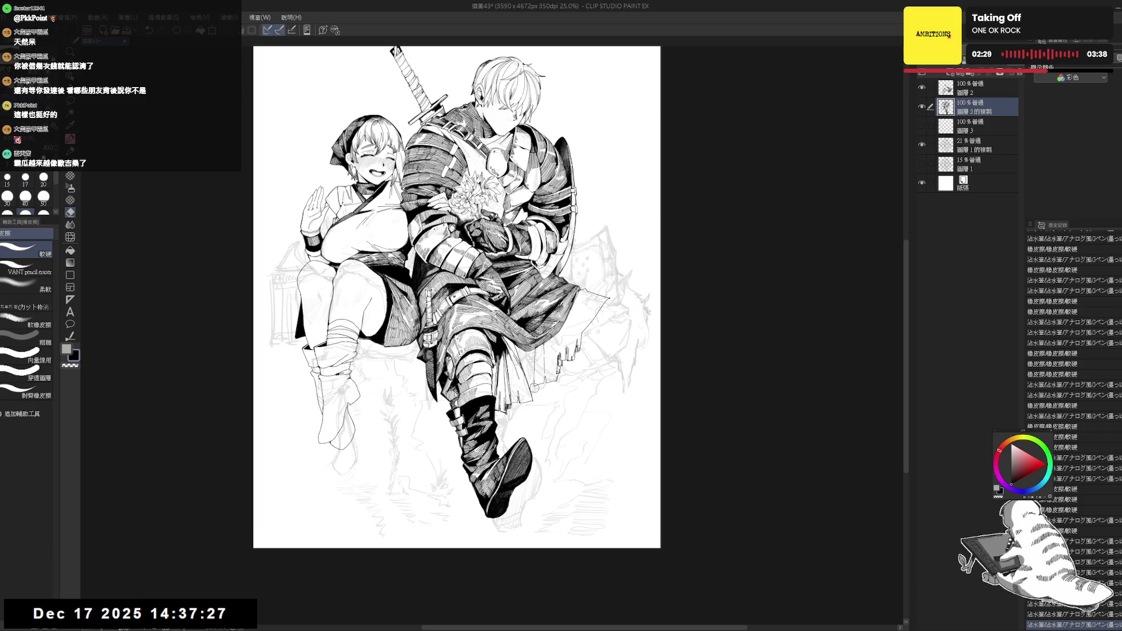
key(p)
click(539, 390)
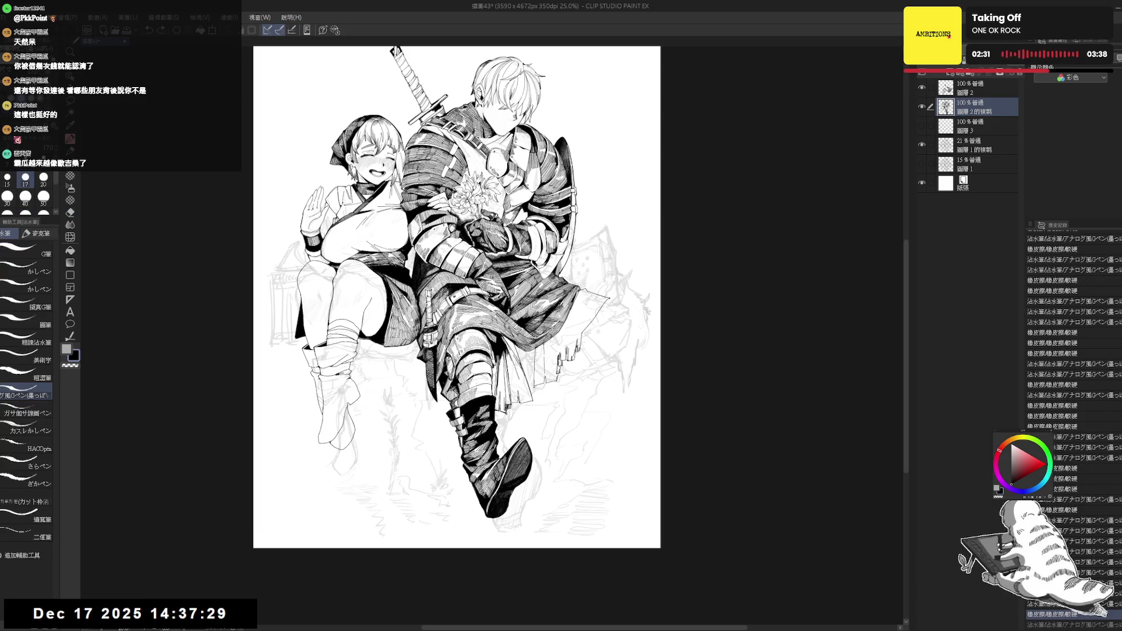
scroll(538, 391, up, 2)
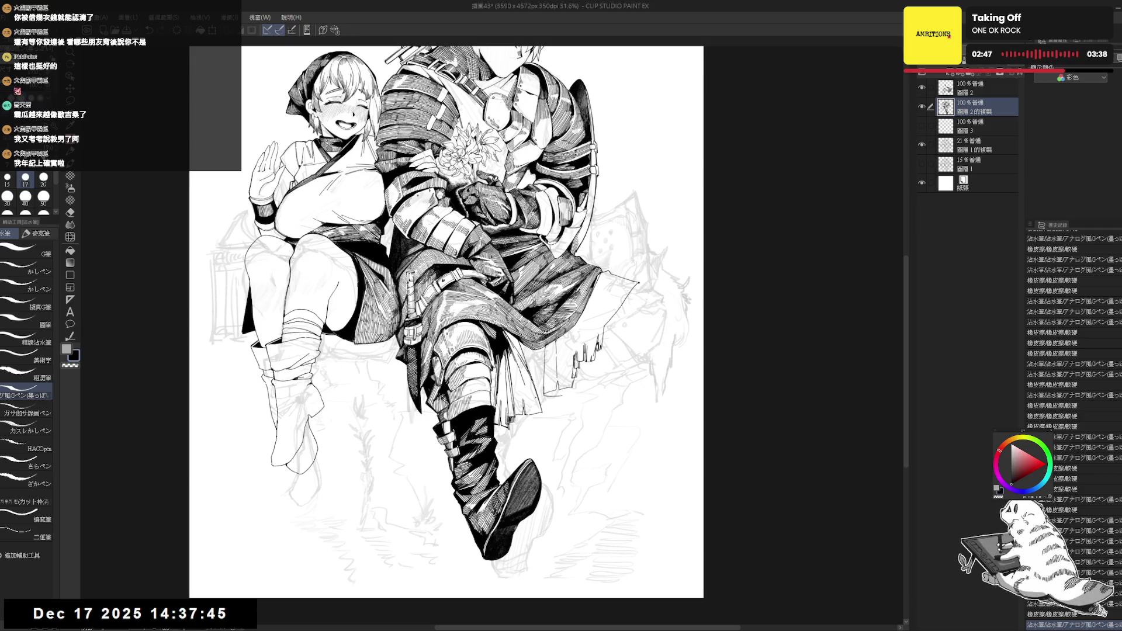
key(ctrl+z)
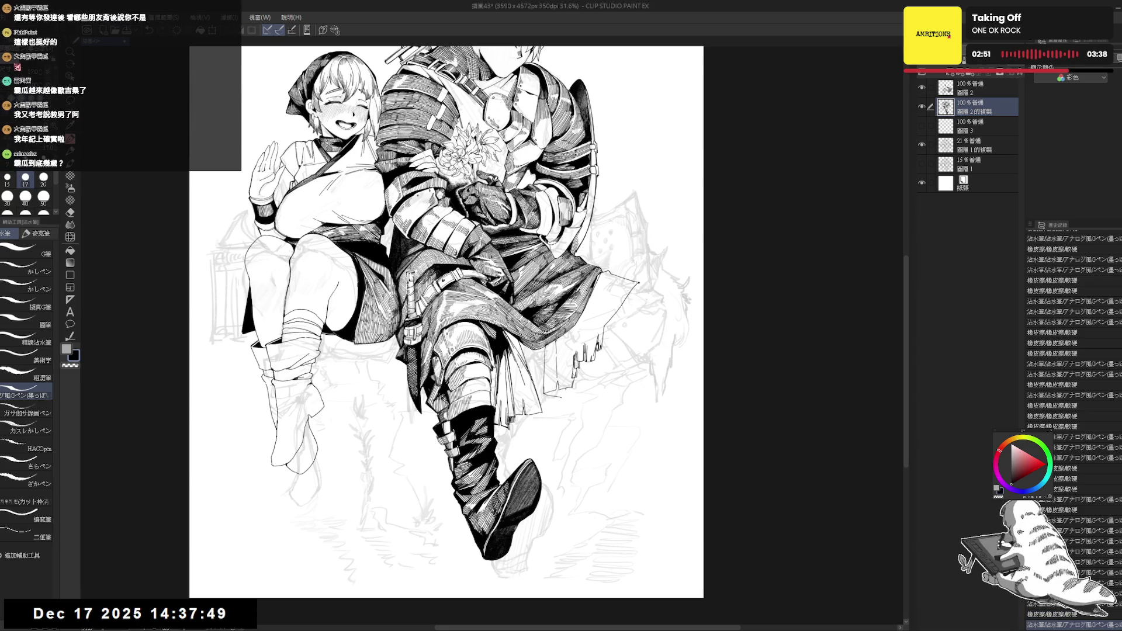
drag(566, 388, 565, 405)
- Ink a small line near the rock and select the background sketch layer
drag(610, 302, 606, 323)
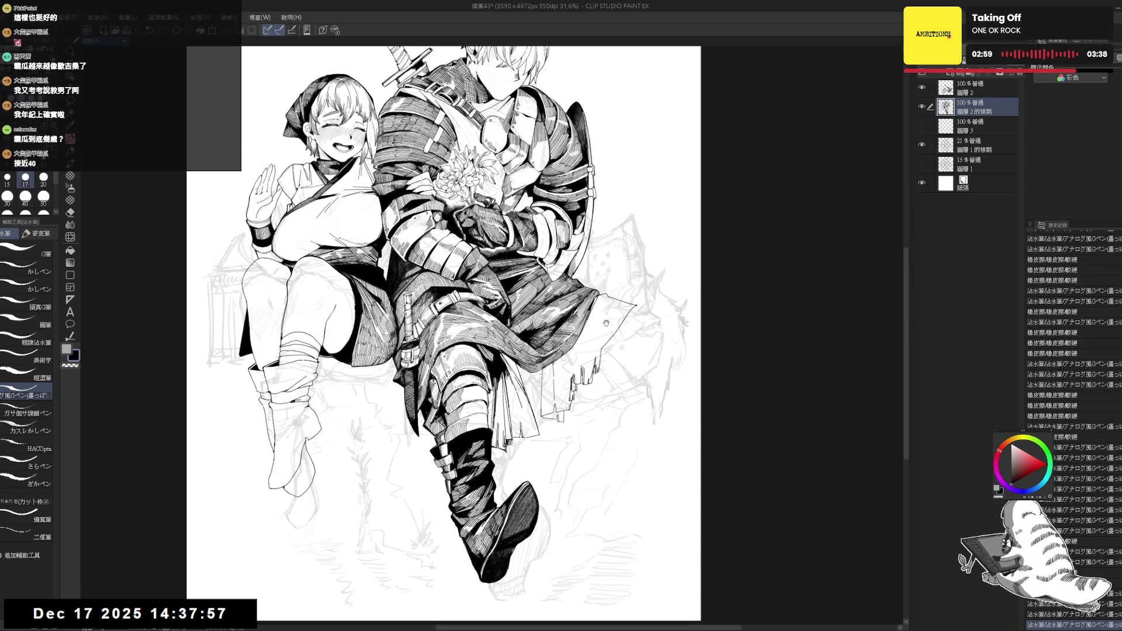
scroll(606, 323, down, 1)
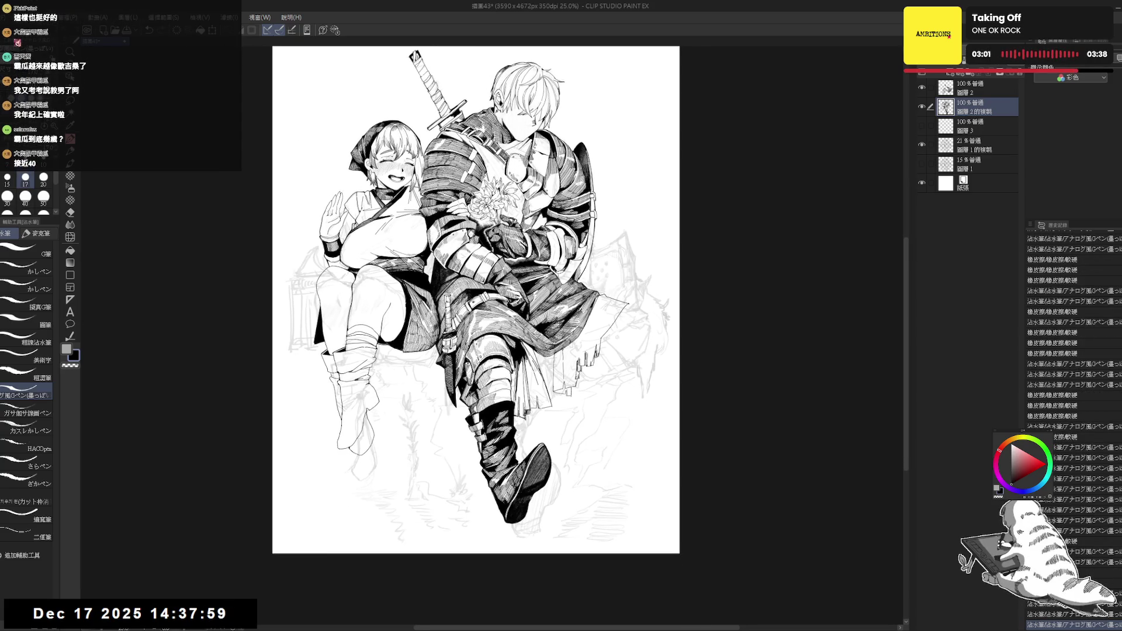
scroll(424, 319, up, 3)
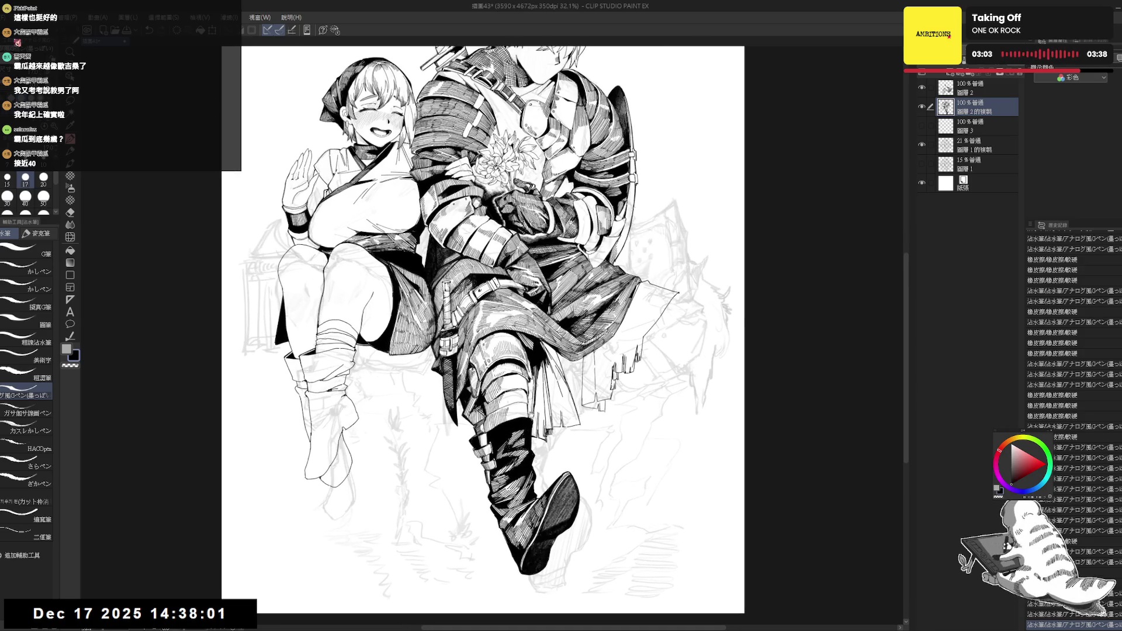
key(r)
drag(424, 318, 409, 351)
mouse_move(606, 409)
mouse_down()
mouse_move(624, 425)
mouse_move(591, 456)
mouse_move(622, 451)
mouse_up()
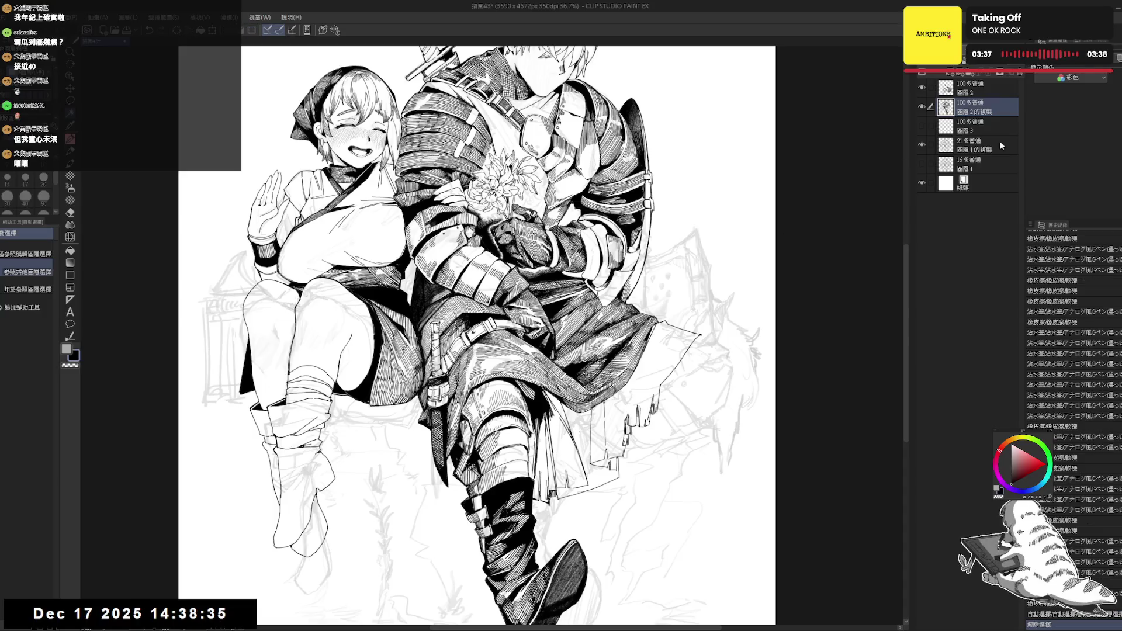
click(971, 145)
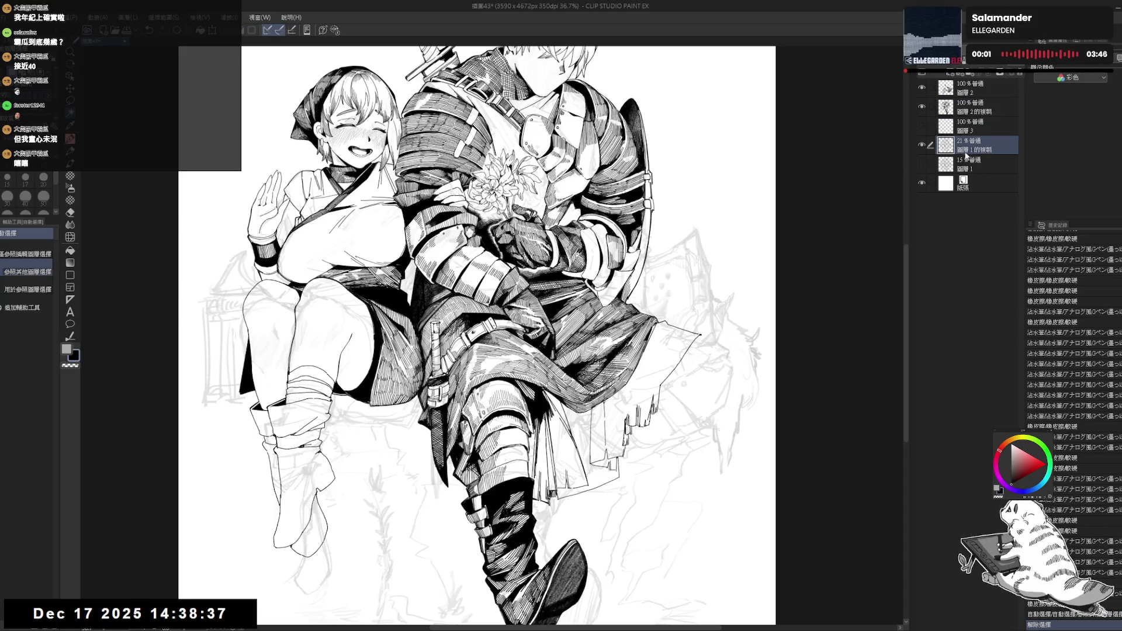
- Lower the background sketch layer's opacity from 21% to 13%
drag(959, 59, 952, 60)
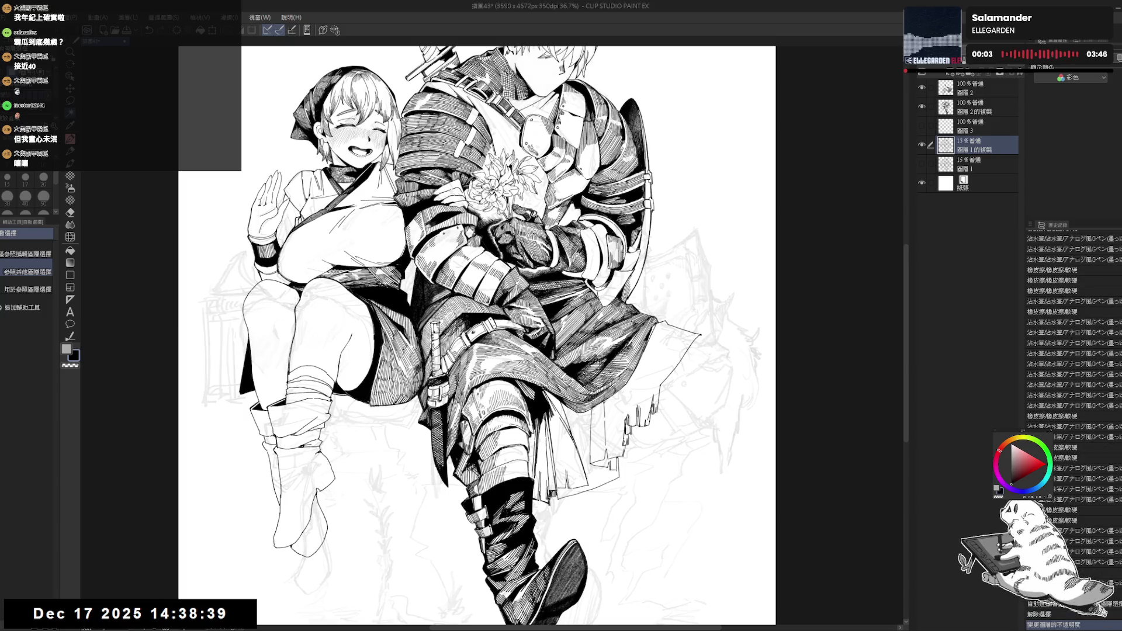
scroll(742, 326, down, 1)
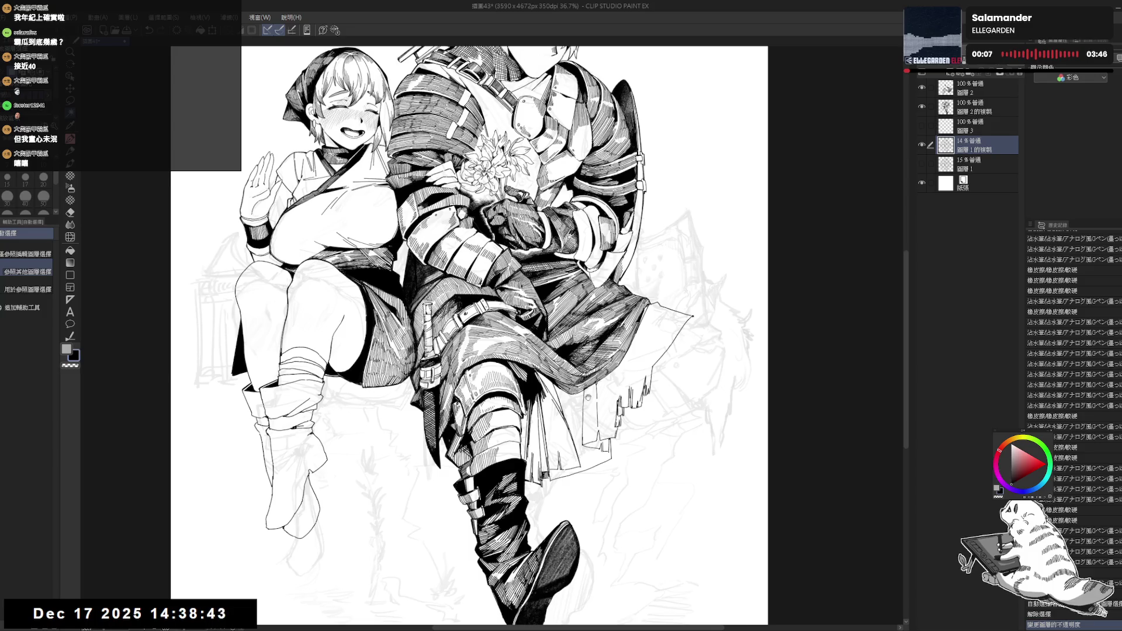
scroll(468, 336, down, 1)
scroll(709, 350, down, 1)
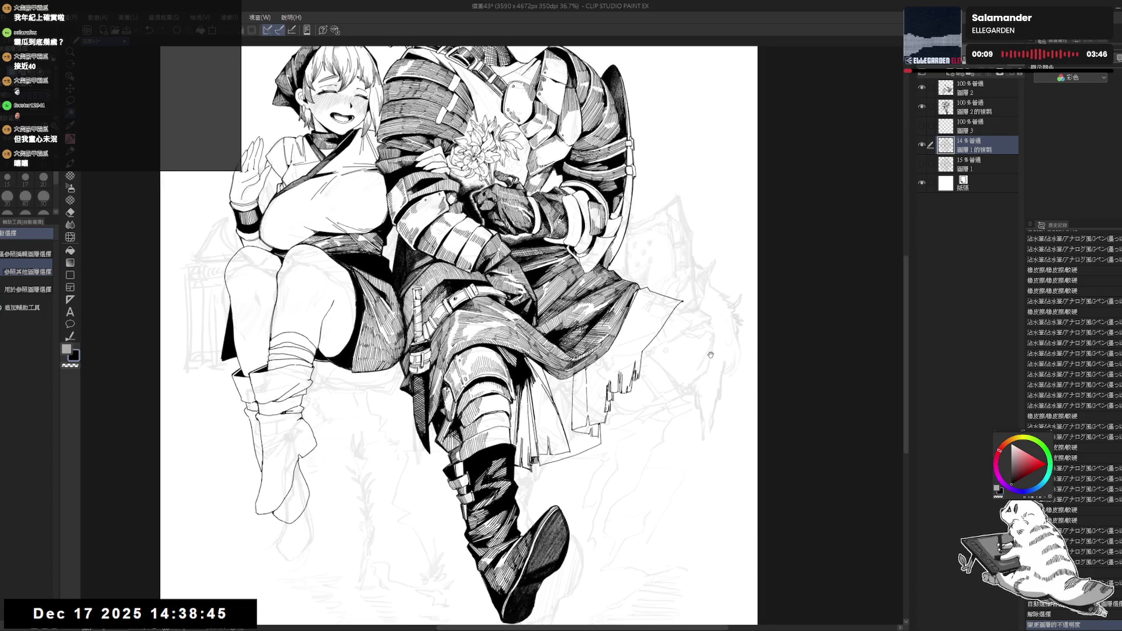
scroll(709, 350, down, 1)
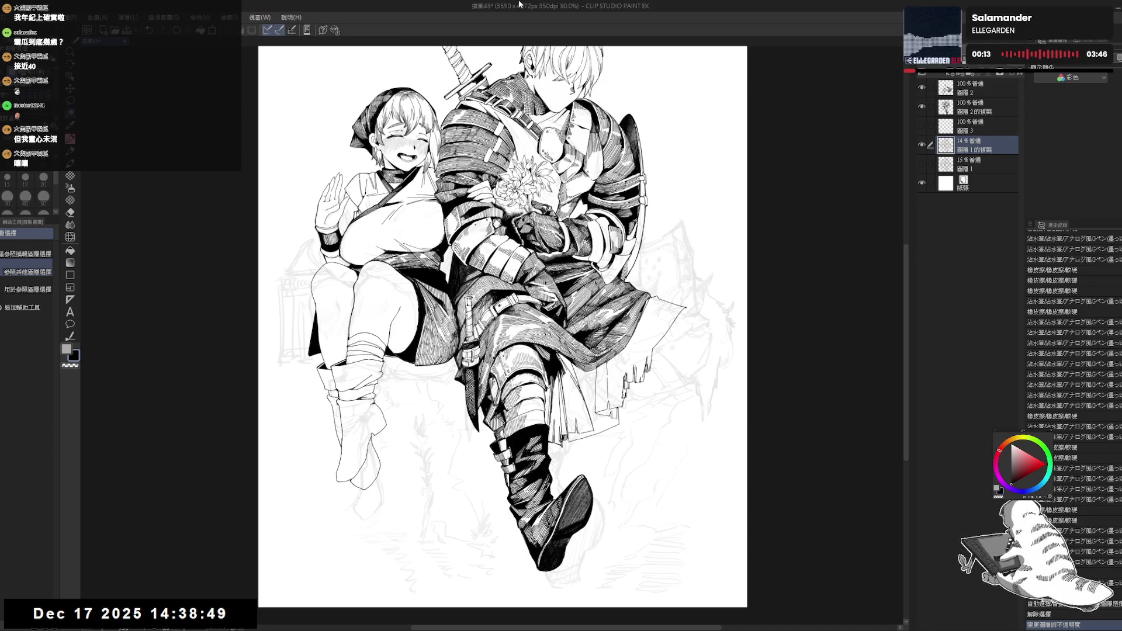
scroll(503, 333, up, 3)
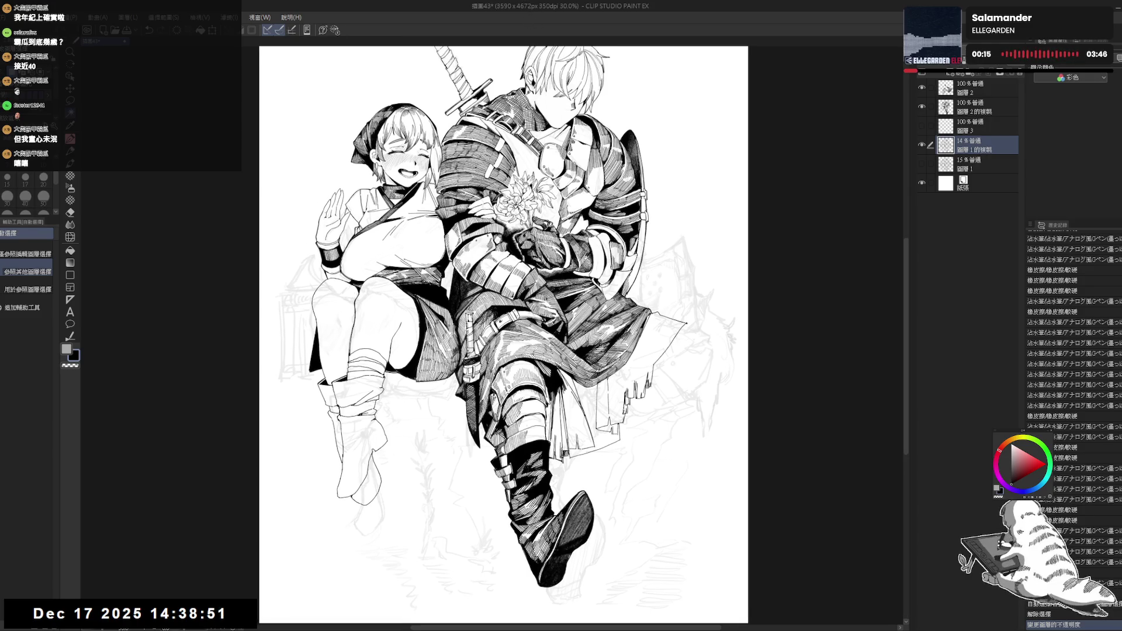
scroll(503, 333, up, 1)
scroll(503, 334, down, 2)
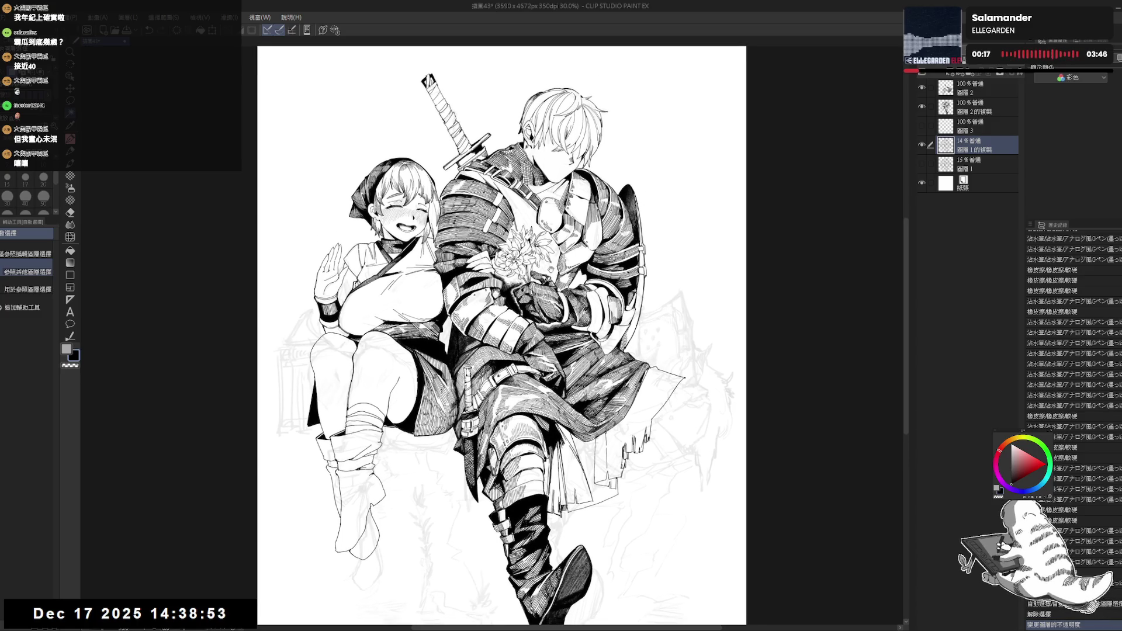
scroll(481, 338, up, 3)
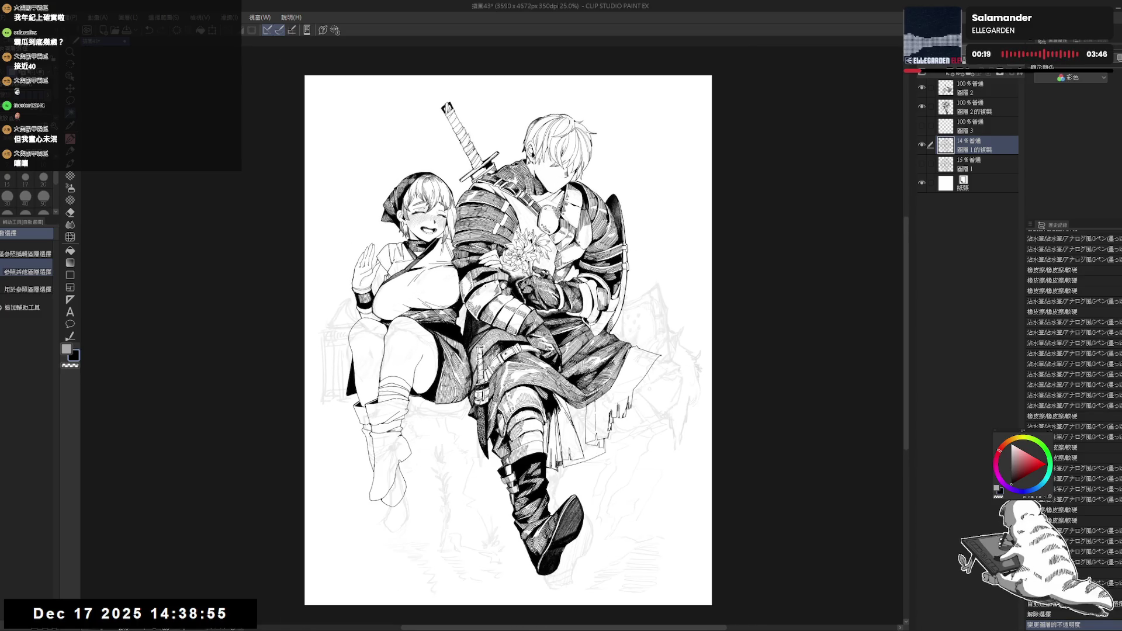
scroll(618, 356, down, 1)
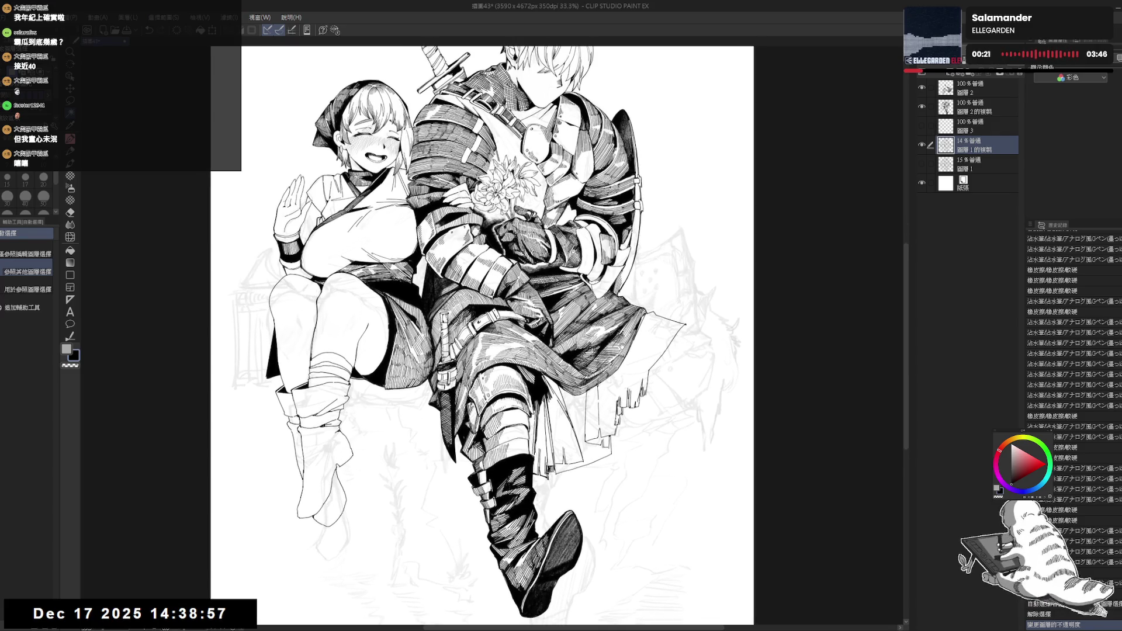
- Hide the background sketch layer and auto-select the knight's lower cloak panel
click(922, 145)
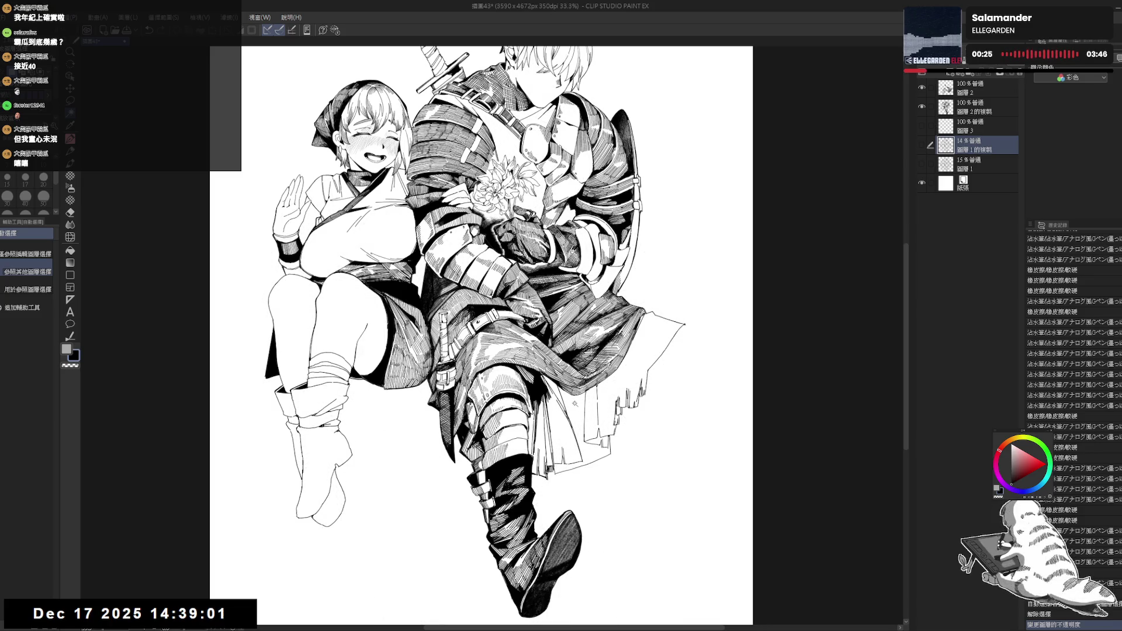
click(597, 426)
click(973, 88)
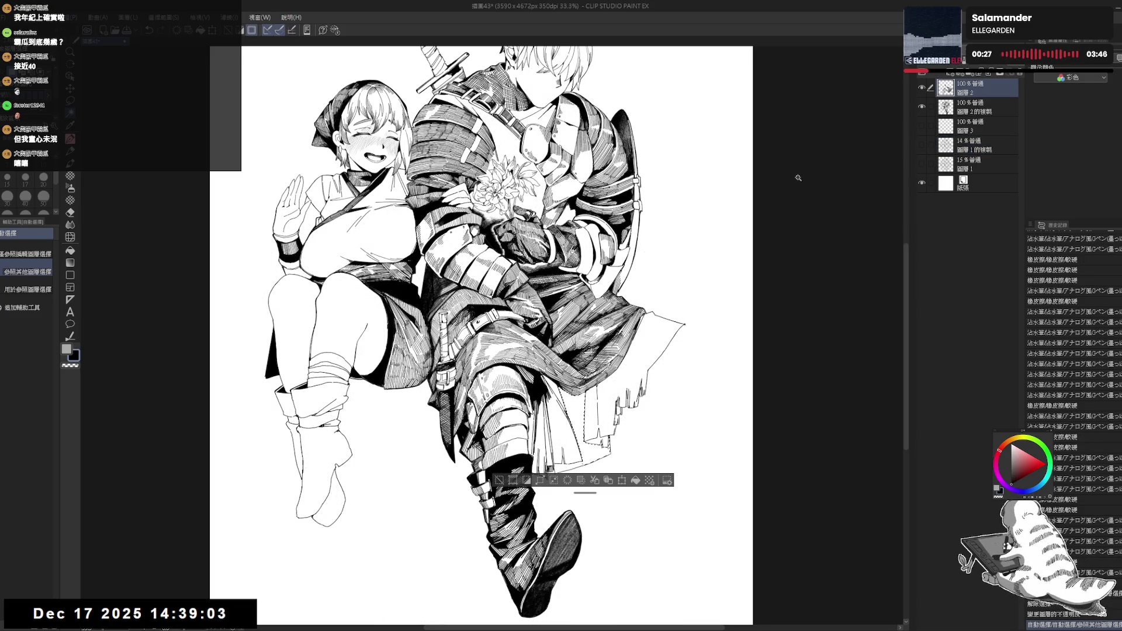
- Darken the pencil shading on the cloak and add another area to the cloak selection
key(p)
drag(489, 224, 460, 204)
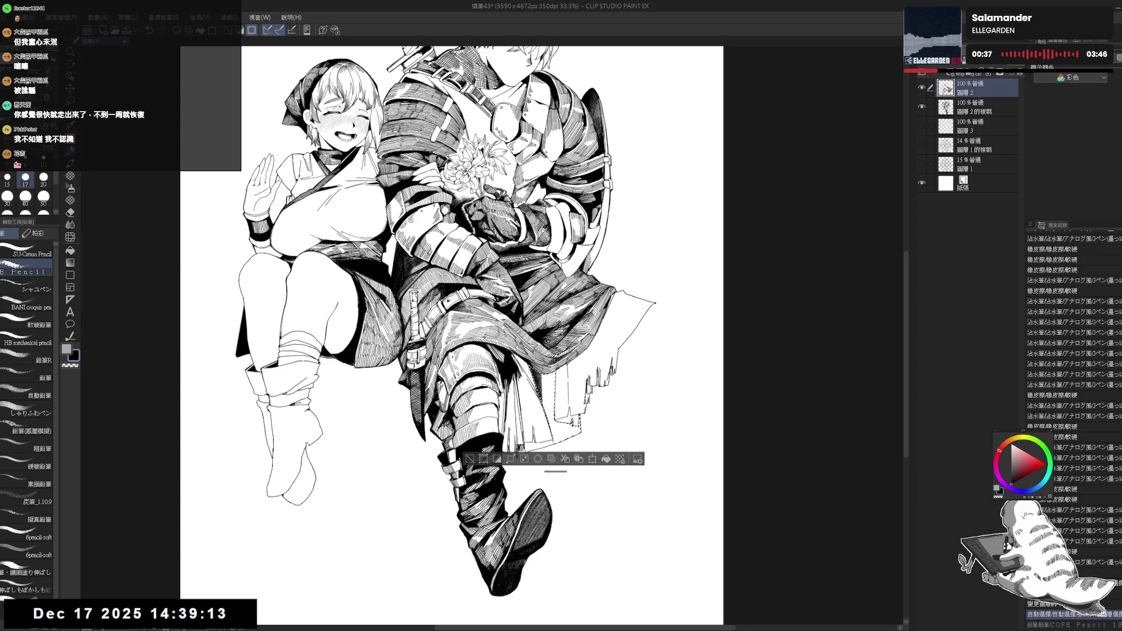
scroll(451, 336, up, 1)
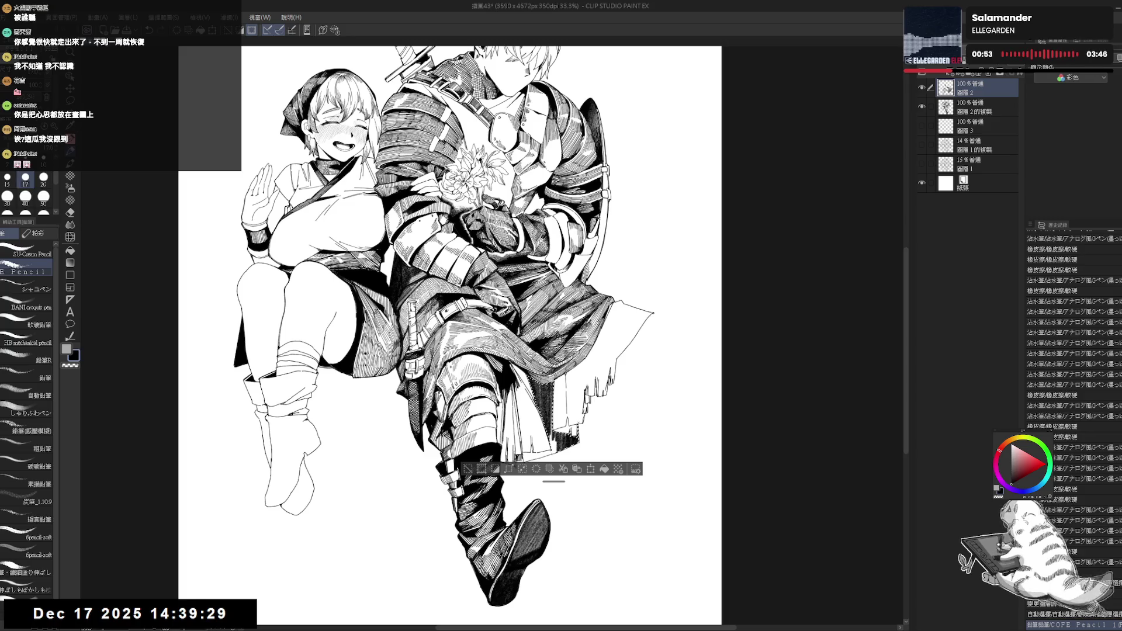
drag(562, 432, 570, 441)
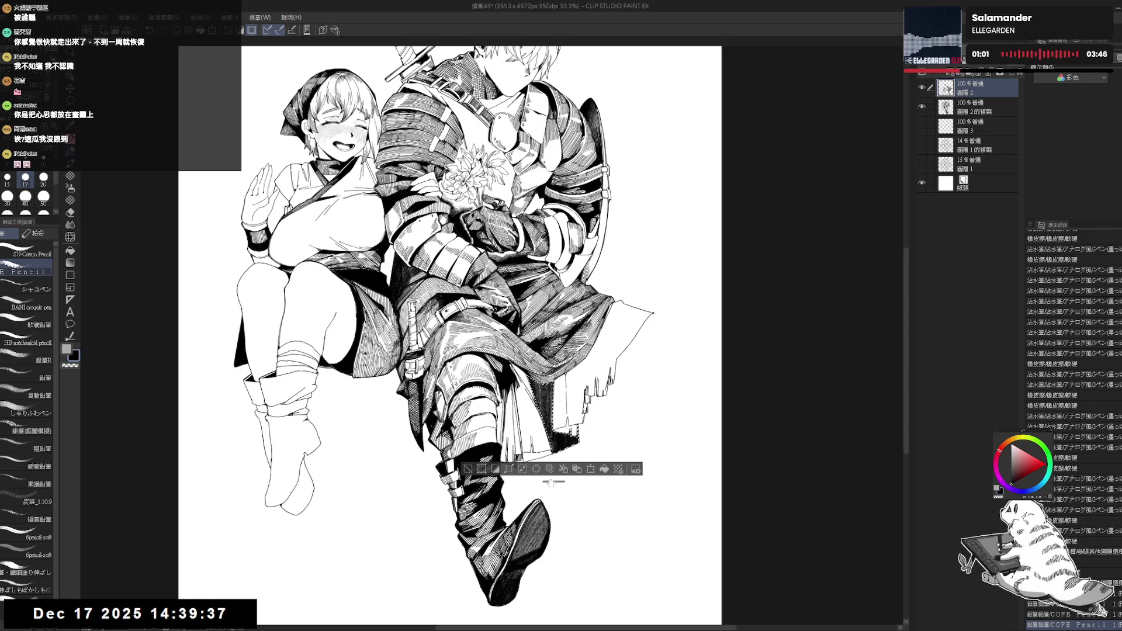
key(w)
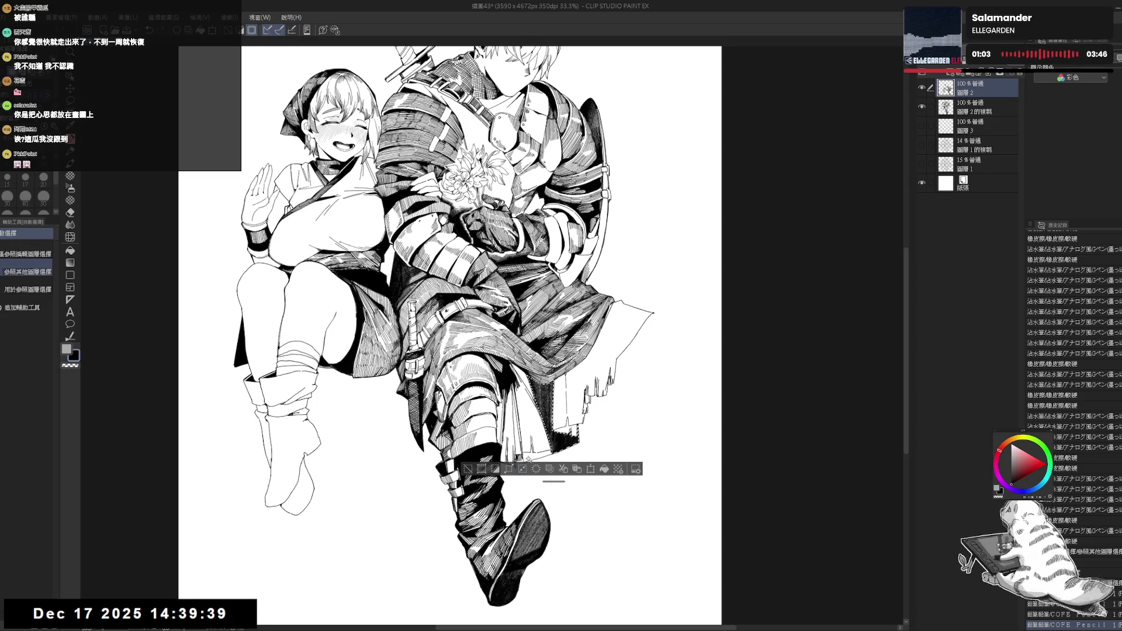
click(555, 438)
key(p)
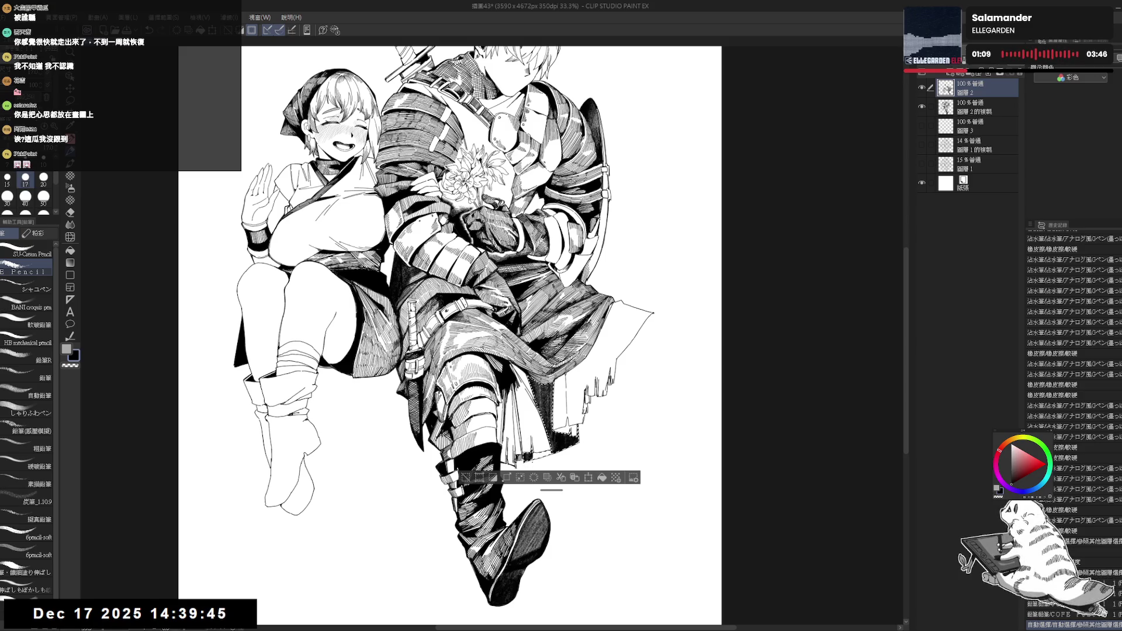
- Hatch pencil shading strokes across the knight's lower cloak at a rotated angle
drag(585, 175, 468, 146)
drag(572, 351, 564, 365)
drag(614, 392, 598, 398)
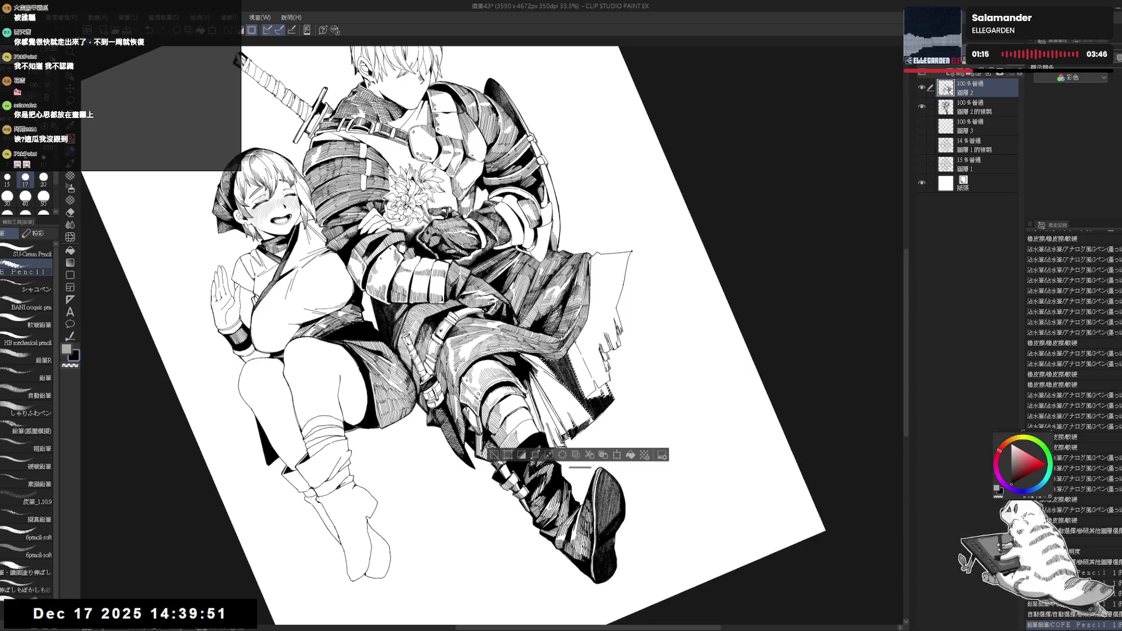
drag(614, 387, 596, 399)
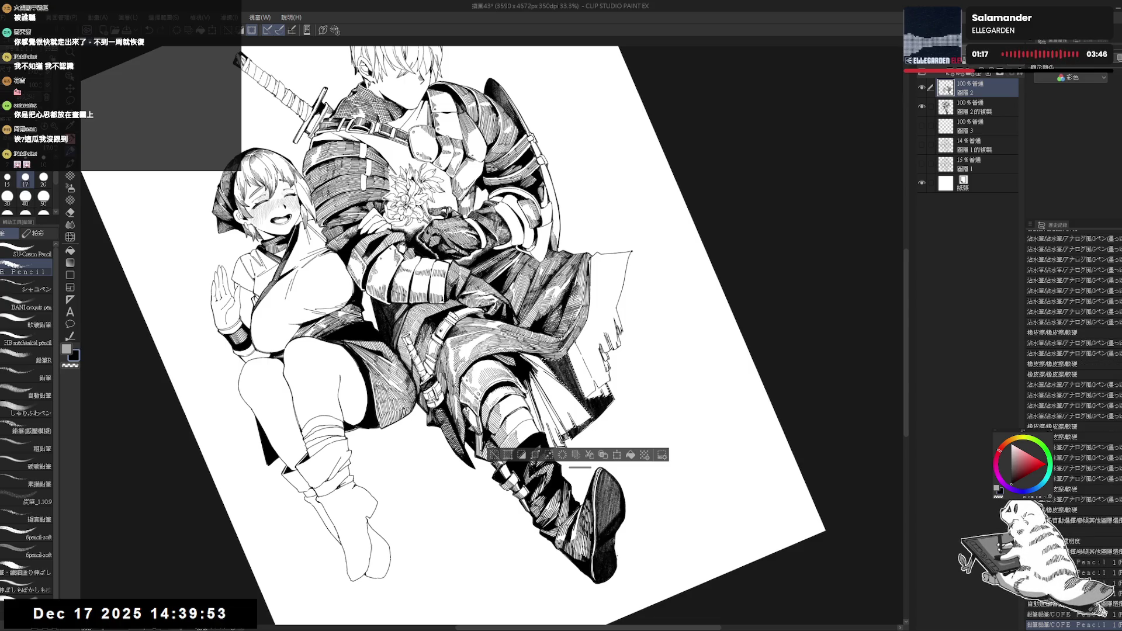
key(ctrl+0)
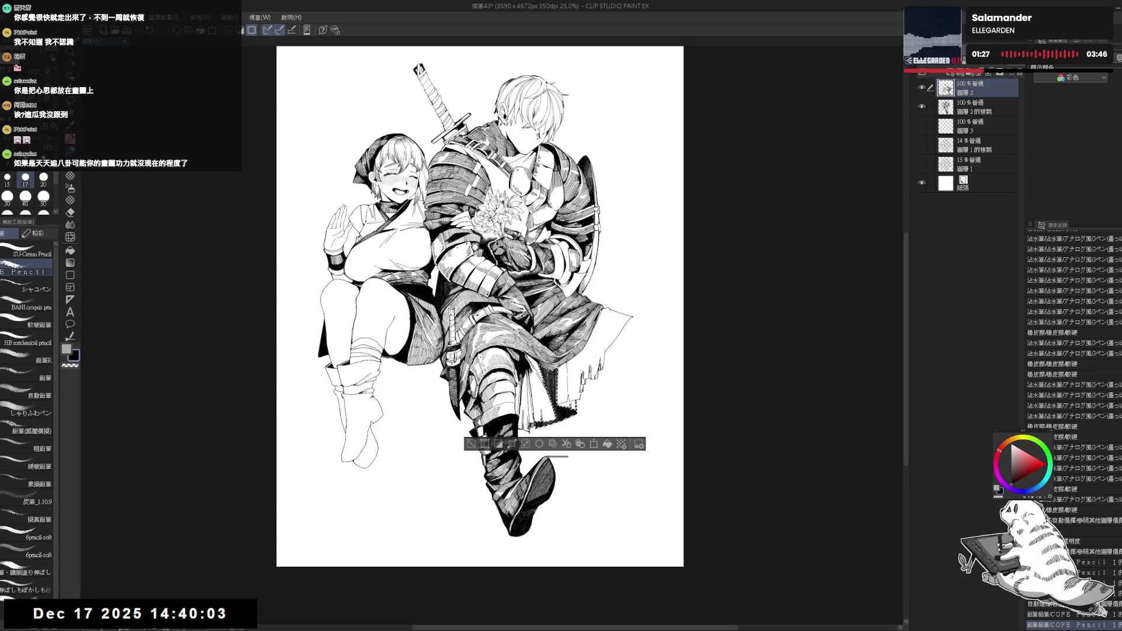
scroll(477, 307, down, 2)
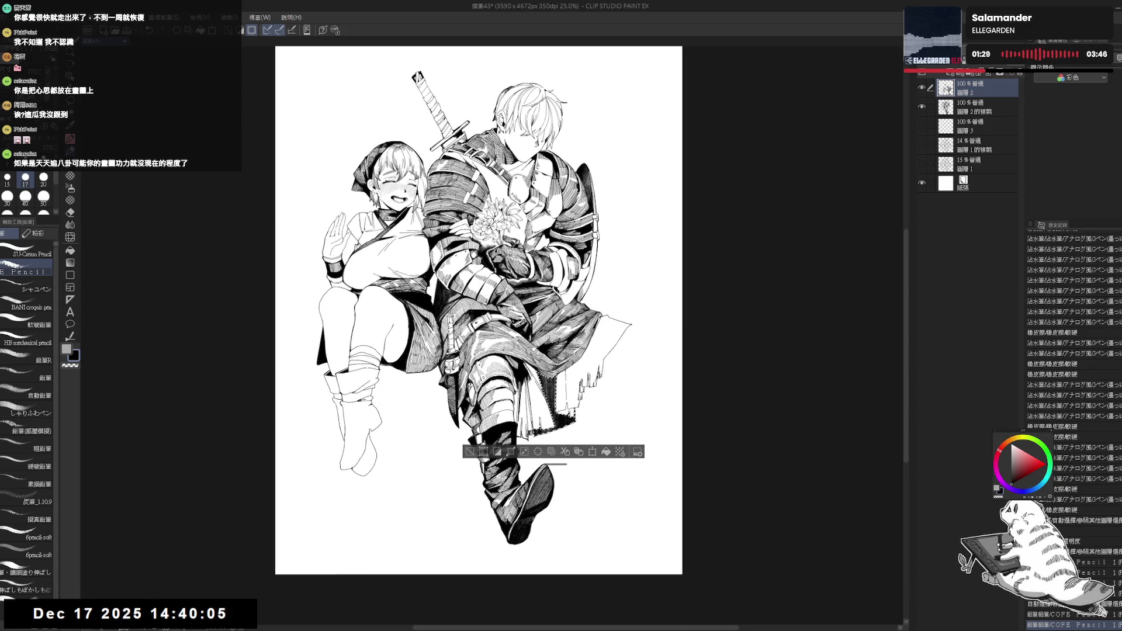
scroll(474, 298, up, 1)
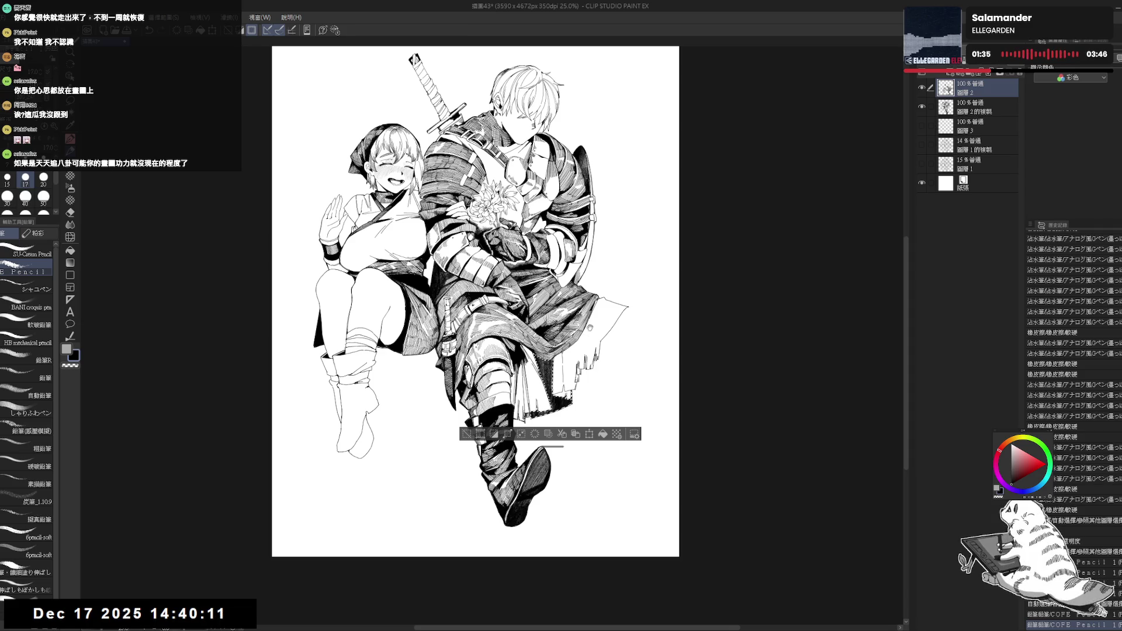
scroll(475, 301, up, 3)
scroll(535, 363, up, 3)
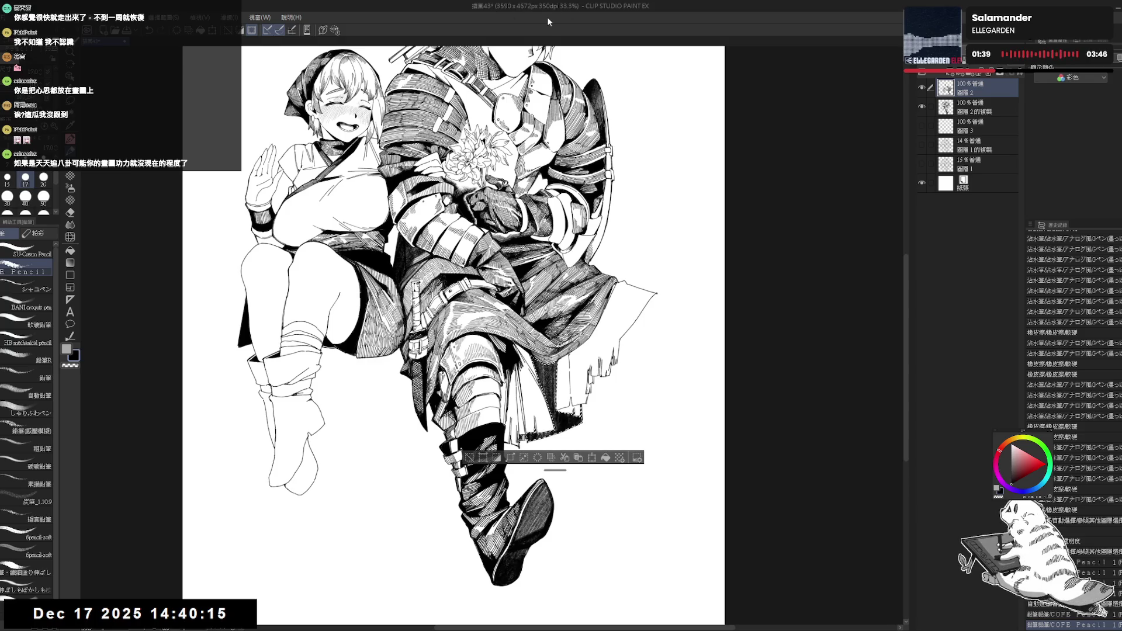
scroll(562, 403, up, 2)
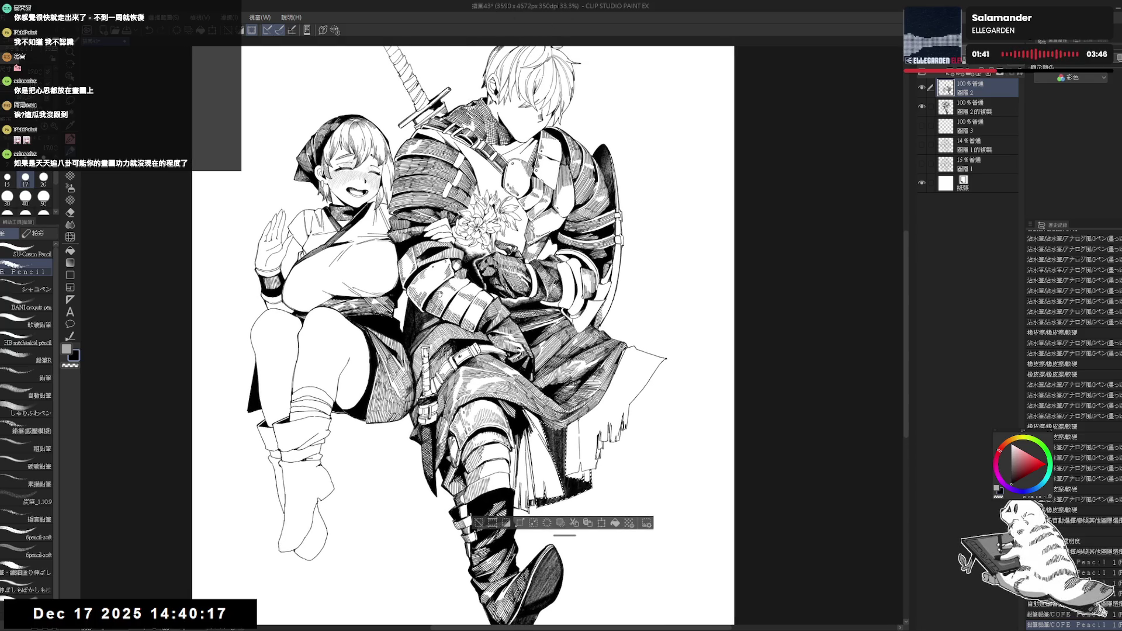
scroll(542, 338, down, 1)
- Deselect the cloak area and check the drawing with a mirrored, tilted, then reset view
key(ctrl+d)
key(h)
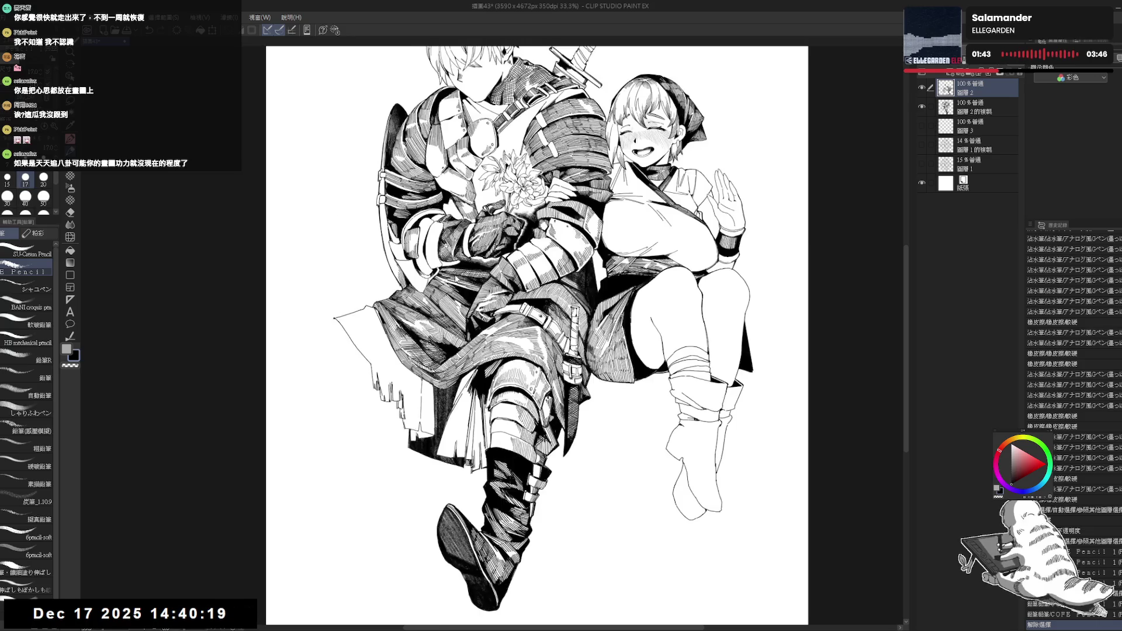
key(h)
drag(596, 345, 626, 409)
key(ctrl+0)
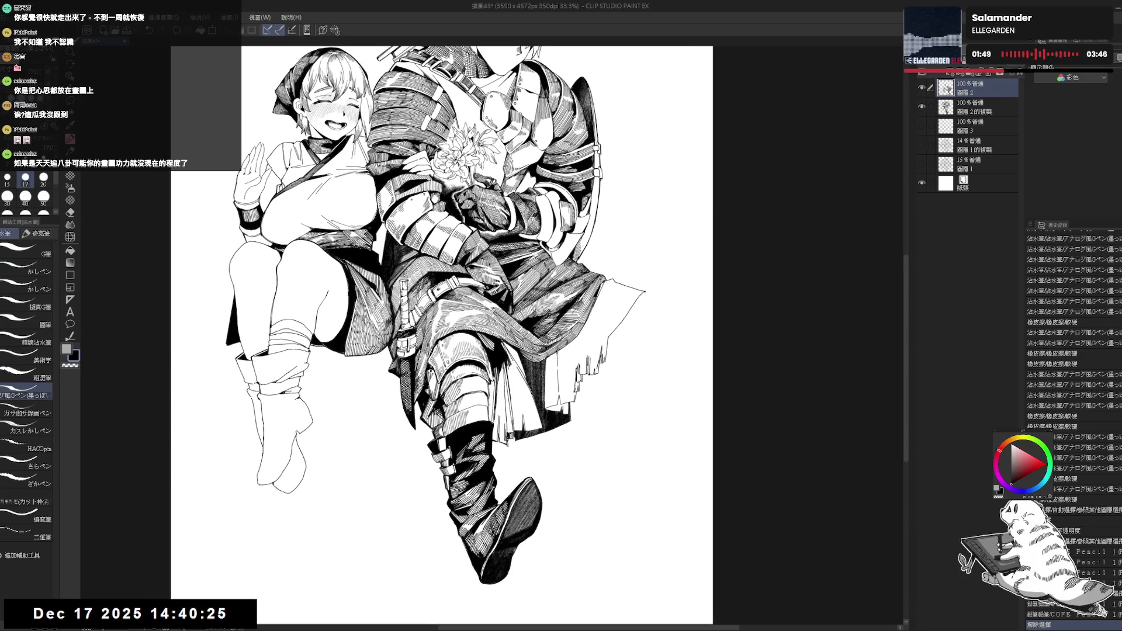
- Add a short pen touch-up extending the lower edge of the knight's cloak
click(539, 244)
drag(560, 256, 562, 266)
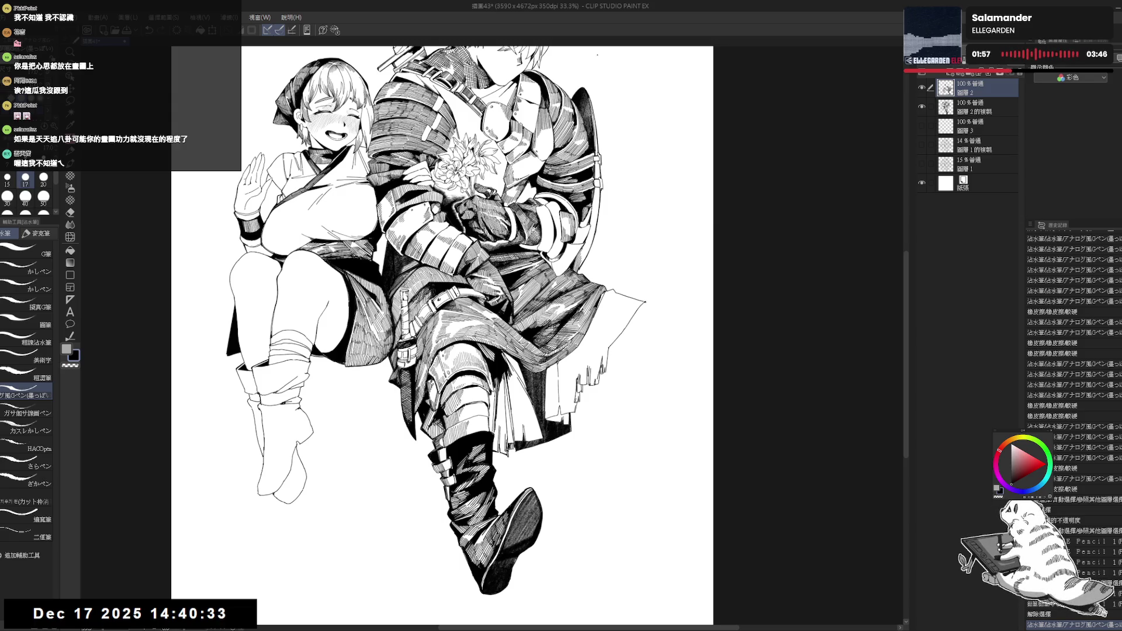
drag(444, 327, 455, 352)
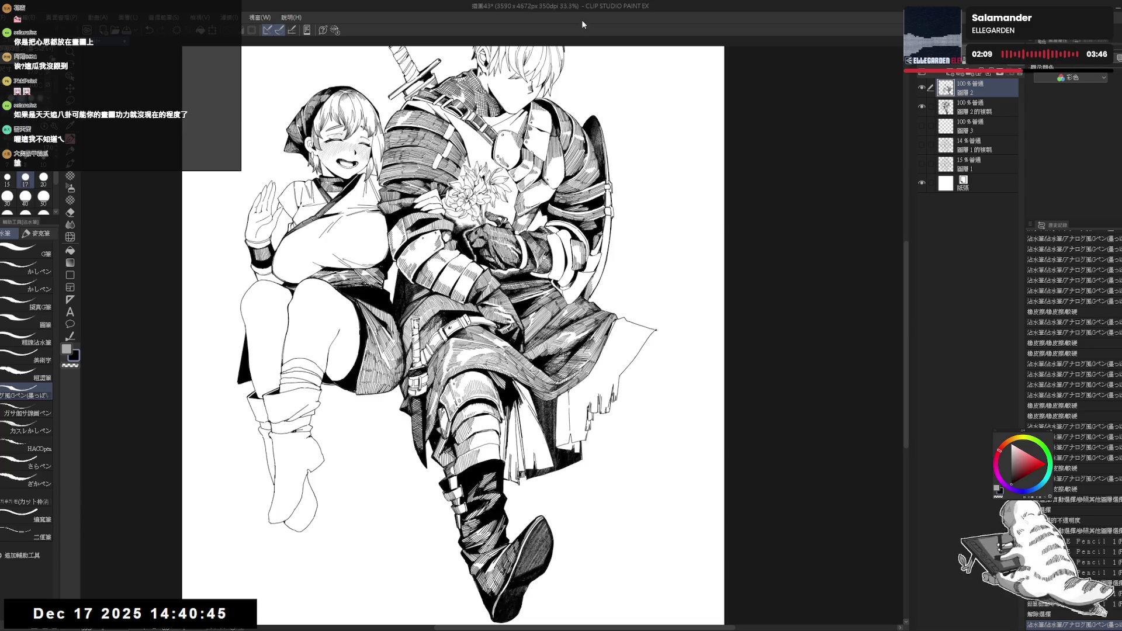
- Make 圖層 2的複製 the active layer
scroll(459, 316, up, 3)
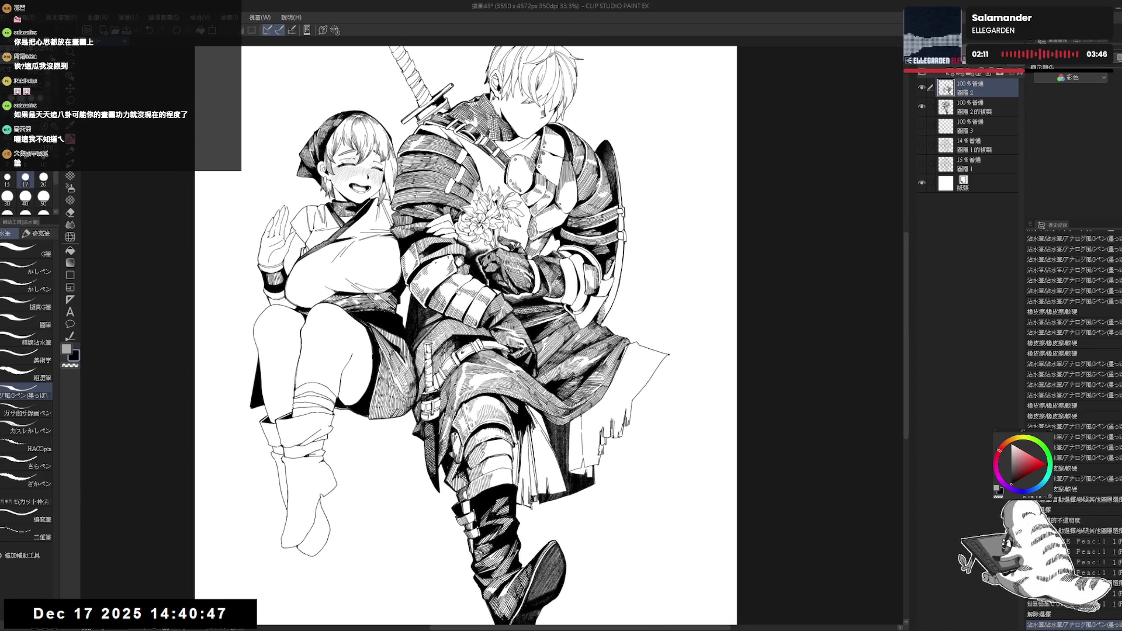
scroll(485, 305, up, 2)
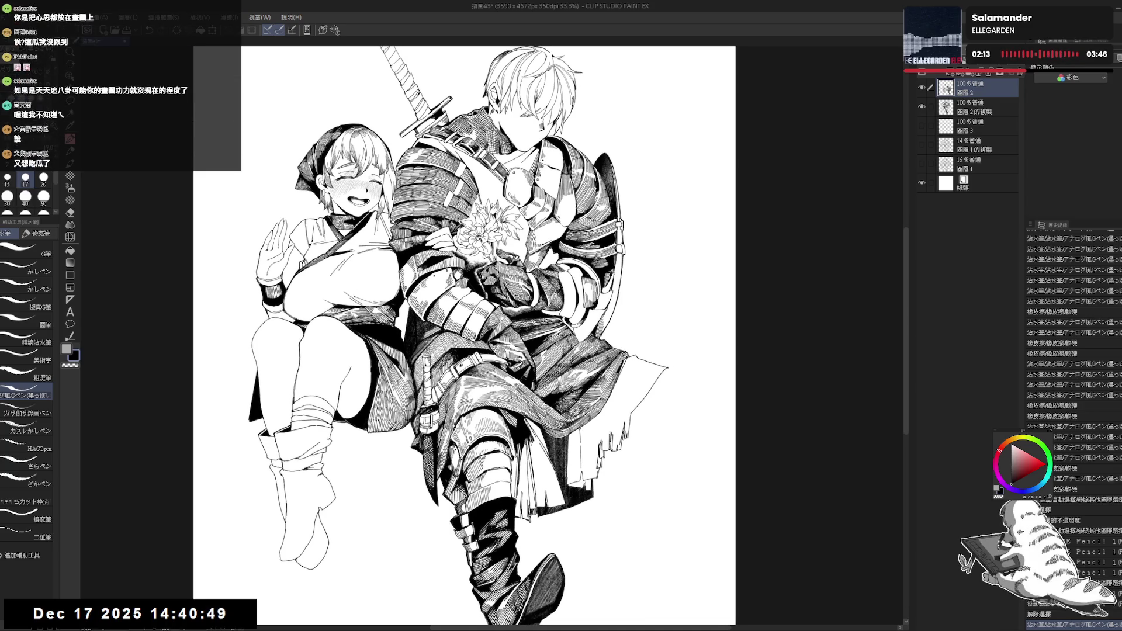
scroll(444, 337, down, 2)
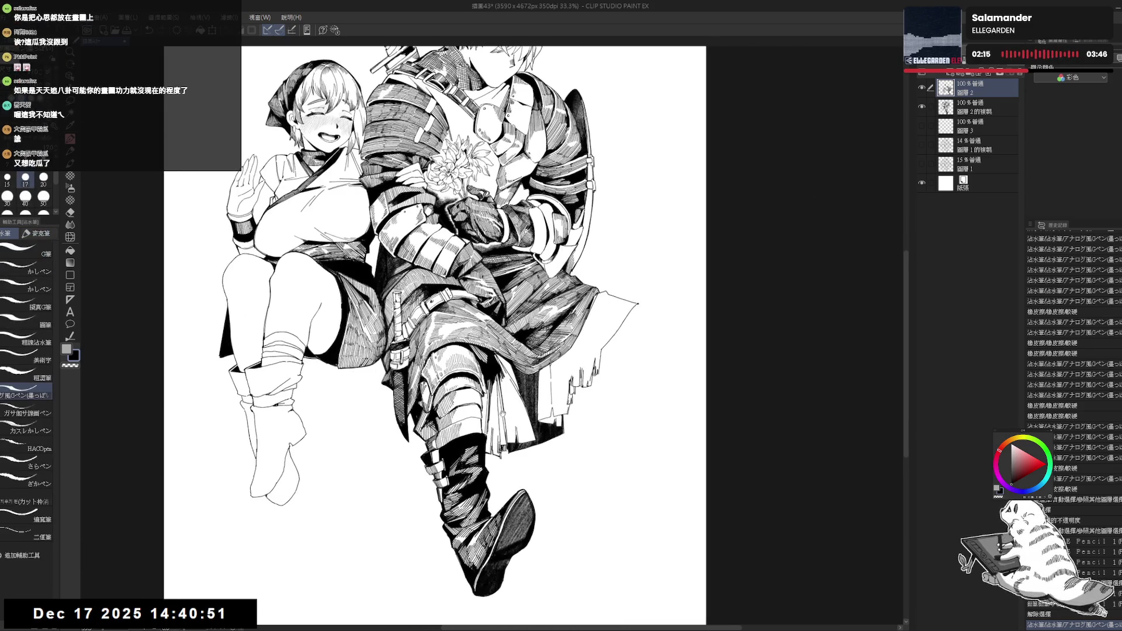
click(966, 112)
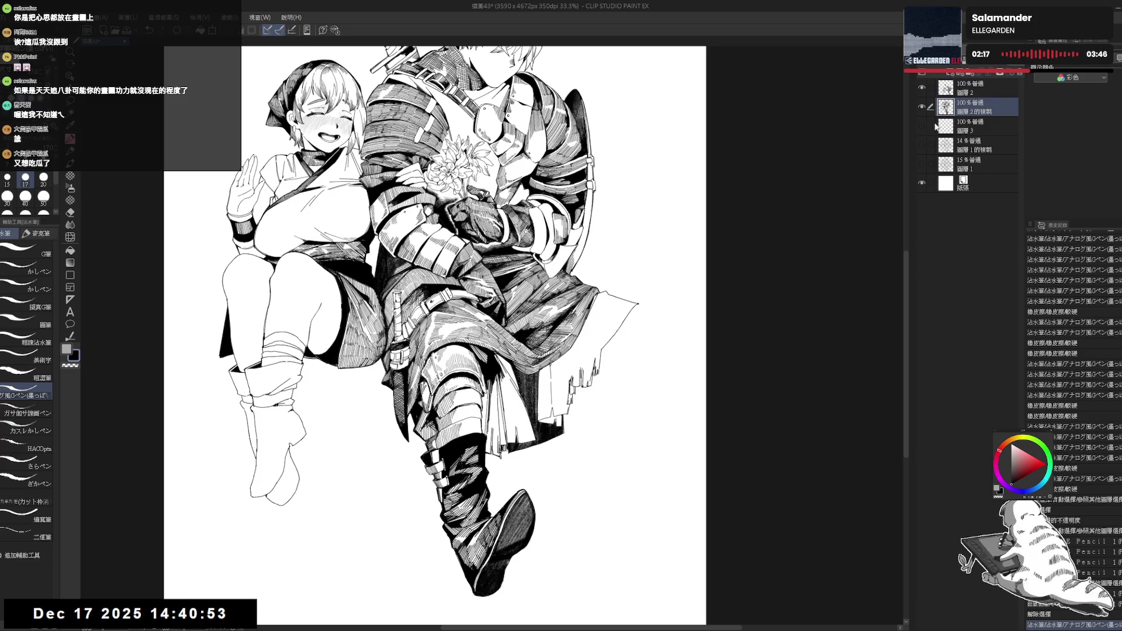
mouse_move(647, 223)
mouse_down()
mouse_move(676, 253)
mouse_move(670, 278)
mouse_move(668, 267)
mouse_up()
scroll(675, 253, down, 1)
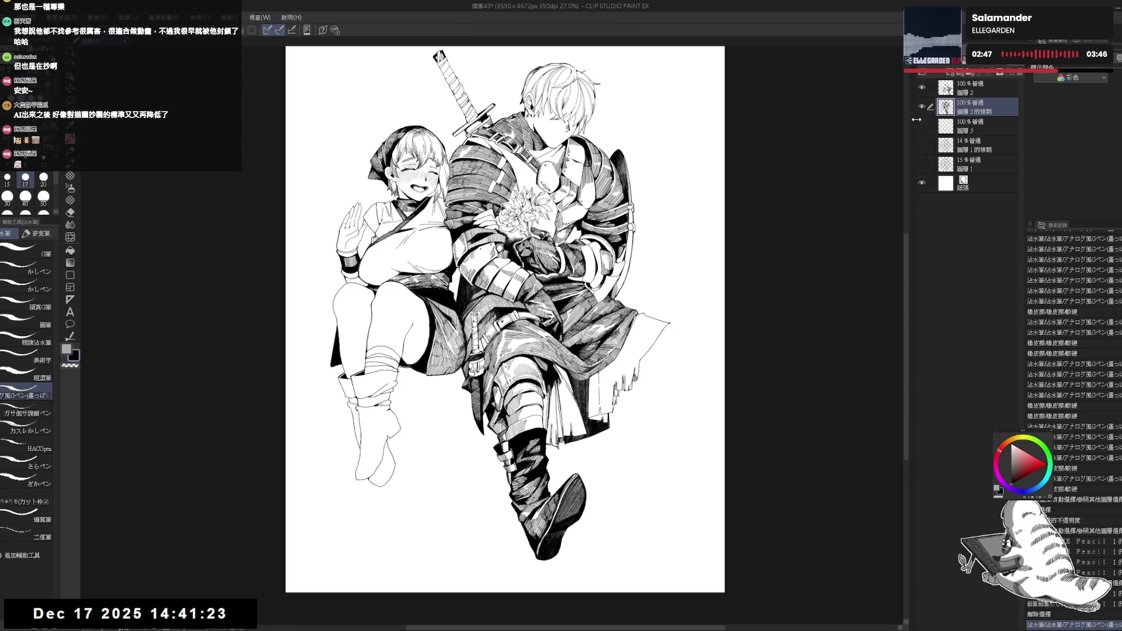
click(934, 96)
click(922, 88)
click(922, 87)
drag(585, 409, 608, 444)
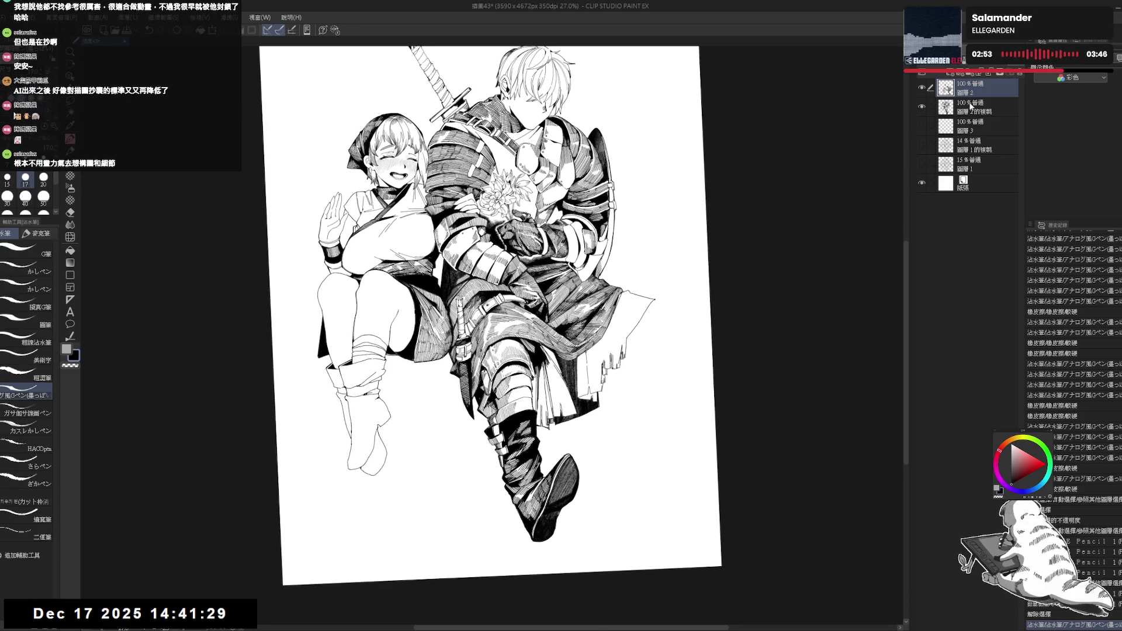
- Toggle the knight's lower-body layer to compare, then ink a small touch-up near his boot
key(ctrl+at)
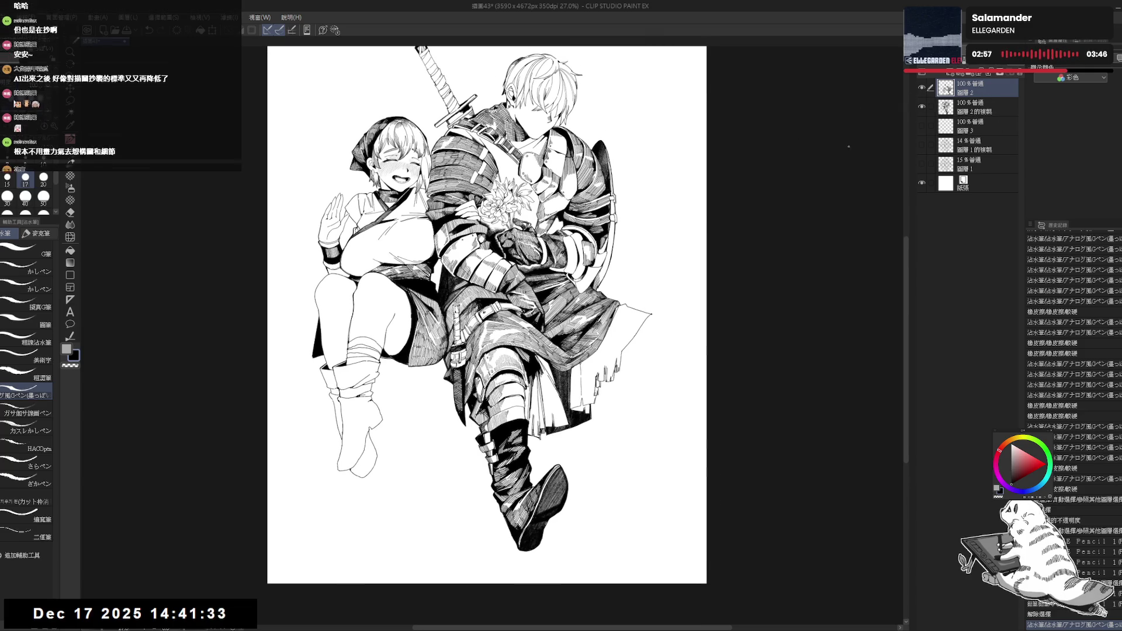
key(minus)
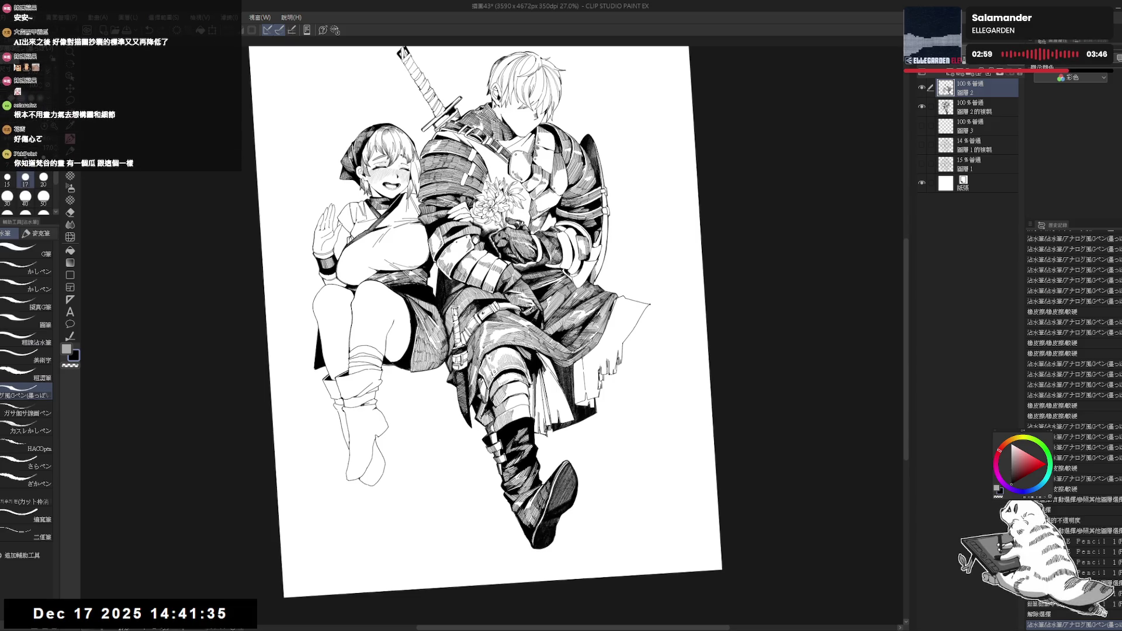
key(ctrl+at)
click(922, 107)
click(922, 106)
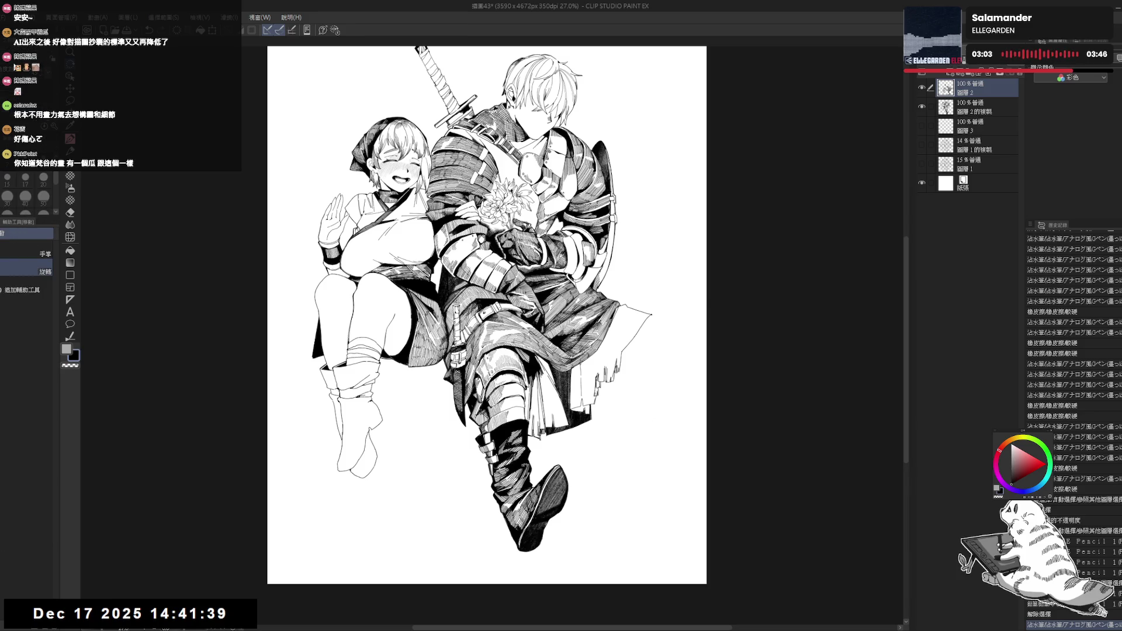
key(minus)
scroll(468, 350, up, 3)
drag(530, 386, 536, 402)
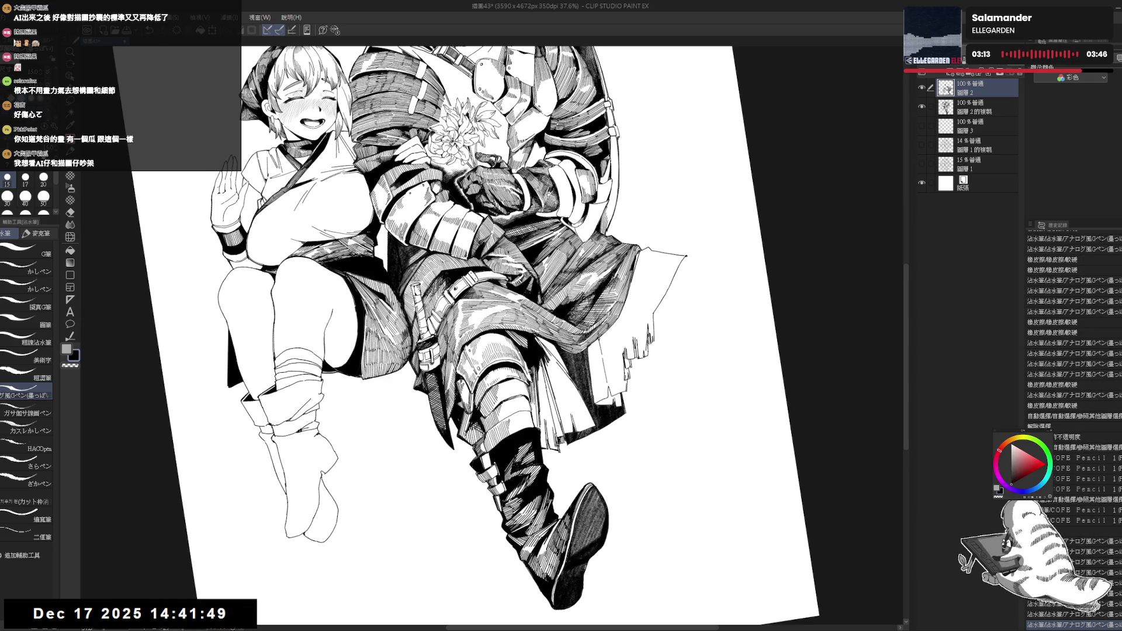
key(ctrl+0)
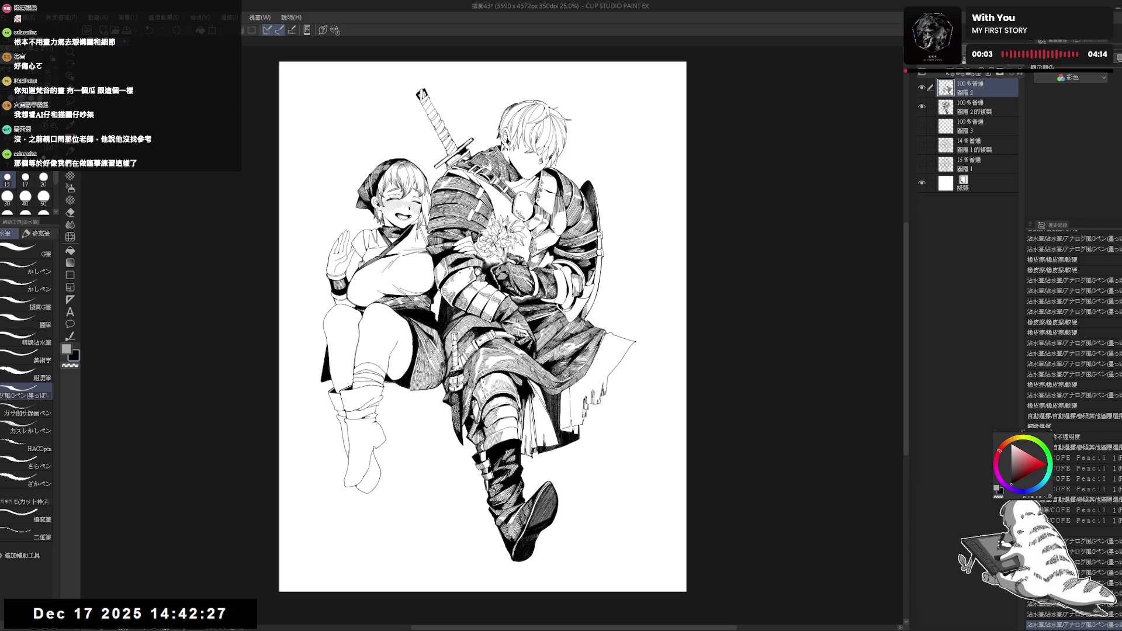
- Pan, zoom and straighten the view to review the whole girl-and-knight composition
drag(483, 326, 509, 332)
scroll(574, 396, down, 3)
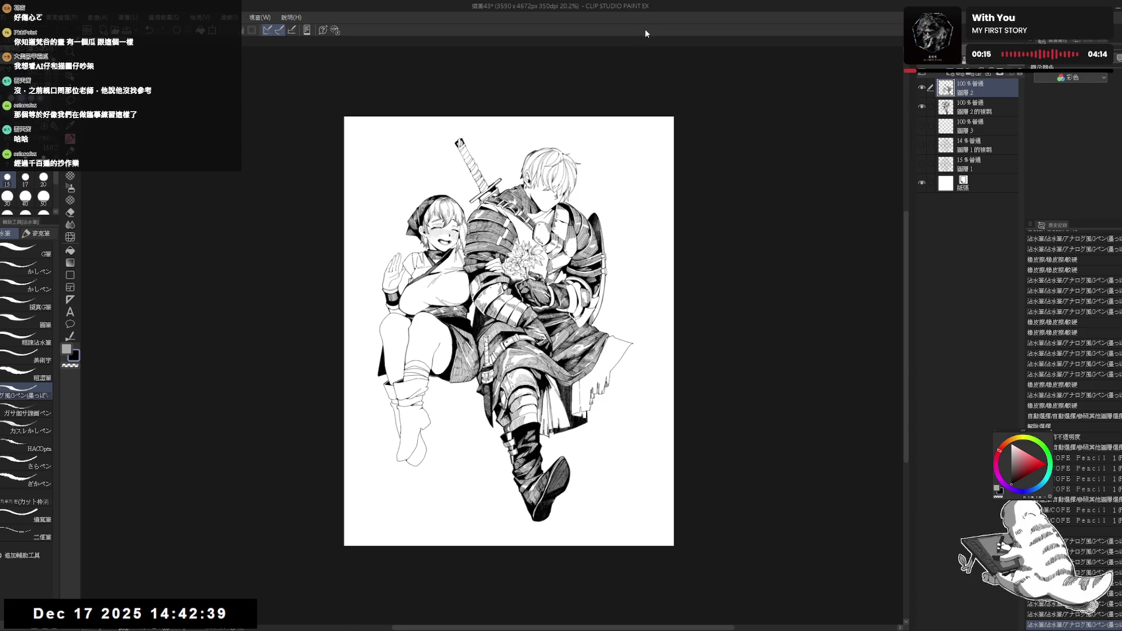
drag(534, 341, 508, 329)
key(ctrl+plus)
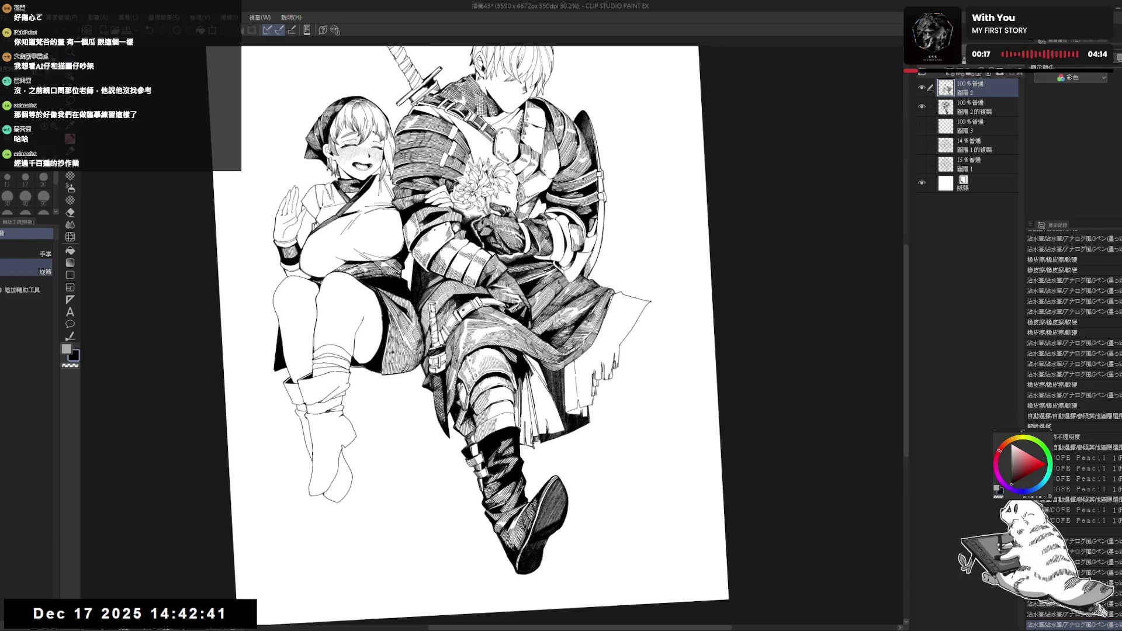
key(ctrl+at)
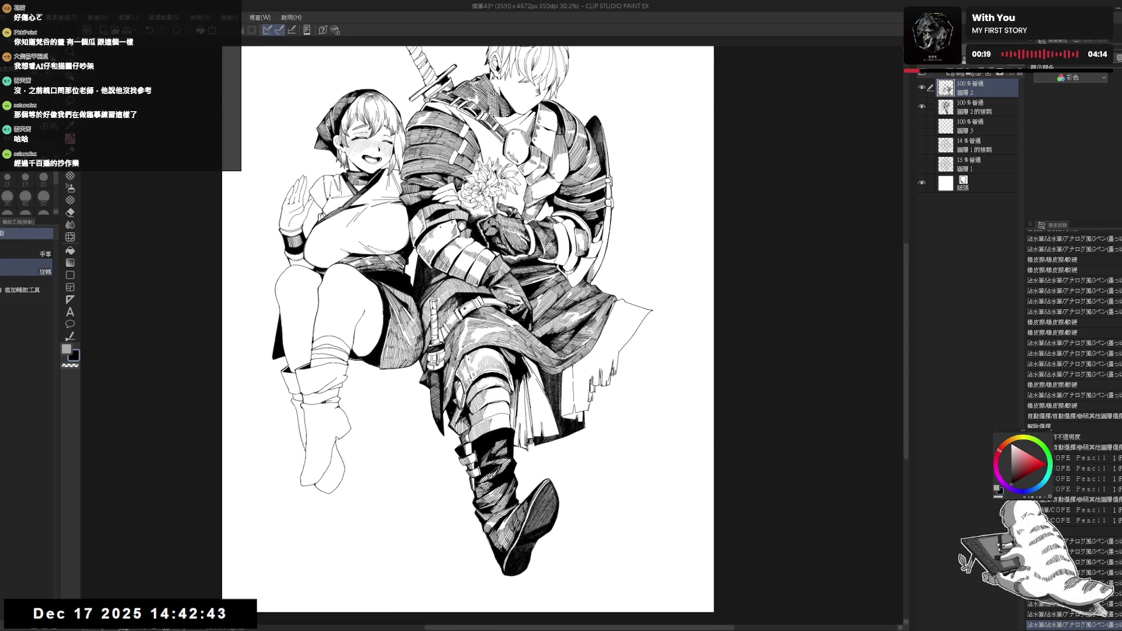
key(p)
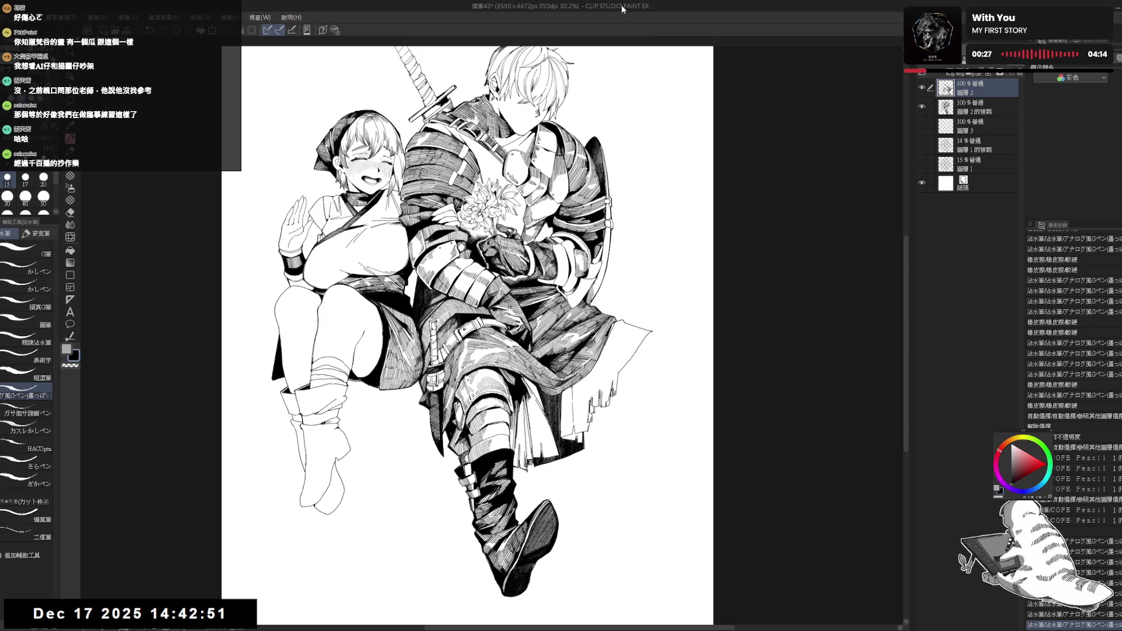
key(ctrl+z)
key(ctrl+z)
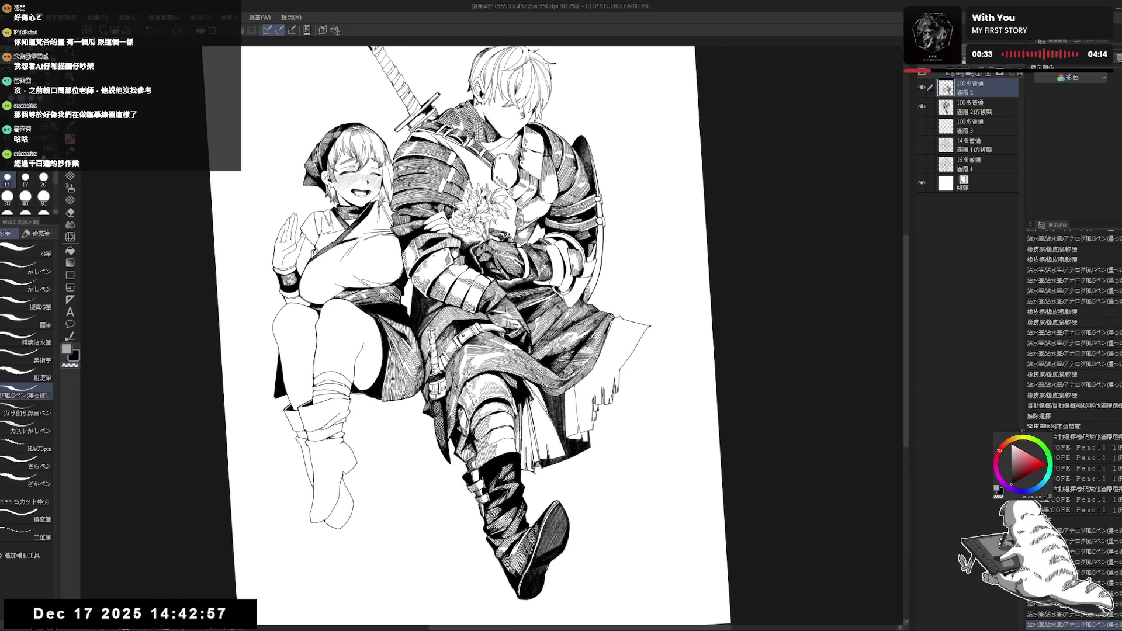
key(ctrl+z)
scroll(519, 283, down, 2)
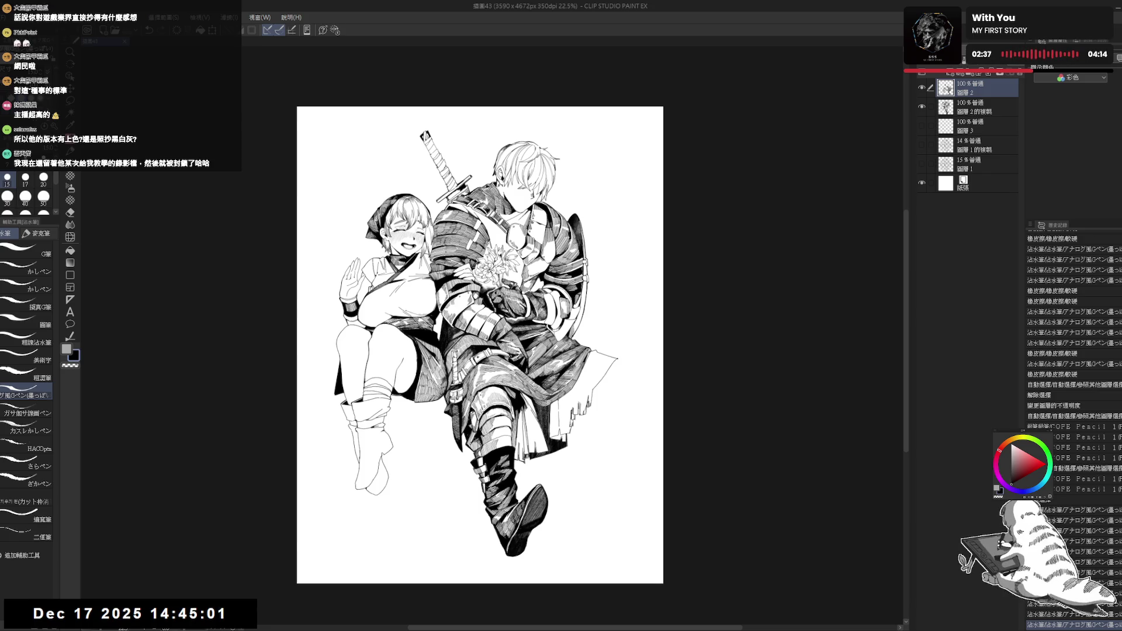
mouse_move(565, 427)
mouse_down()
mouse_move(546, 389)
mouse_move(545, 412)
mouse_up()
- Hatch a few fine strokes on the knight's cloak and save the illustration
scroll(547, 389, up, 2)
drag(546, 406, 549, 416)
drag(547, 409, 550, 418)
drag(548, 409, 551, 418)
key(ctrl+minus)
key(ctrl+s)
key(h)
key(h)
- Zoom in on the cloak and make the copy of layer 2 active for fringe cleanup
key(ctrl+plus)
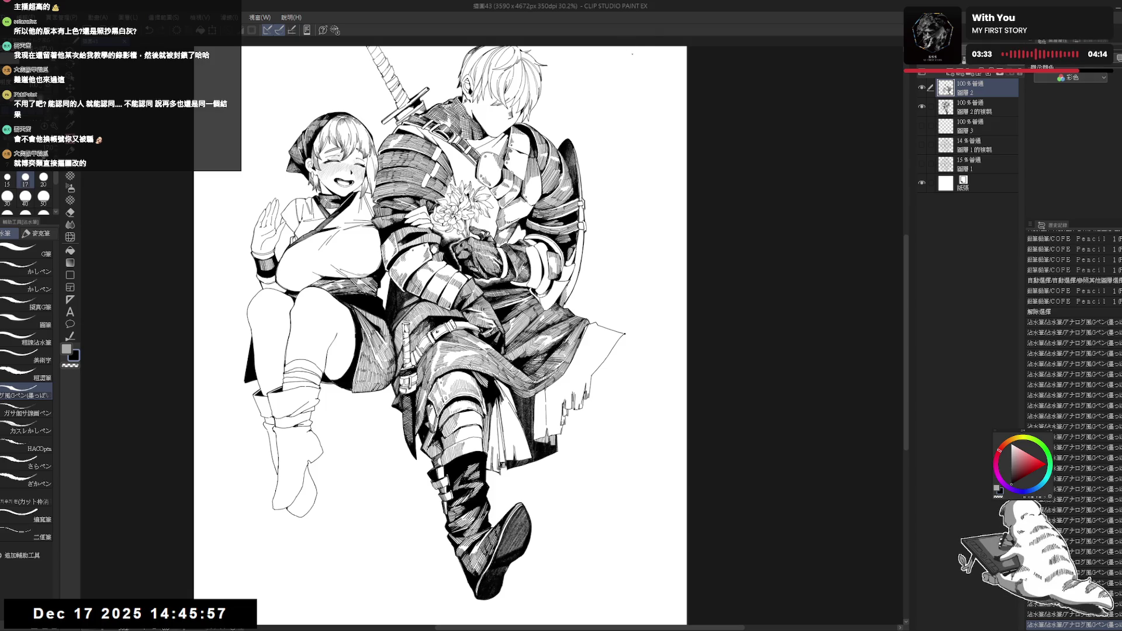
scroll(627, 80, down, 1)
mouse_move(564, 383)
mouse_down()
mouse_move(558, 407)
mouse_move(579, 351)
mouse_up()
key(alt+bracketleft)
key(e)
key(p)
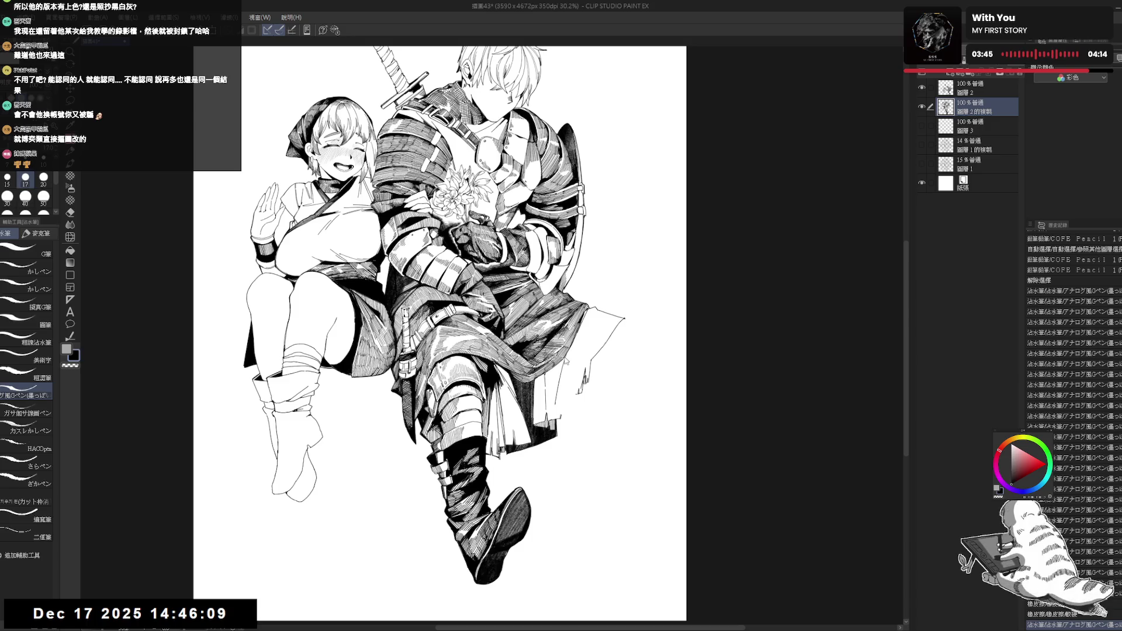
- Ink a small stroke on the cloak edge and erase a stray line beside it
mouse_move(585, 369)
mouse_down()
mouse_move(561, 409)
mouse_move(574, 392)
mouse_move(563, 393)
mouse_move(582, 387)
mouse_up()
key(e)
key(p)
key(e)
key(p)
key(e)
key(p)
key(e)
key(p)
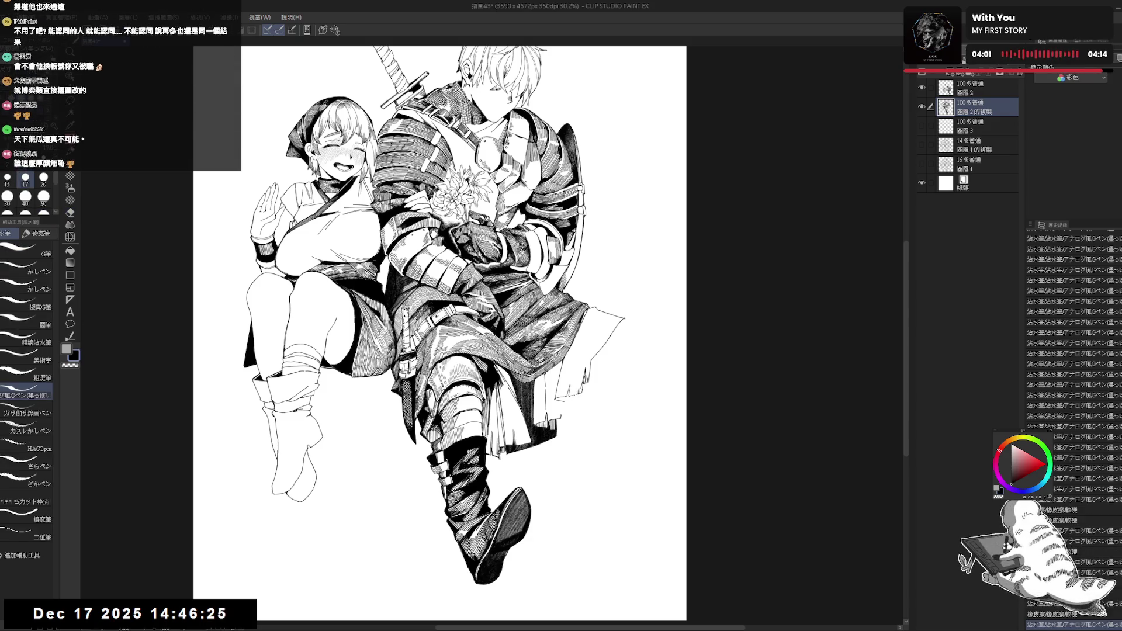
key(e)
drag(576, 397, 585, 378)
key(p)
- Redraw a fresh, longer ink line along the knight's cloak edge
key(e)
key(p)
drag(600, 339, 590, 387)
key(ctrl+z)
drag(599, 345, 582, 399)
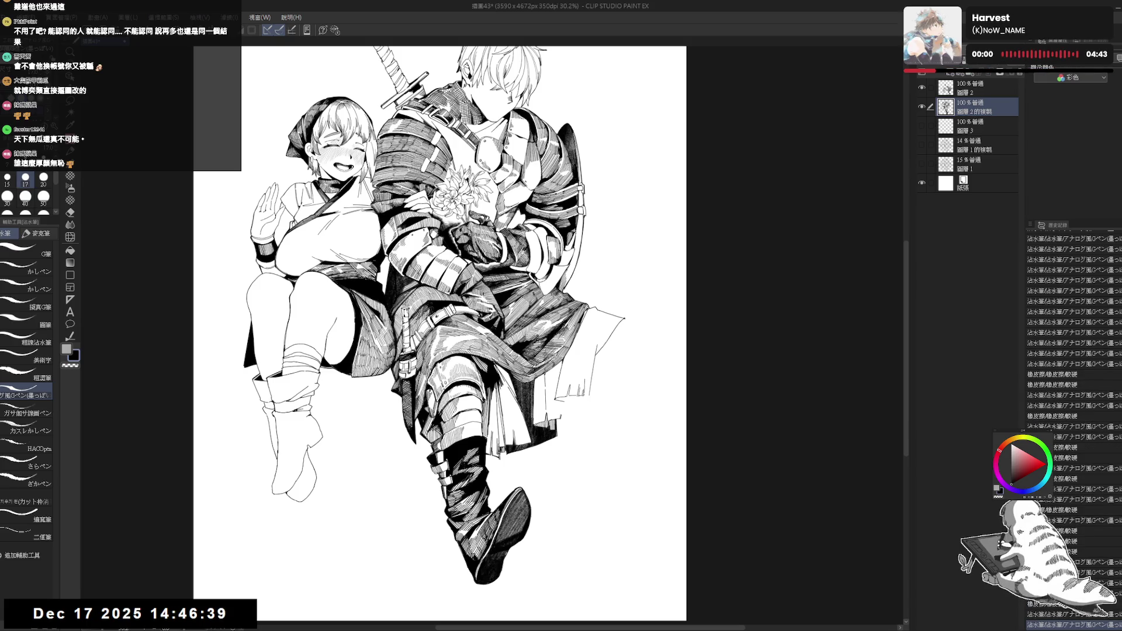
scroll(579, 392, down, 1)
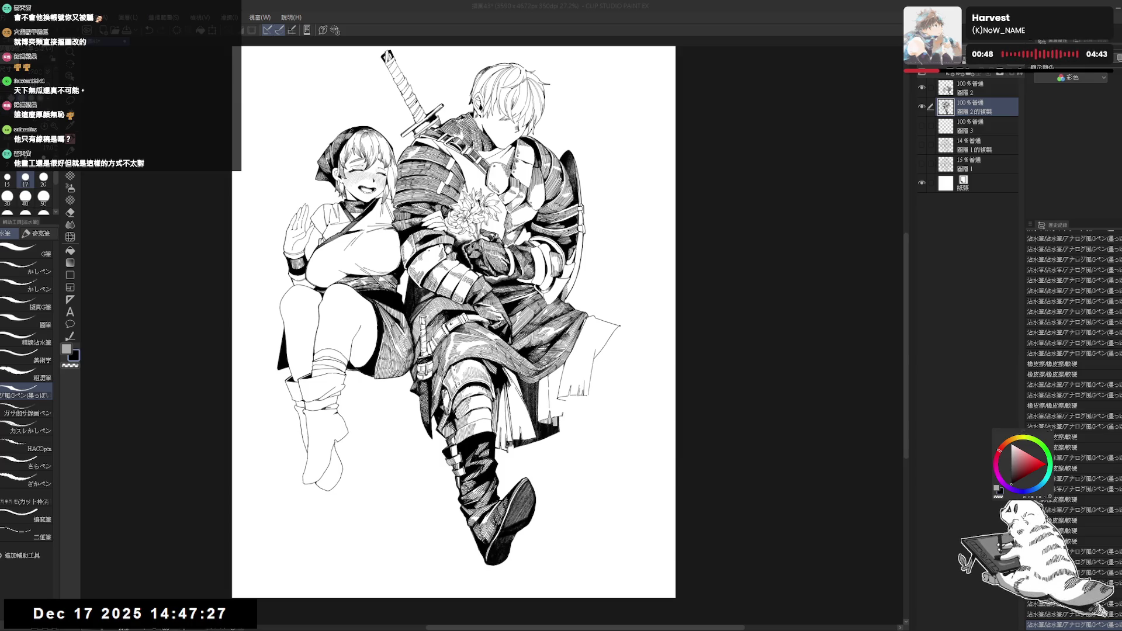
mouse_move(582, 404)
mouse_down()
mouse_move(564, 380)
mouse_move(566, 396)
mouse_move(538, 399)
mouse_move(562, 392)
mouse_move(536, 385)
mouse_up()
key(ctrl+z)
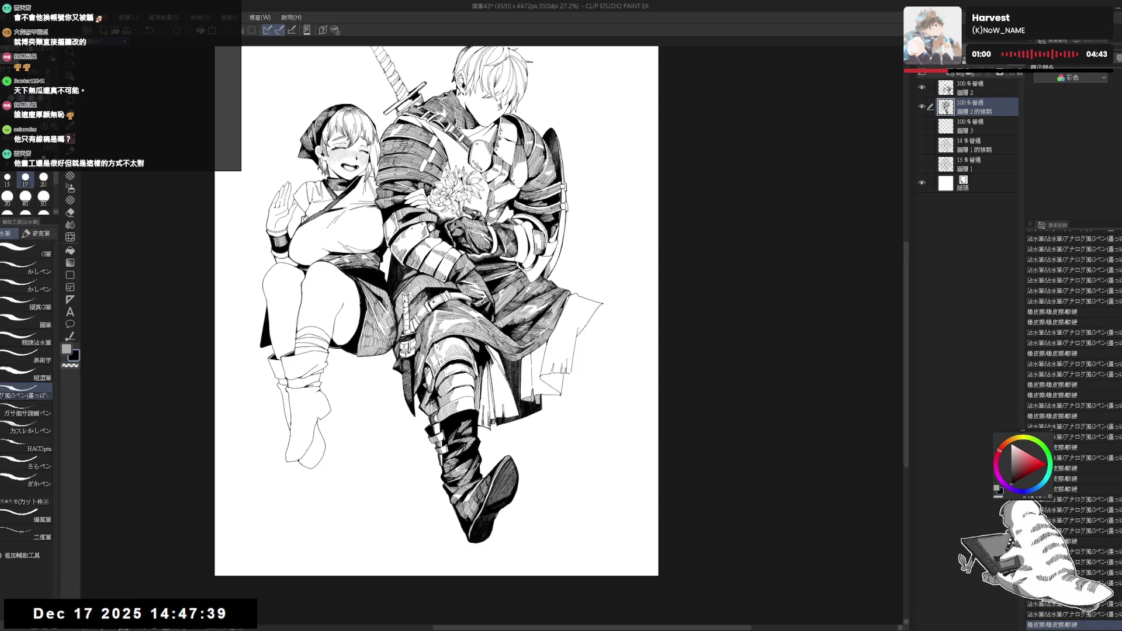
drag(637, 306, 651, 314)
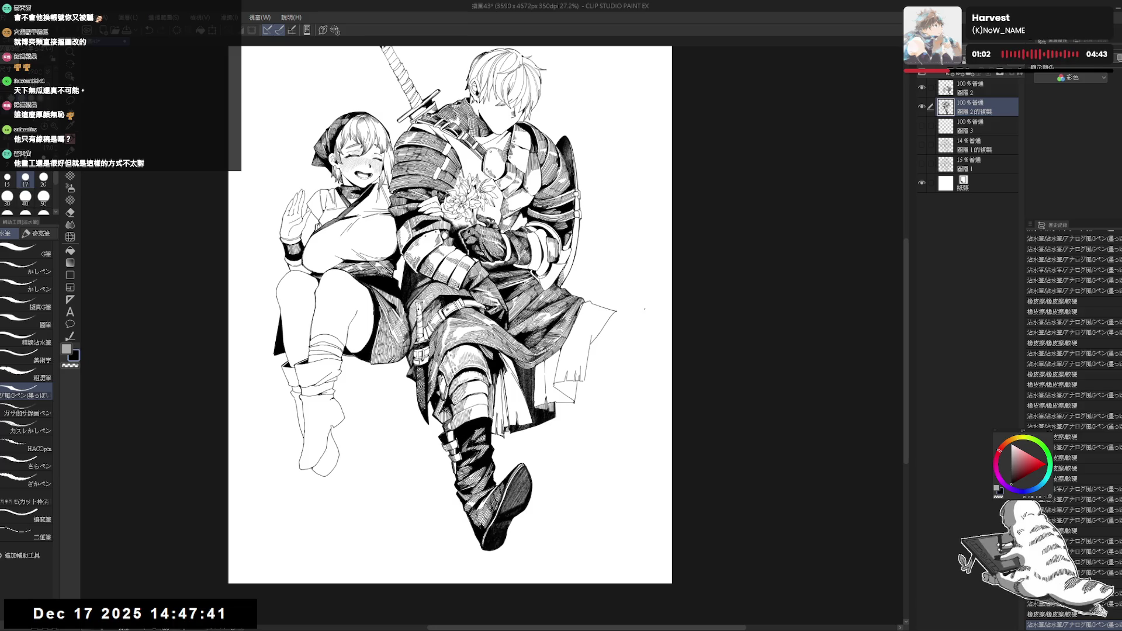
scroll(650, 314, down, 1)
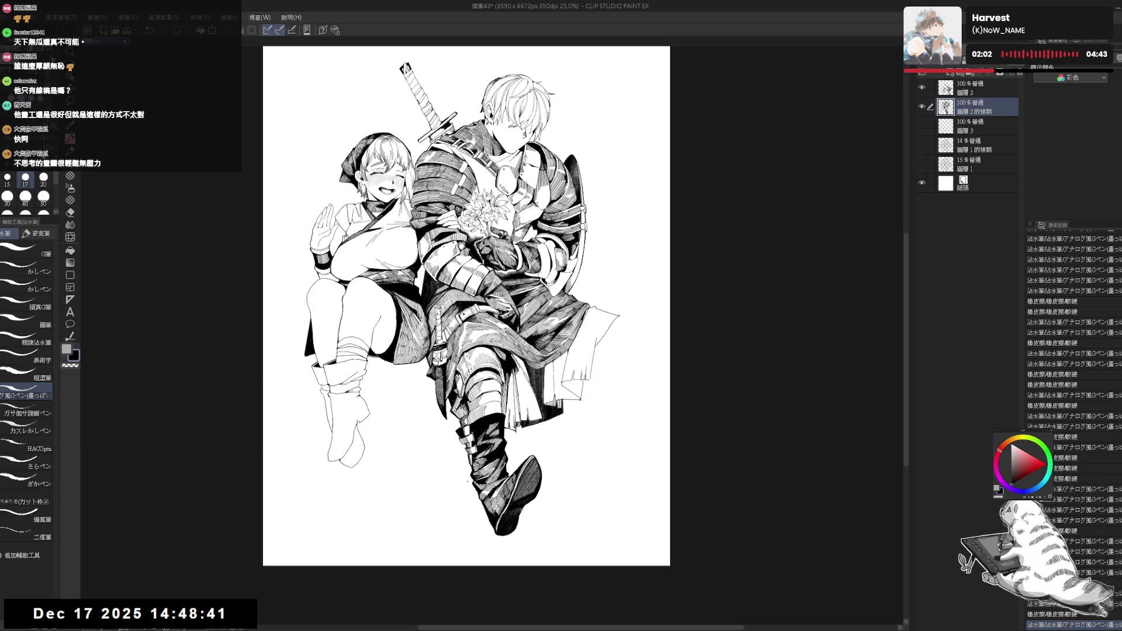
scroll(574, 345, up, 2)
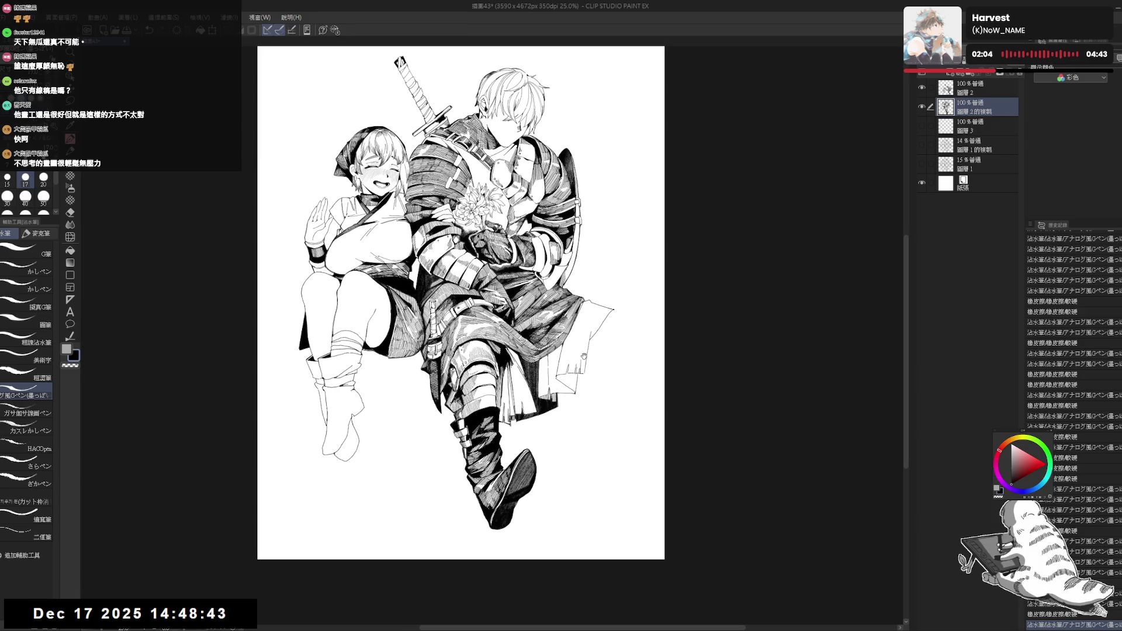
- Tilt the canvas, erase stray ink on the knight's leg armor and ink a small detail
mouse_move(595, 316)
mouse_down()
mouse_move(596, 341)
mouse_move(552, 433)
mouse_move(589, 389)
mouse_up()
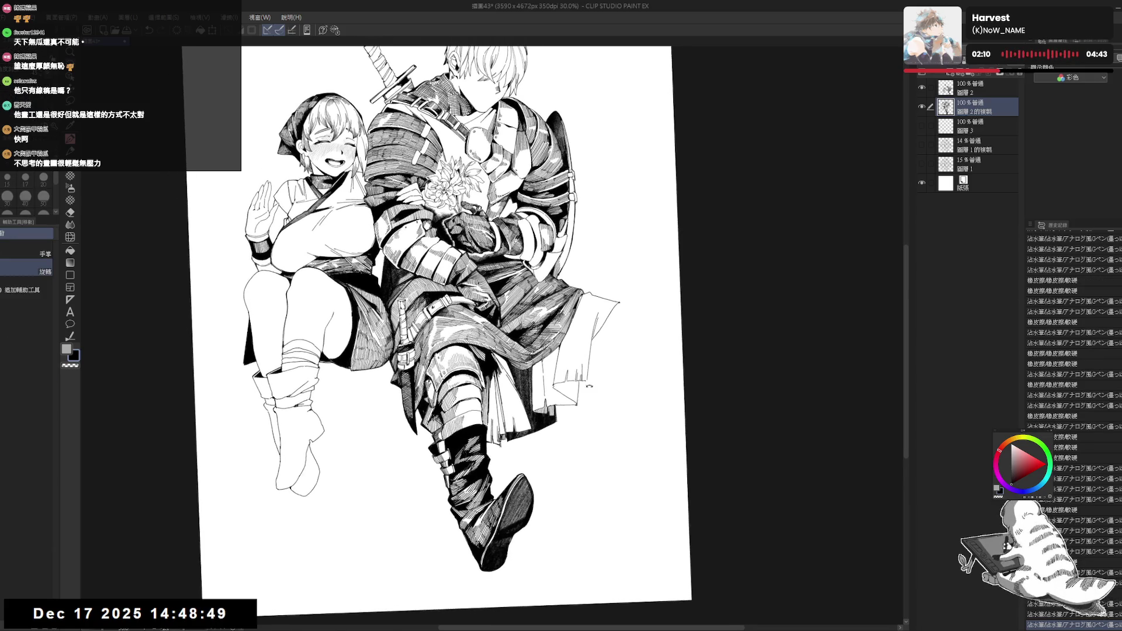
key(minus)
key(e)
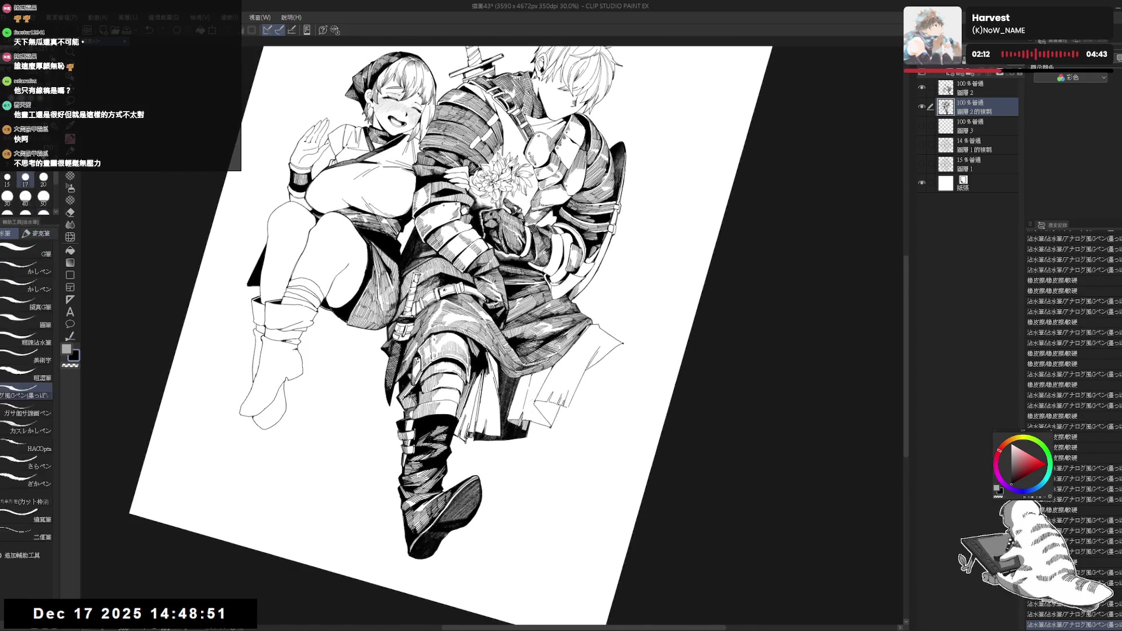
click(532, 403)
click(533, 402)
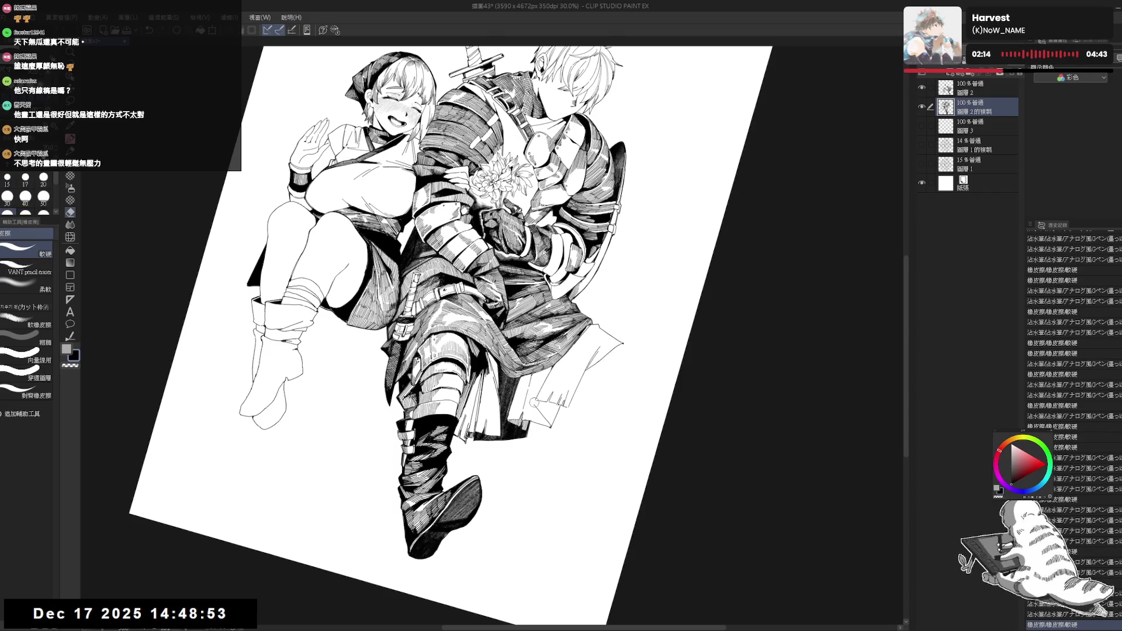
key(p)
click(532, 402)
- Trim the edge of the new armor stroke and erase a leftover small mark
key(e)
click(538, 403)
click(542, 403)
click(546, 403)
key(p)
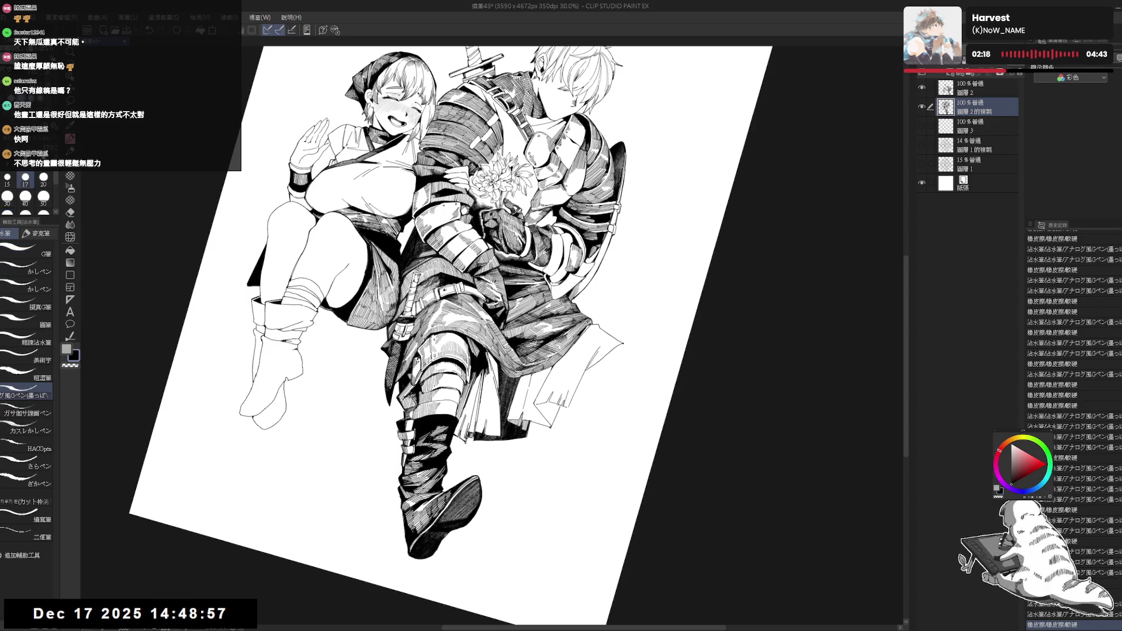
click(544, 405)
key(ctrl+z)
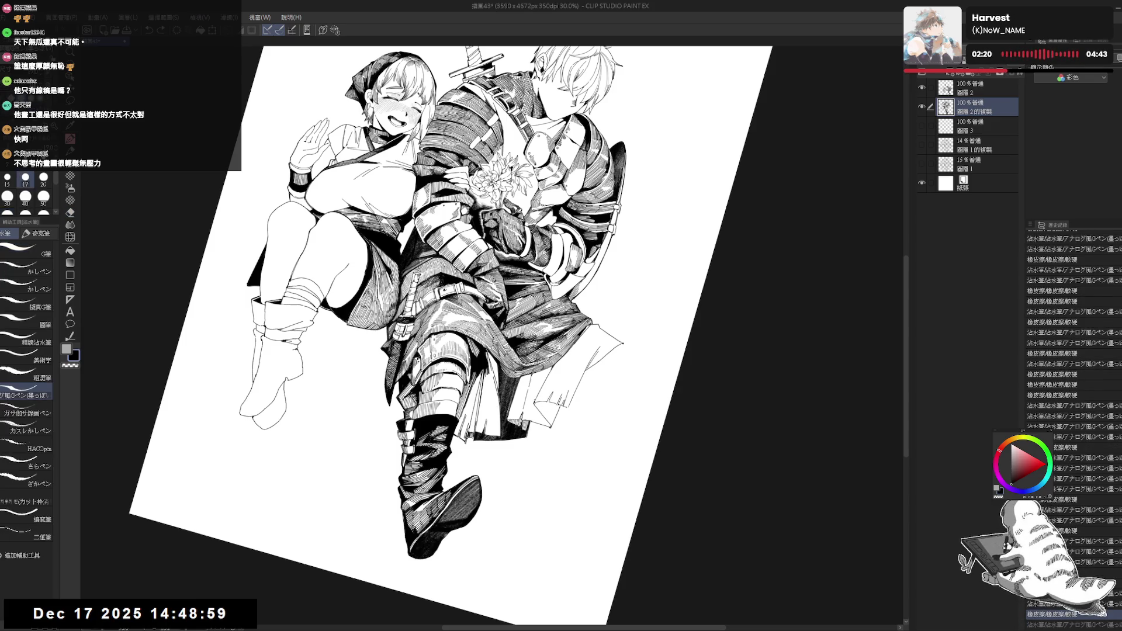
key(e)
click(544, 405)
key(p)
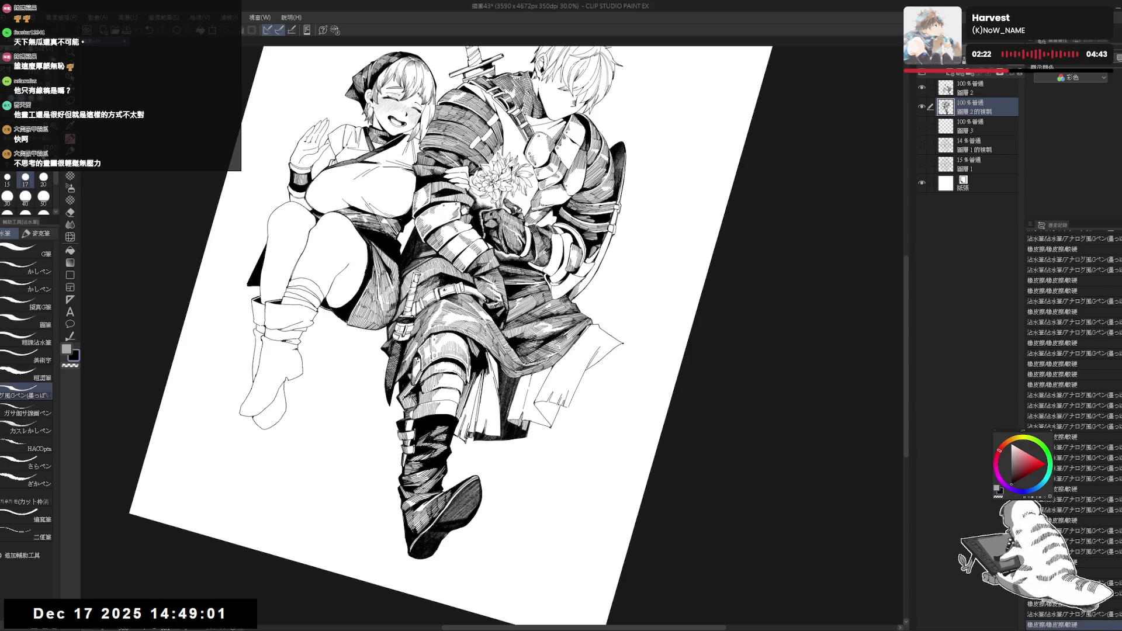
- Undo the stray cloak stroke and erase a little along the knight's cloak edge
key(ctrl+0)
drag(667, 155, 663, 177)
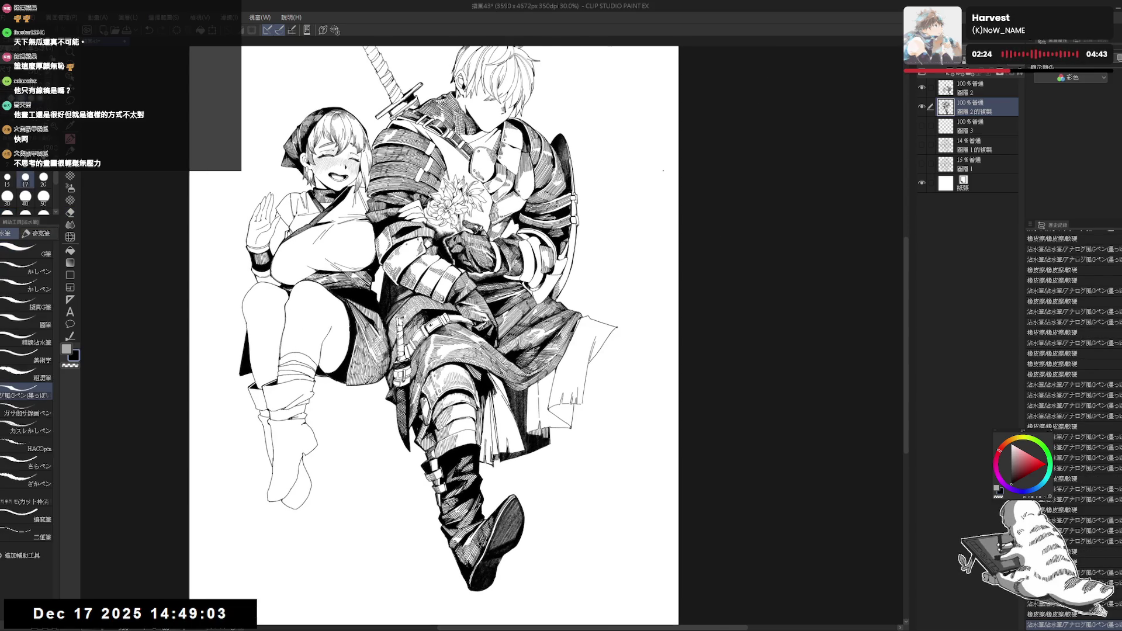
scroll(663, 175, down, 1)
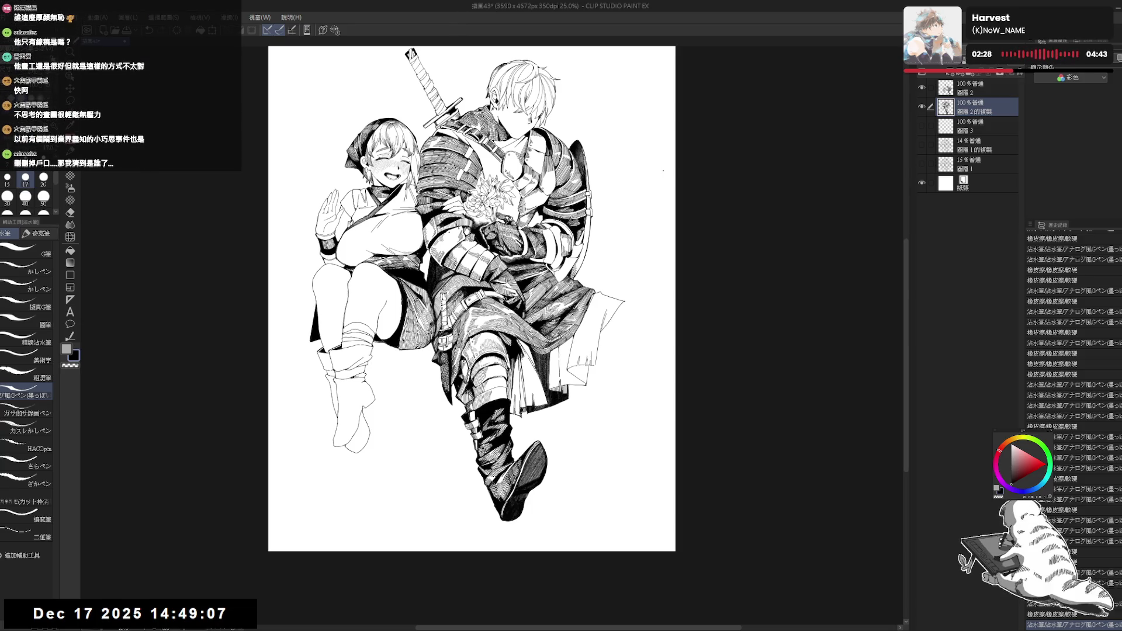
scroll(663, 170, up, 2)
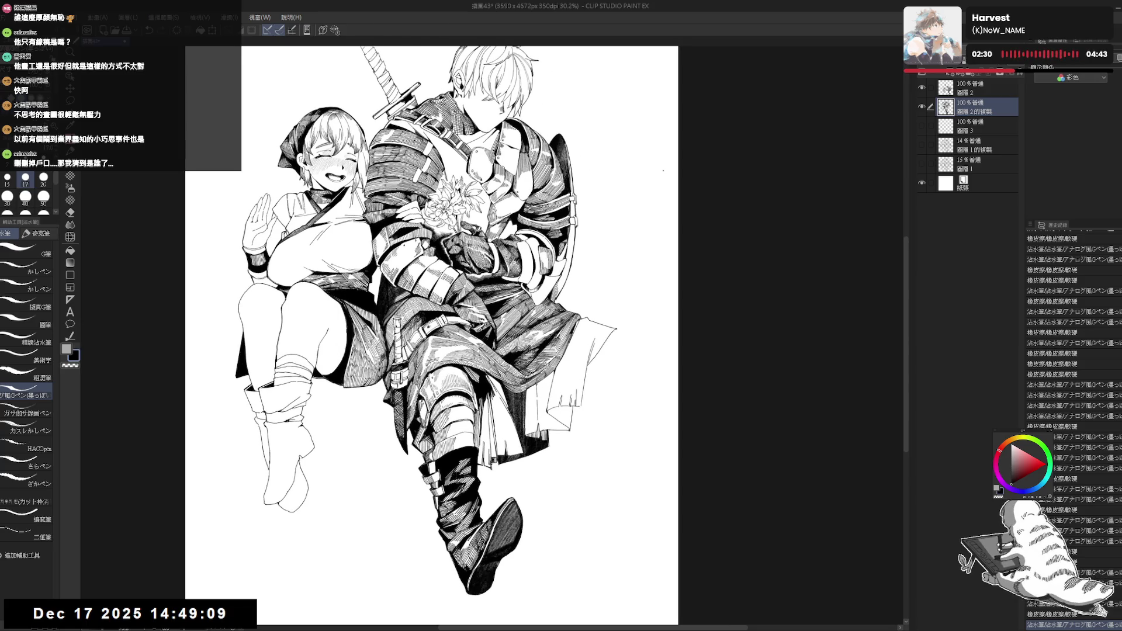
key(r)
mouse_move(569, 418)
mouse_down()
mouse_move(529, 478)
mouse_move(610, 335)
mouse_move(630, 349)
mouse_up()
key(p)
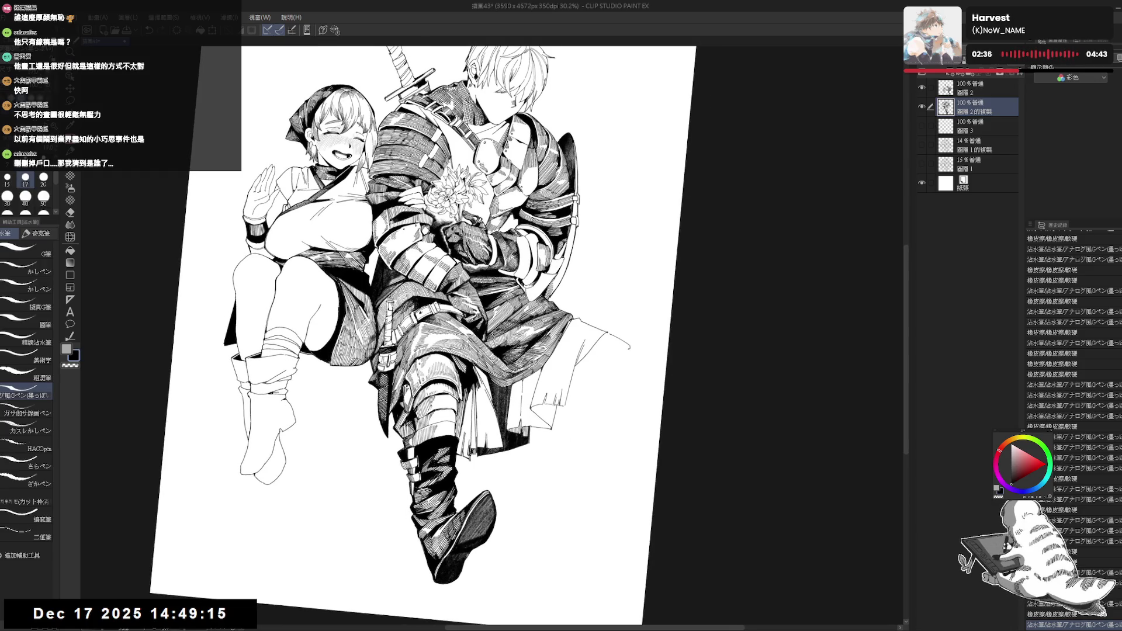
key(ctrl+z)
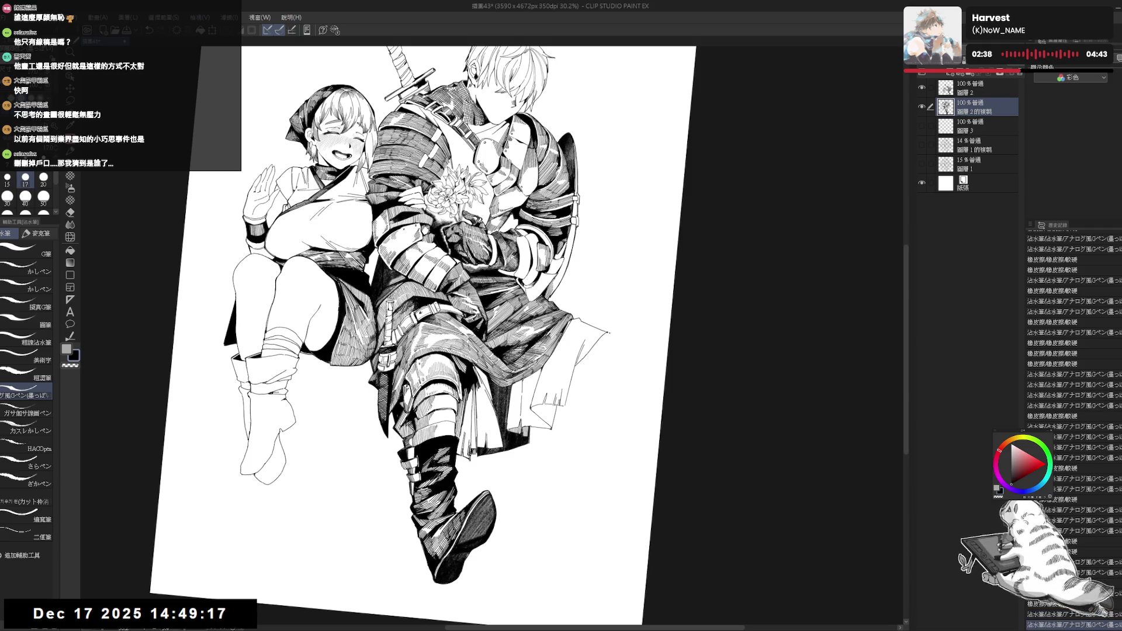
key(e)
mouse_move(608, 333)
mouse_down()
mouse_move(614, 340)
mouse_move(618, 318)
mouse_up()
key(p)
- Fit the canvas upright and turn the faint background sketch layer back on
key(e)
key(p)
key(e)
key(ctrl+0)
click(923, 145)
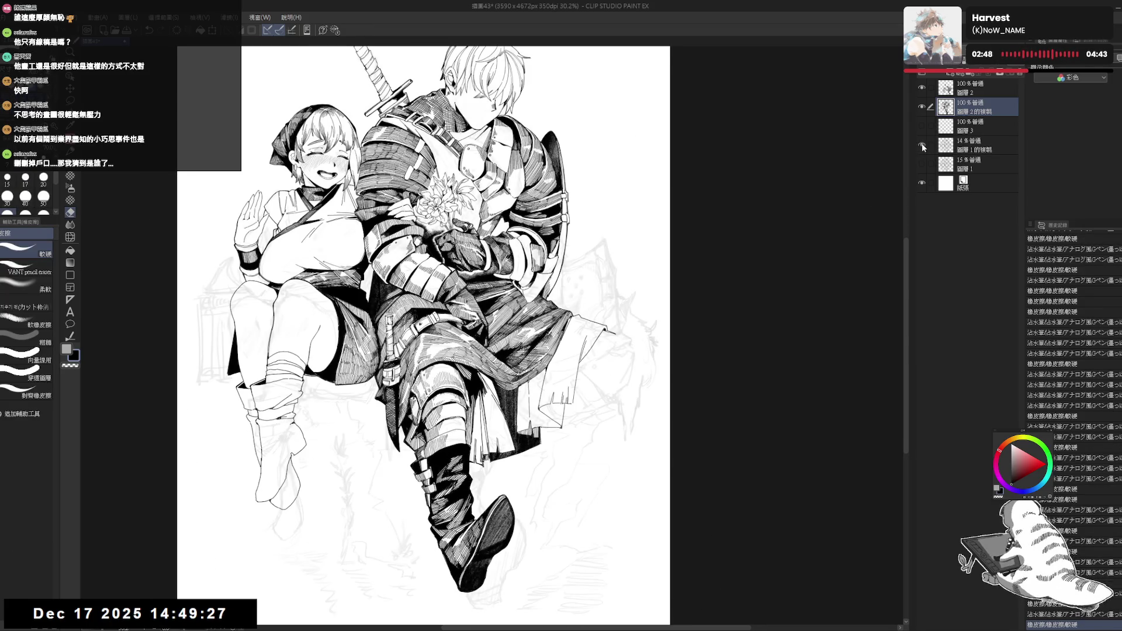
- Ink two short size-17 G-pen lines down the cloak edge, then mirror and zoom the view
drag(720, 312, 569, 383)
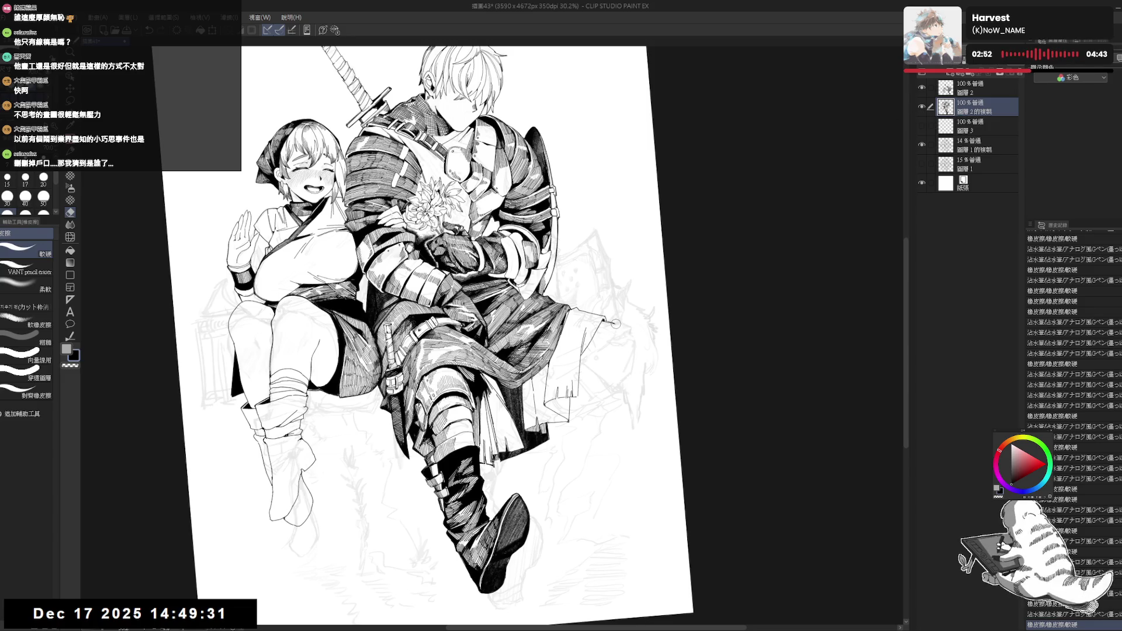
key(p)
mouse_move(611, 323)
mouse_down()
mouse_move(623, 332)
mouse_move(591, 321)
mouse_move(602, 347)
mouse_move(611, 339)
mouse_move(632, 359)
mouse_move(628, 388)
mouse_up()
key(e)
key(p)
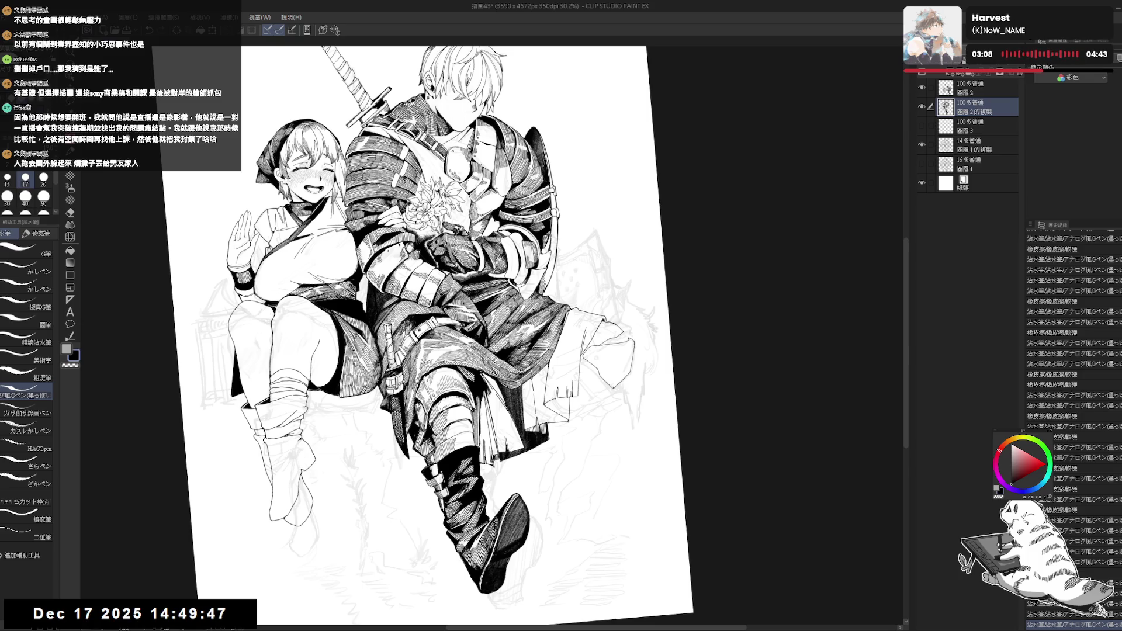
drag(613, 388, 626, 465)
key(h)
drag(397, 362, 478, 351)
scroll(477, 351, up, 3)
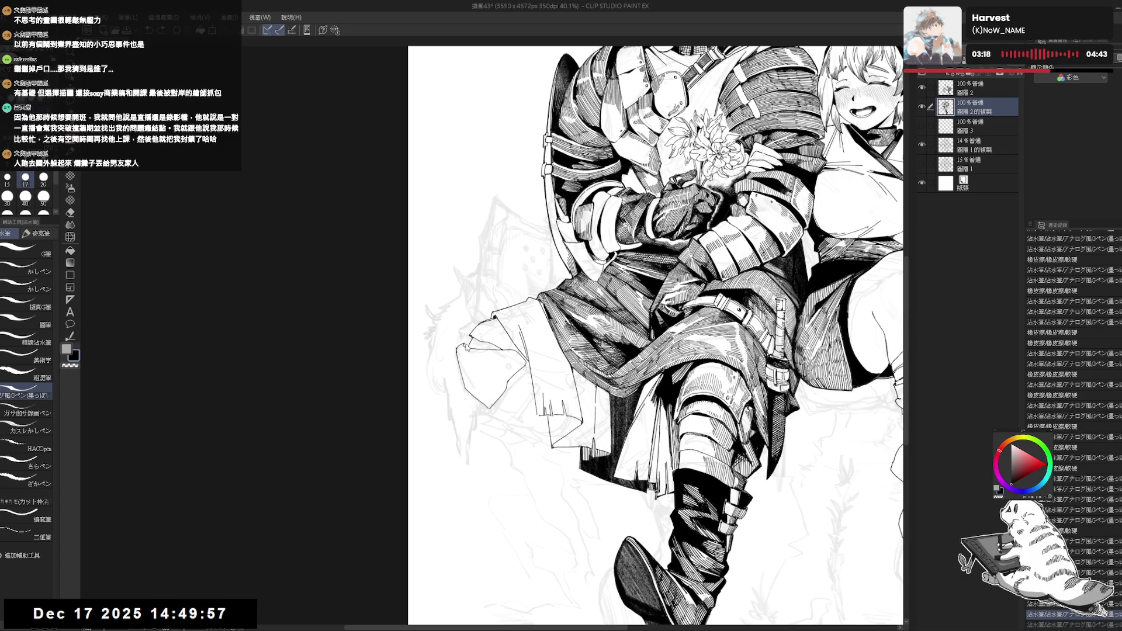
key(h)
mouse_move(504, 430)
mouse_down()
mouse_move(468, 443)
mouse_move(534, 287)
mouse_move(535, 315)
mouse_up()
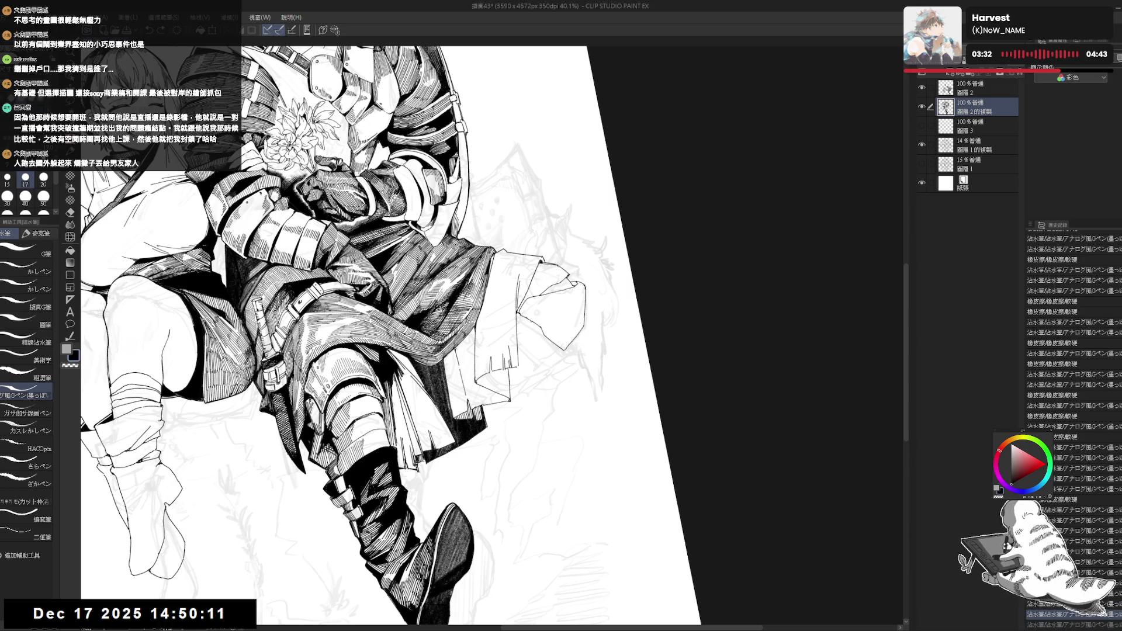
key(g)
click(538, 323)
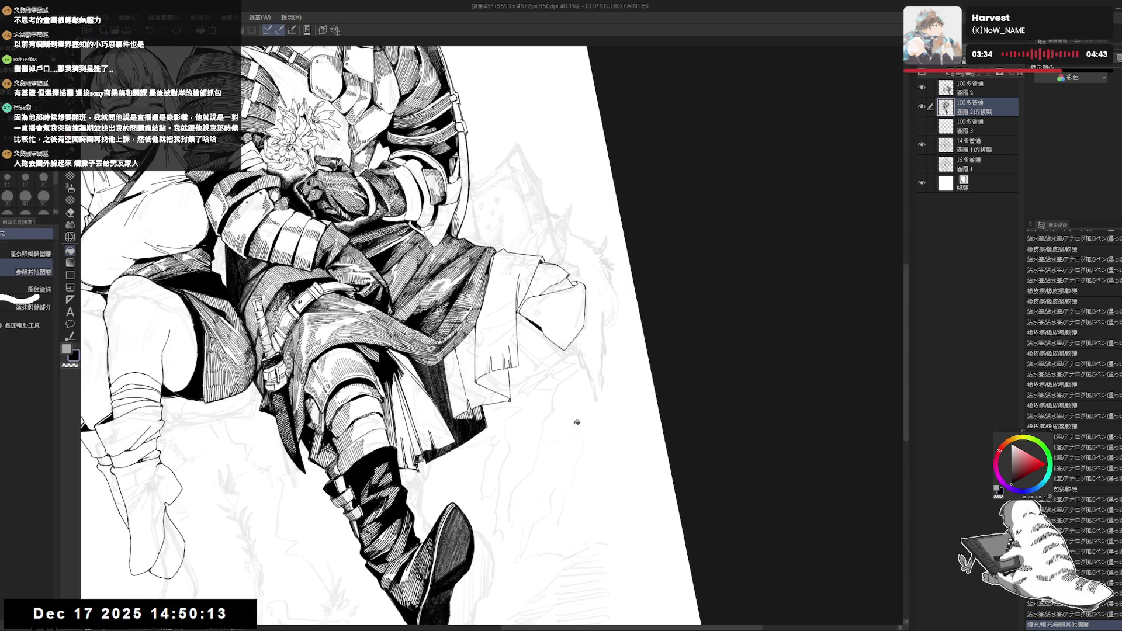
- Restore the unmirrored view around the lower cloak and add a small trial pen mark
key(ctrl+@)
key(h)
key(h)
scroll(514, 328, down, 3)
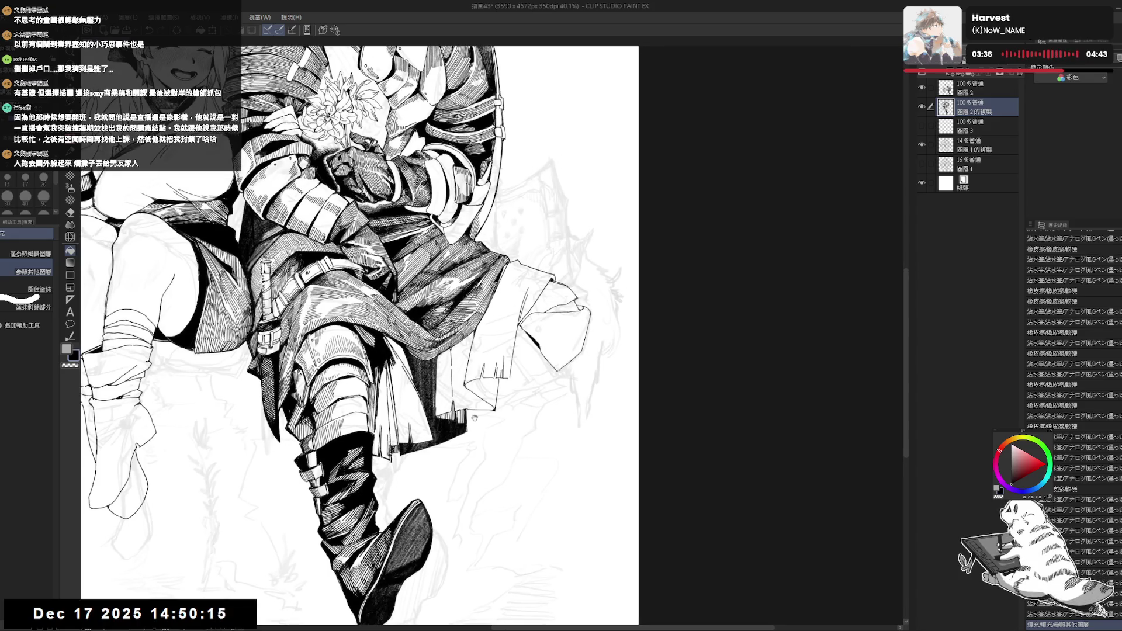
scroll(523, 295, down, 2)
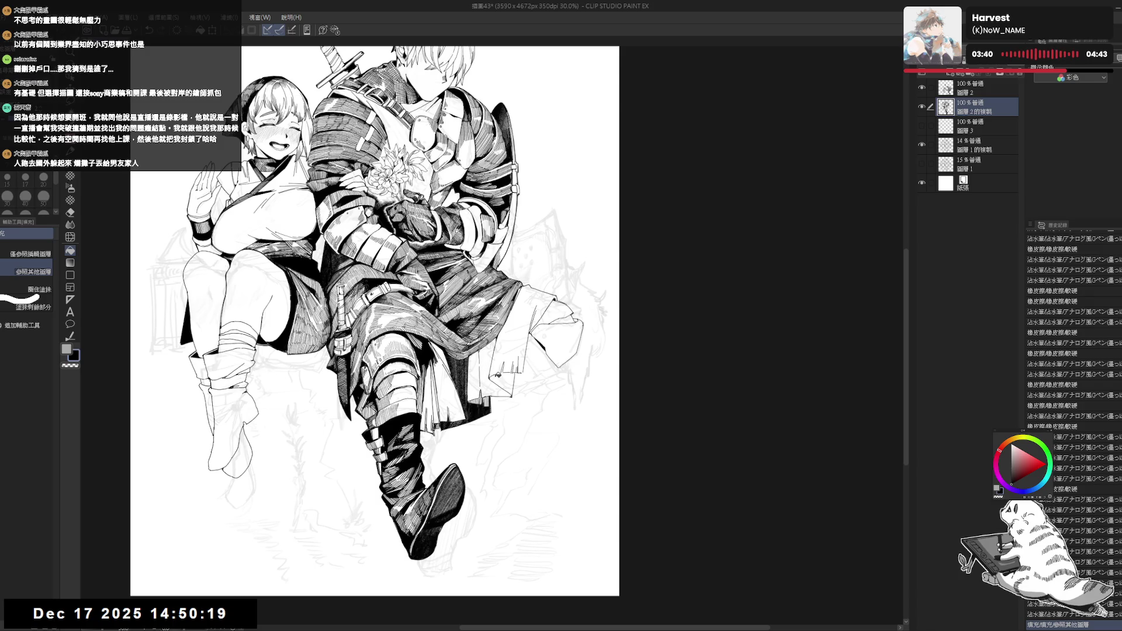
drag(472, 306, 476, 316)
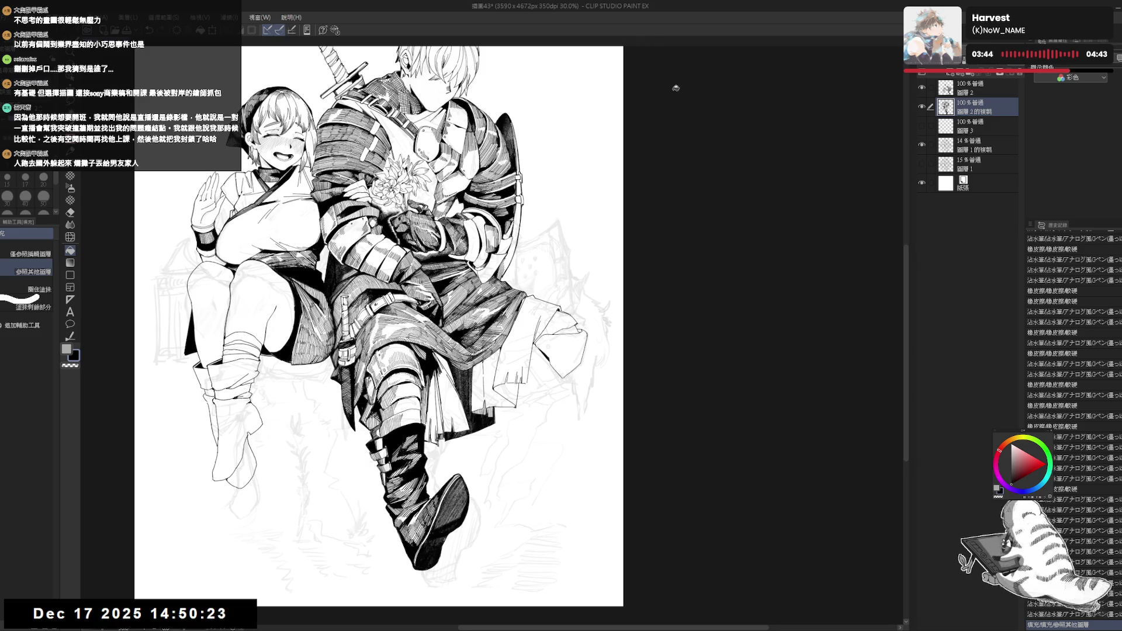
drag(513, 358, 516, 359)
drag(502, 413, 512, 345)
key(p)
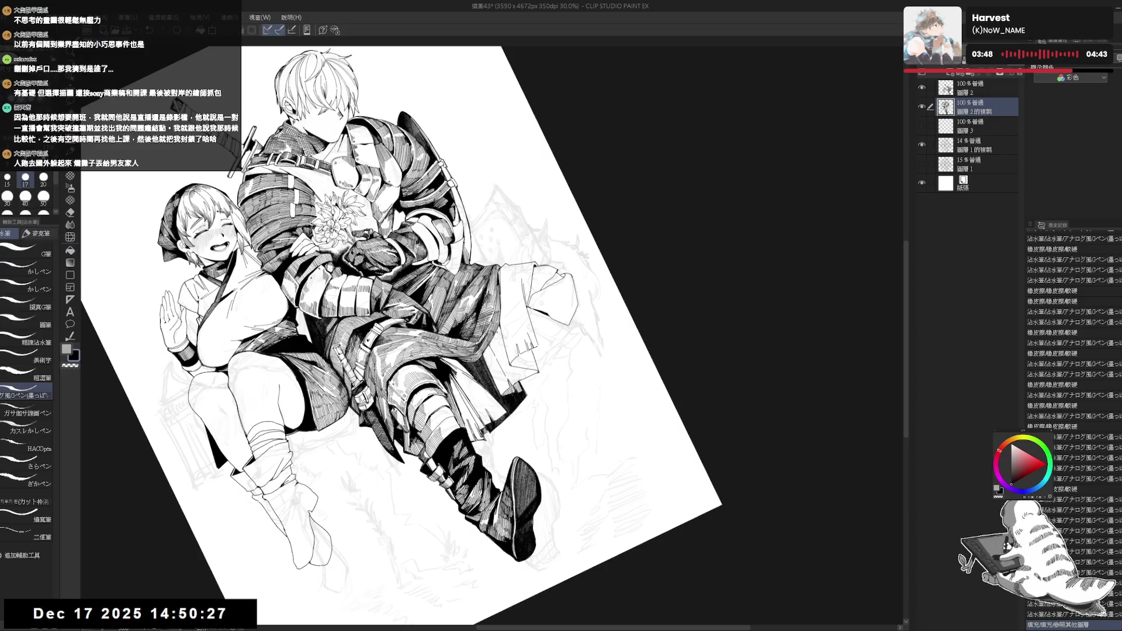
click(501, 339)
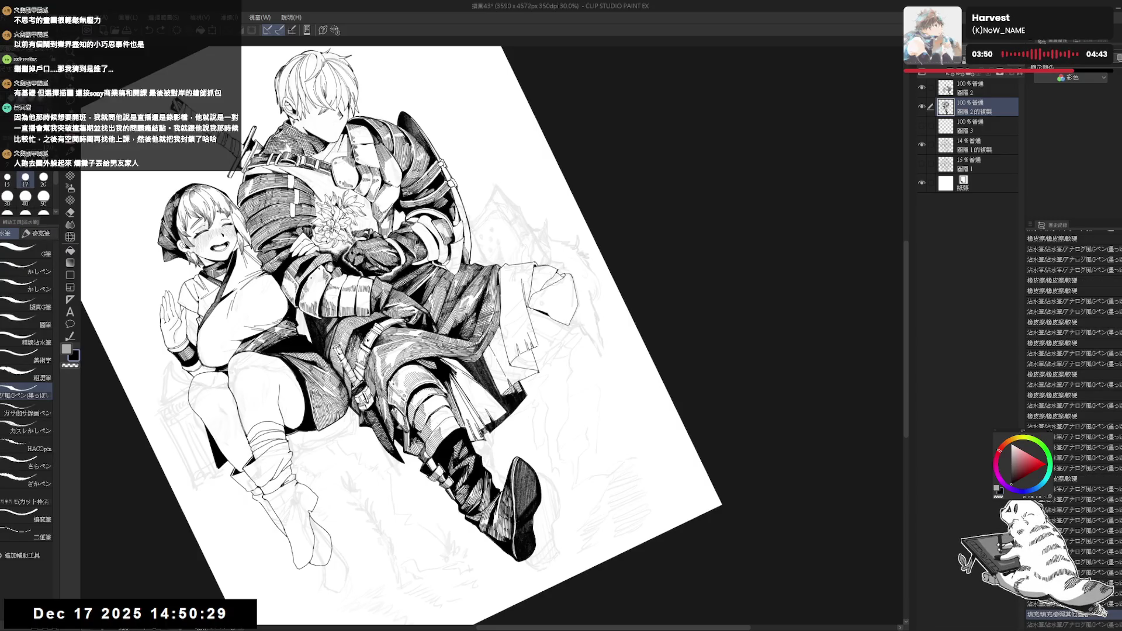
- Undo the trial pen and eraser marks beside the knight's lower cloak
key(ctrl+0)
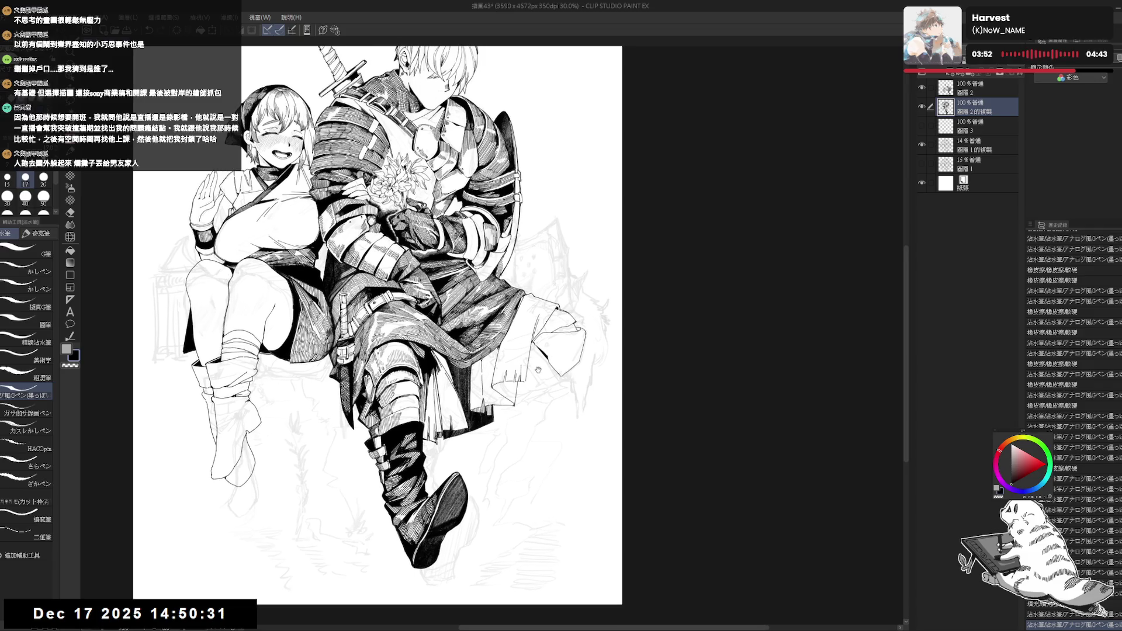
drag(500, 350, 500, 346)
key(e)
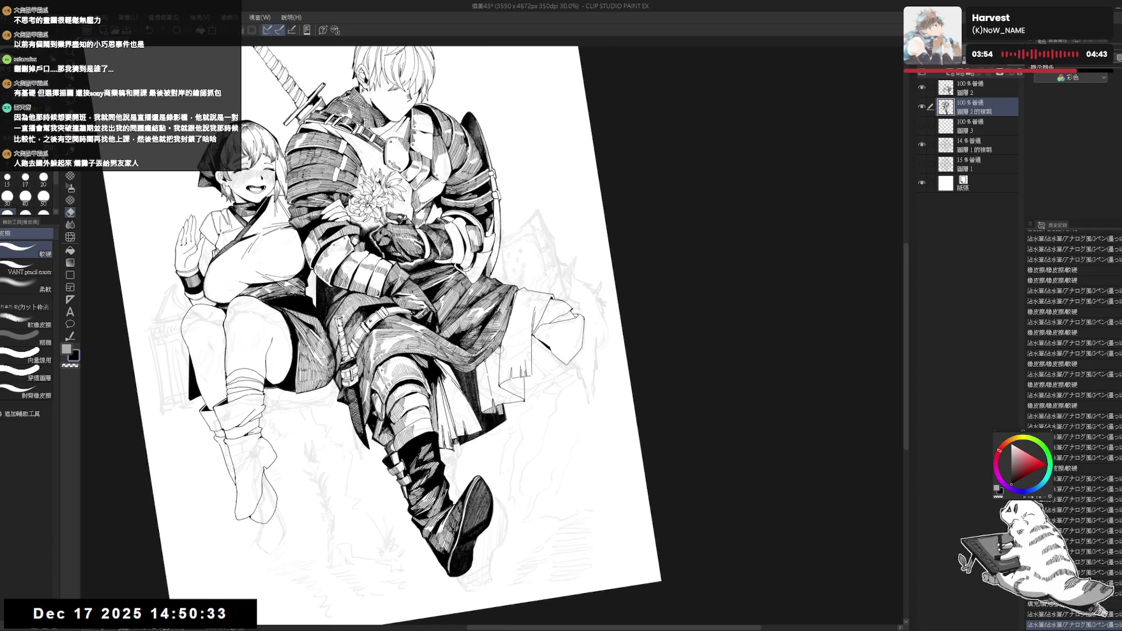
key(p)
key(ctrl+z)
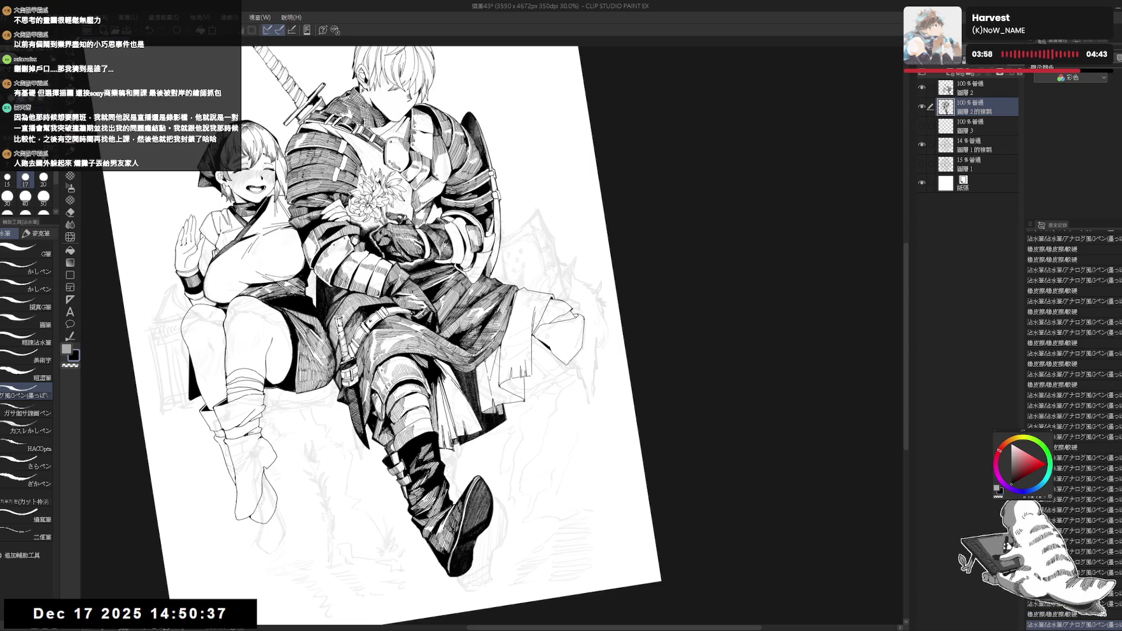
key(ctrl+z)
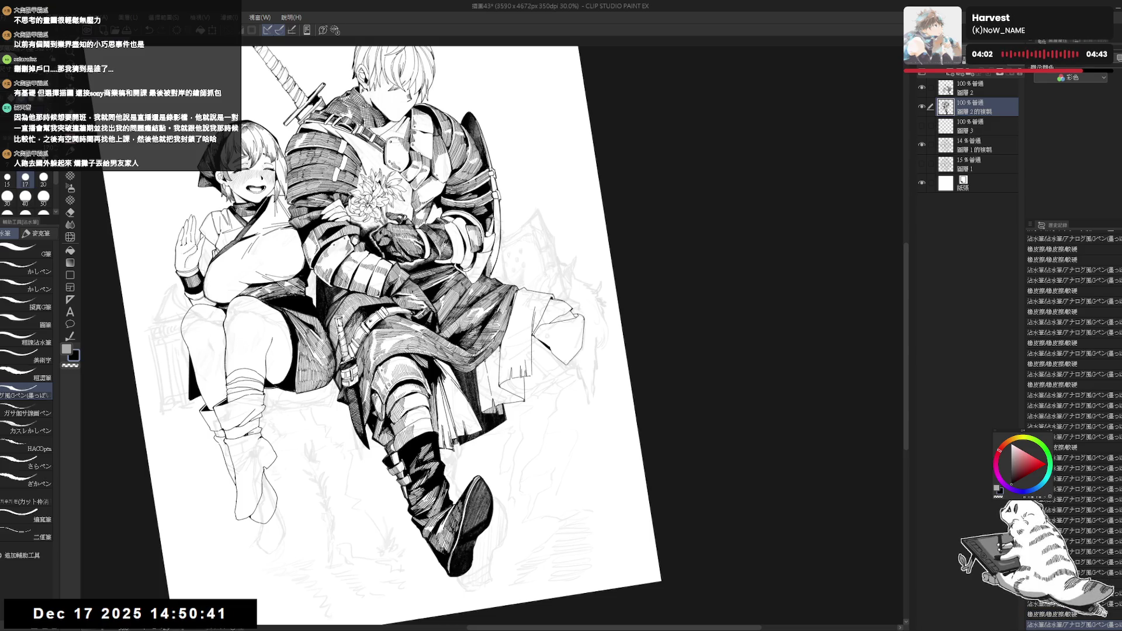
key(ctrl+z)
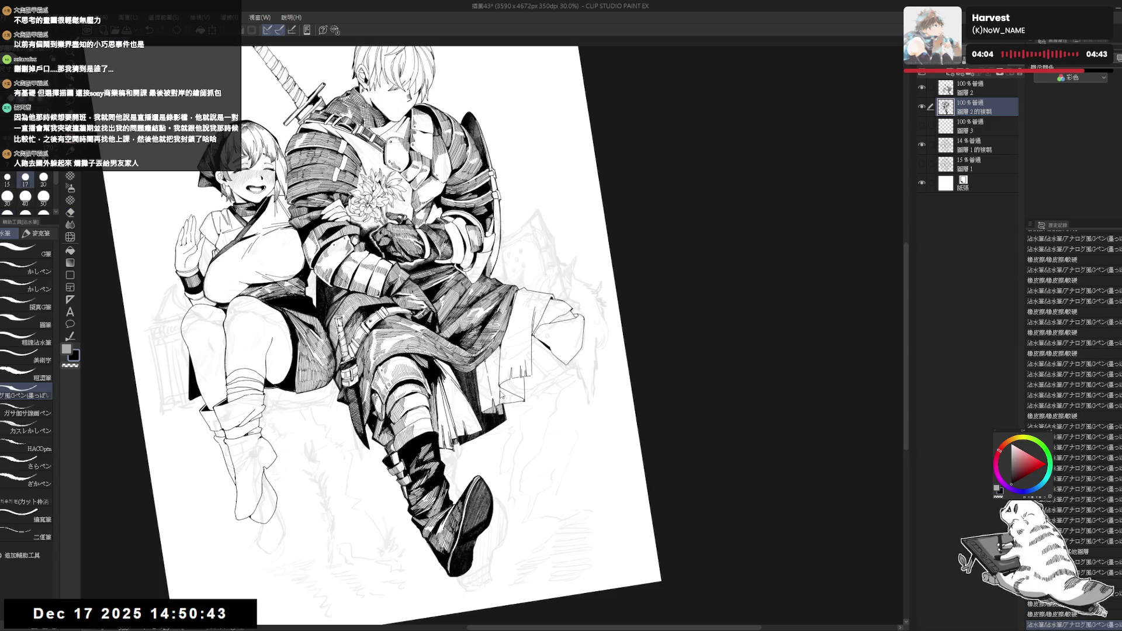
key(ctrl+@)
scroll(527, 339, up, 1)
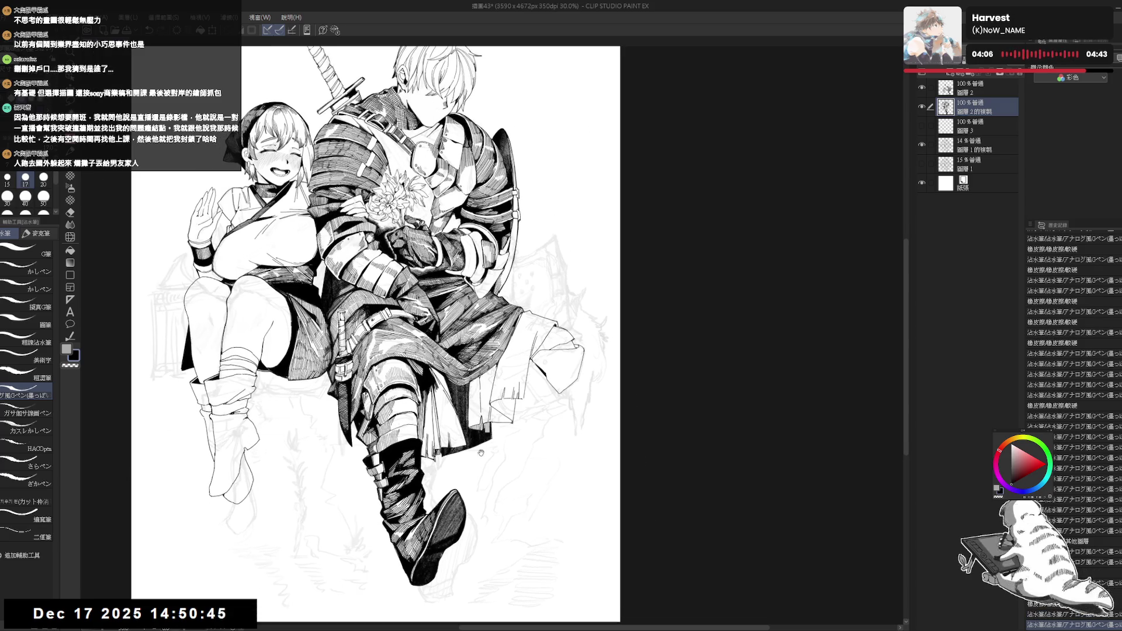
key(ctrl+z)
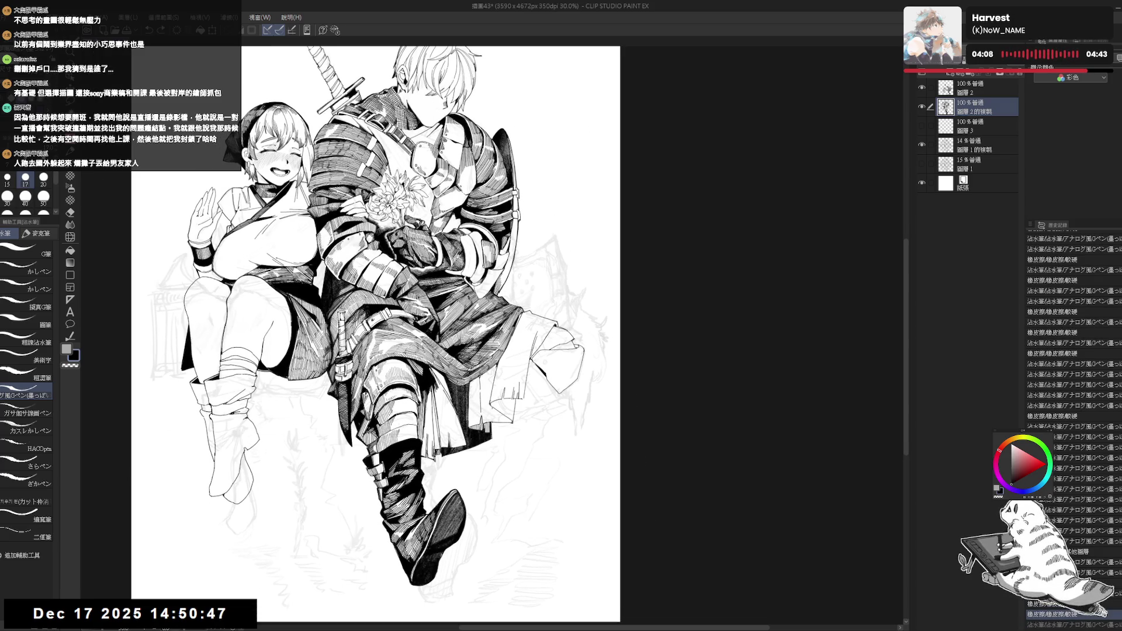
scroll(374, 334, up, 1)
key(r)
drag(468, 234, 485, 275)
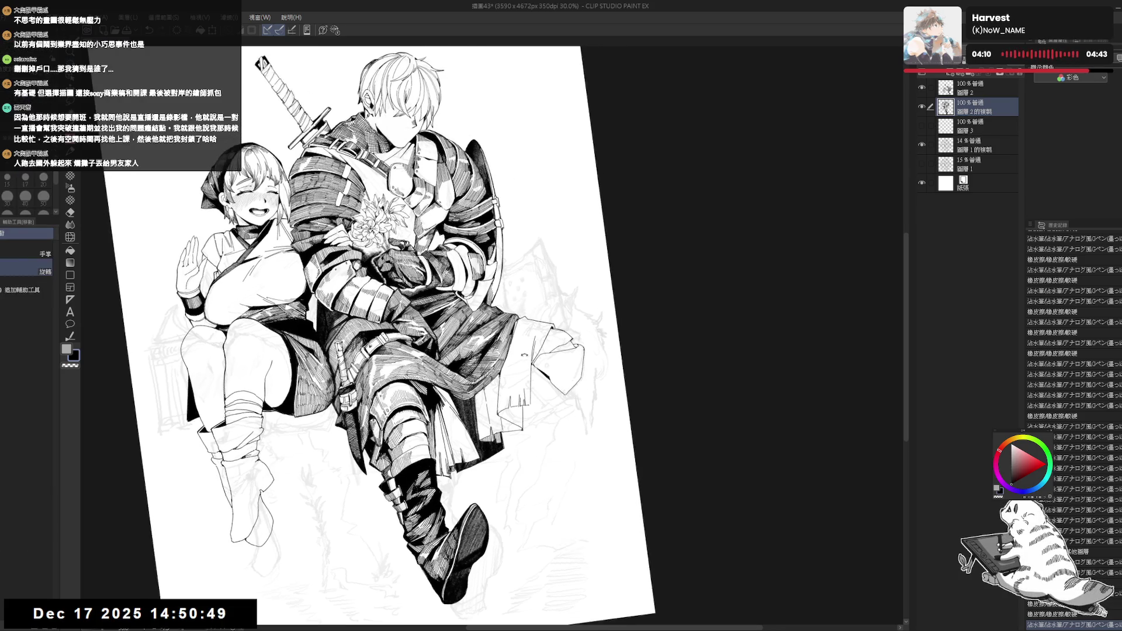
- Erase a small stray mark near the cloak and restore the pen touch at that spot
key(e)
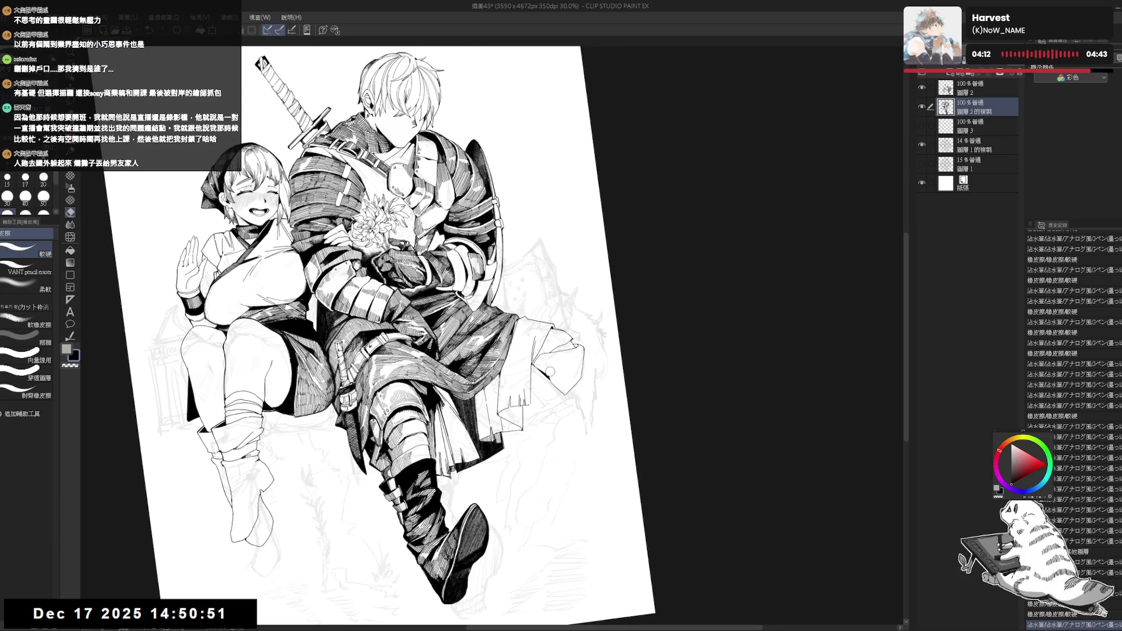
drag(547, 369, 550, 381)
key(p)
click(551, 381)
key(ctrl+z)
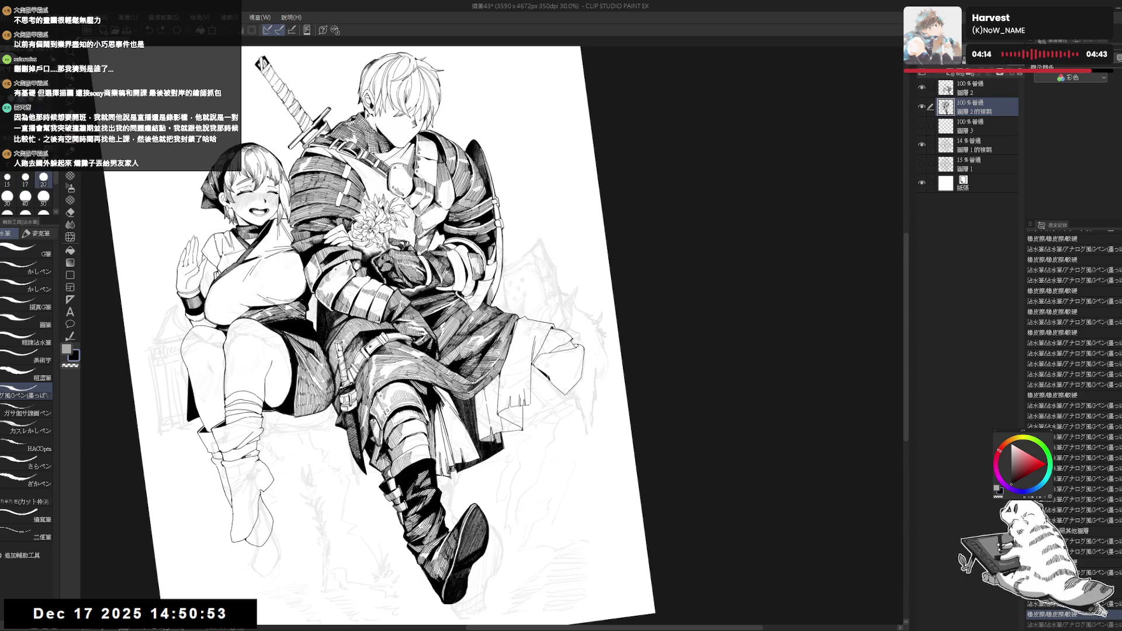
key(ctrl+y)
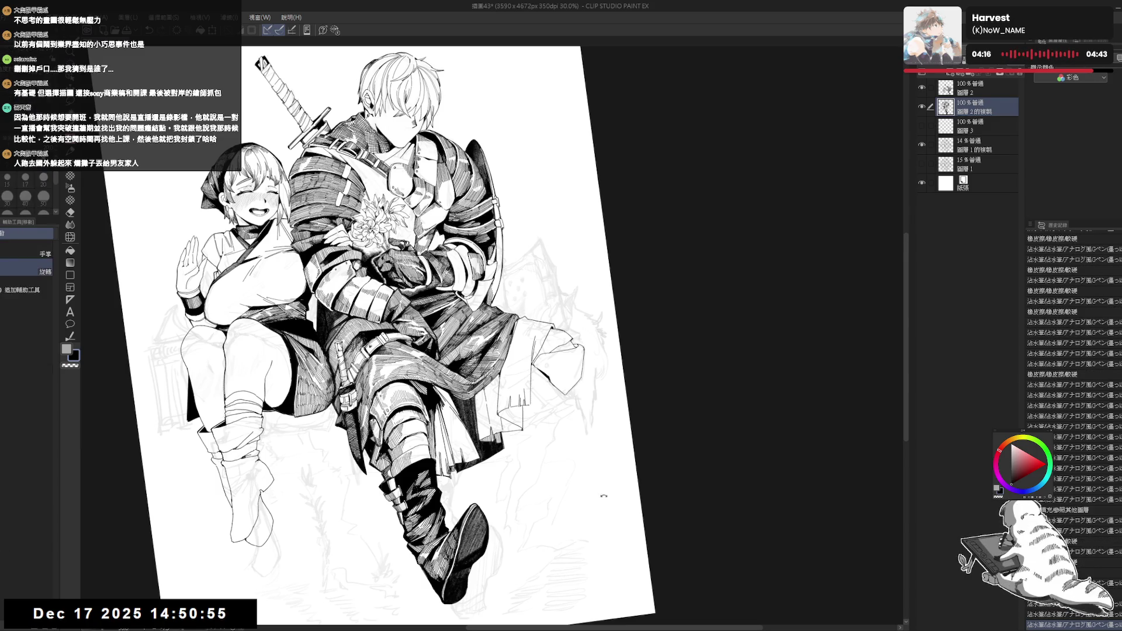
key(g)
key(ctrl+at)
- Fill a small gap by the knight's cloak and add three short ink strokes
key(g)
click(621, 485)
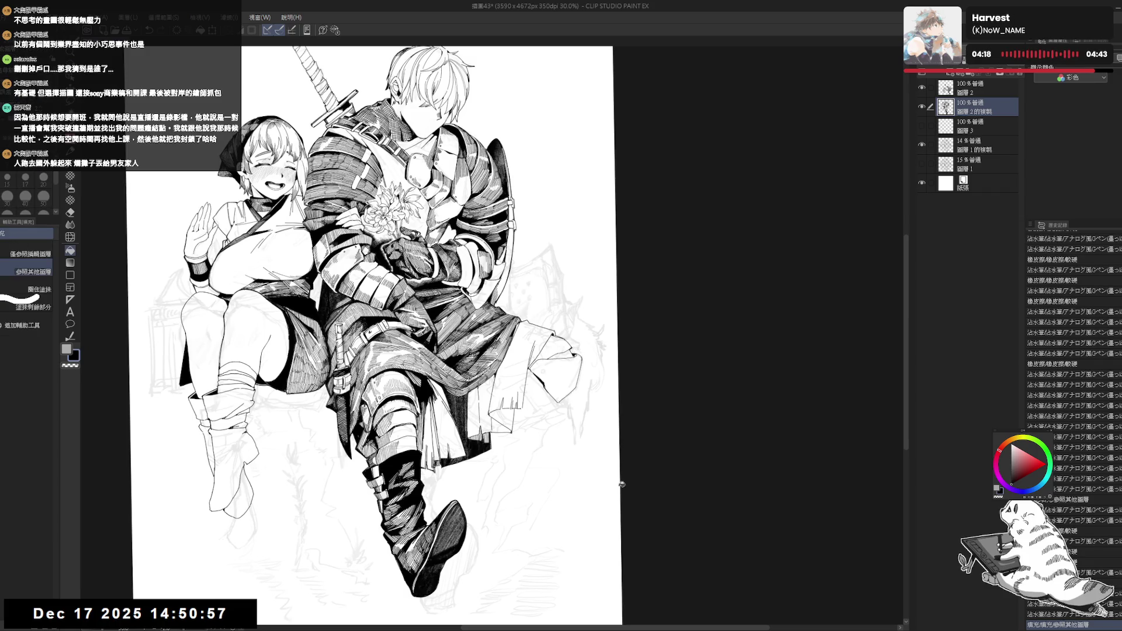
key(p)
drag(614, 485, 618, 495)
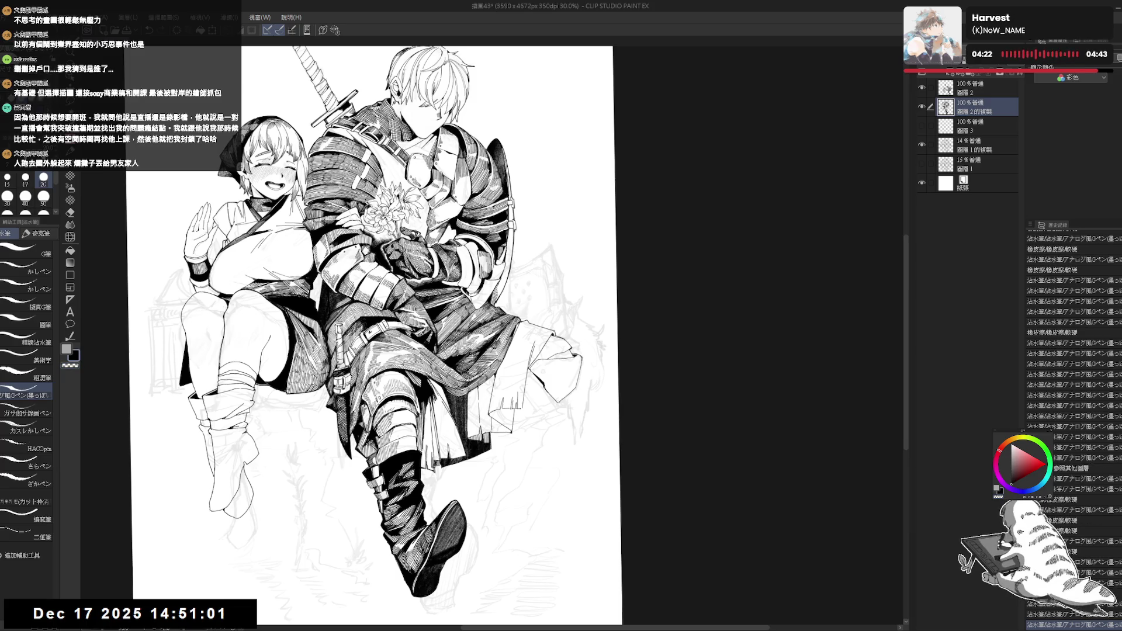
drag(578, 355, 582, 361)
drag(593, 435, 595, 438)
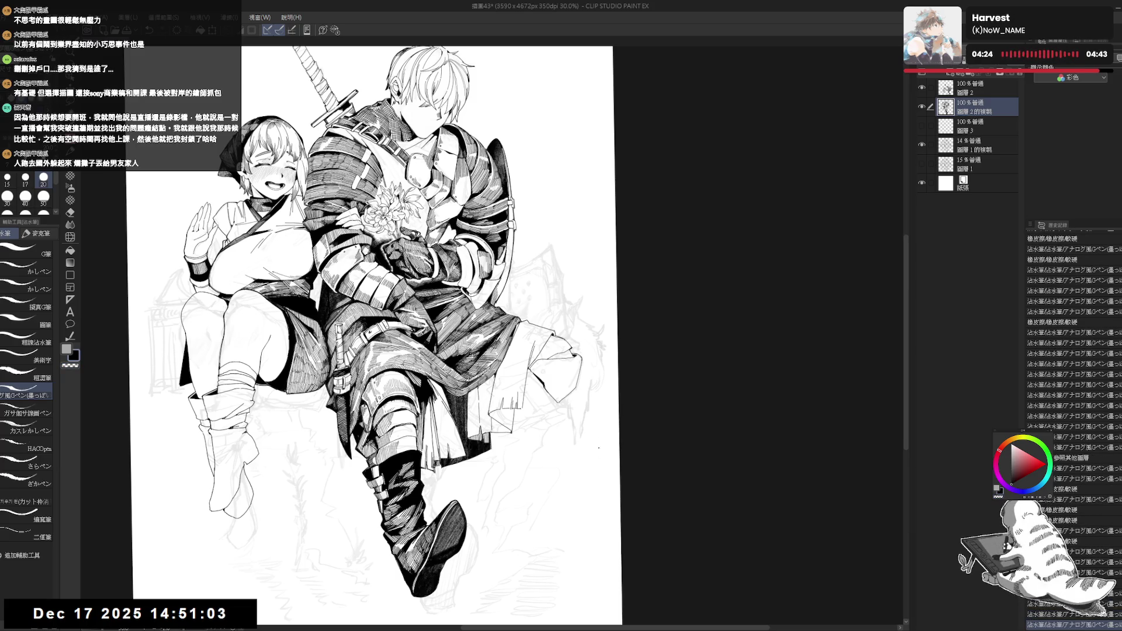
drag(586, 395, 555, 348)
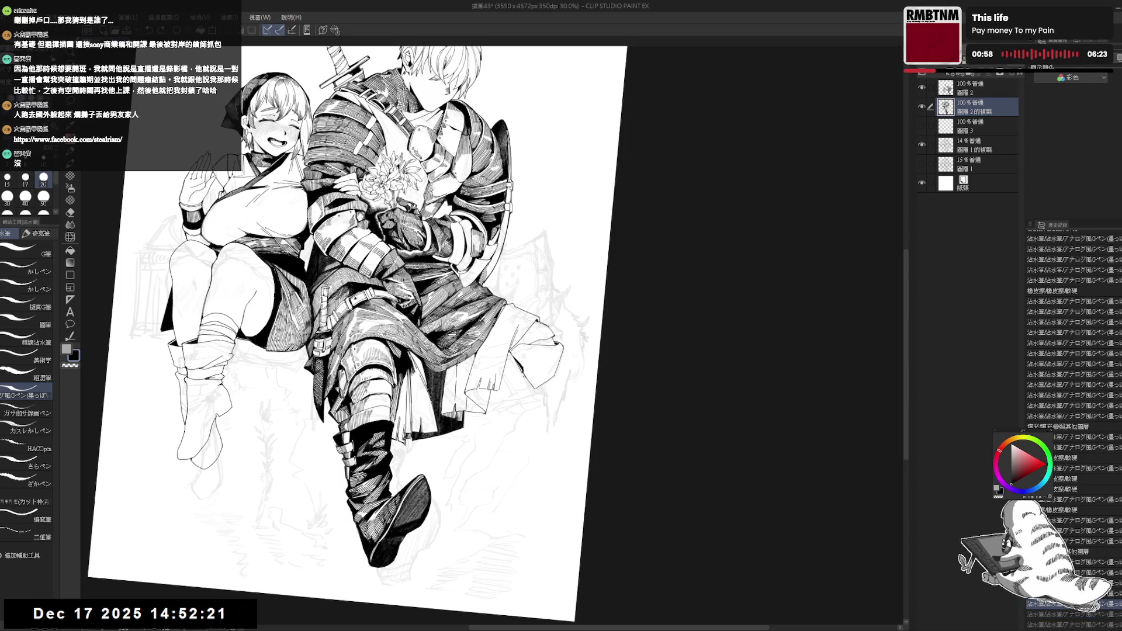
- Erase and re-ink small spots on the draped cloth near the knight's knee
key(ctrl+0)
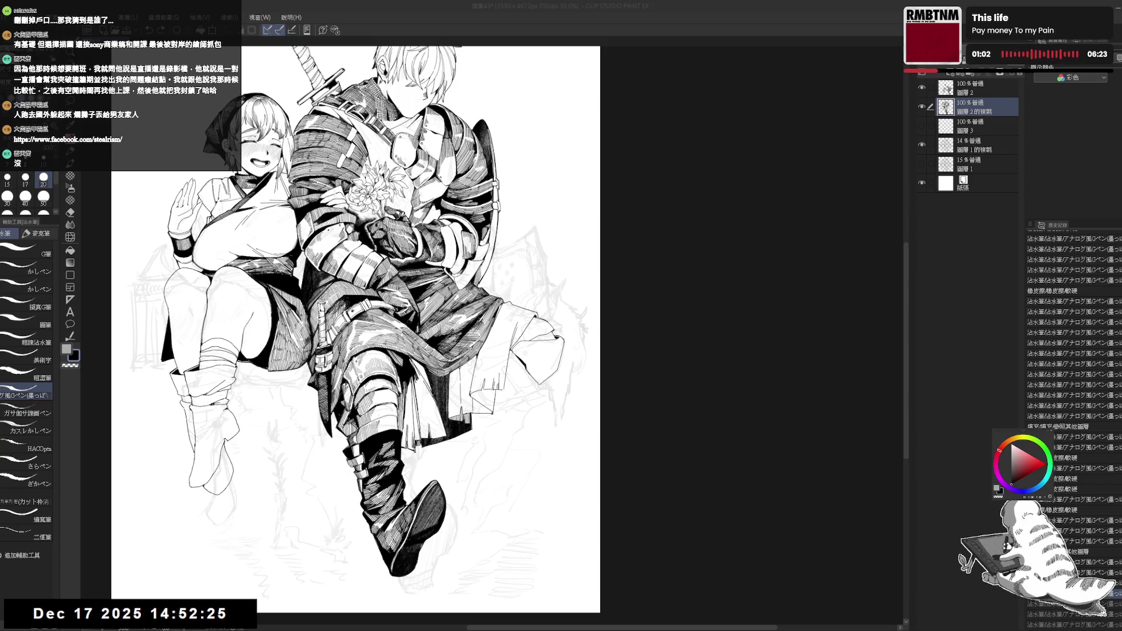
drag(527, 381, 545, 386)
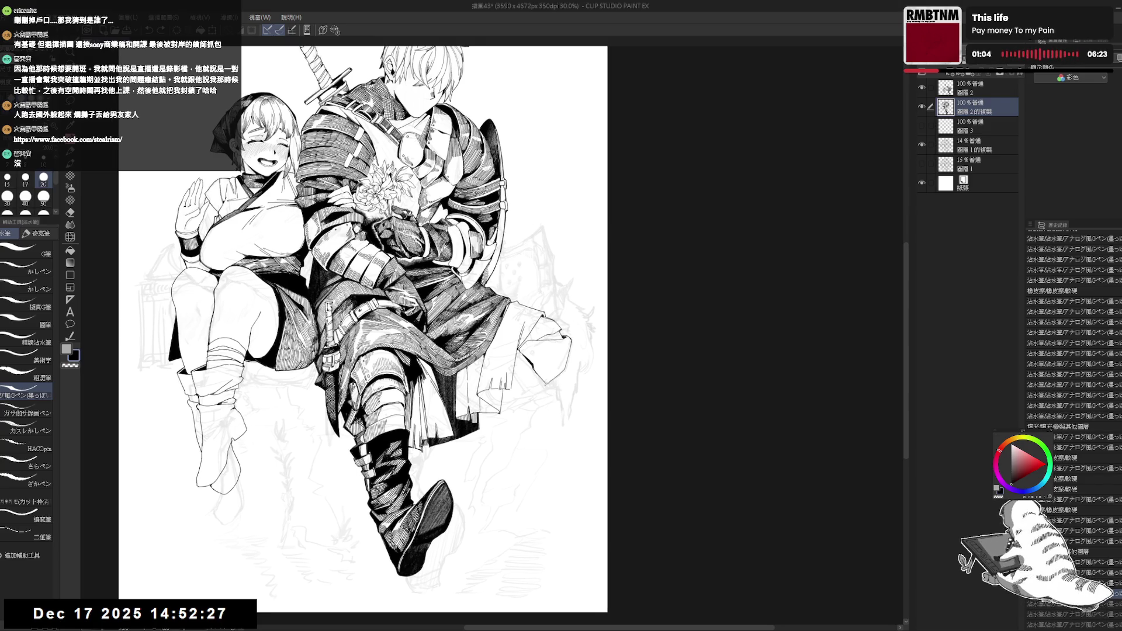
key(e)
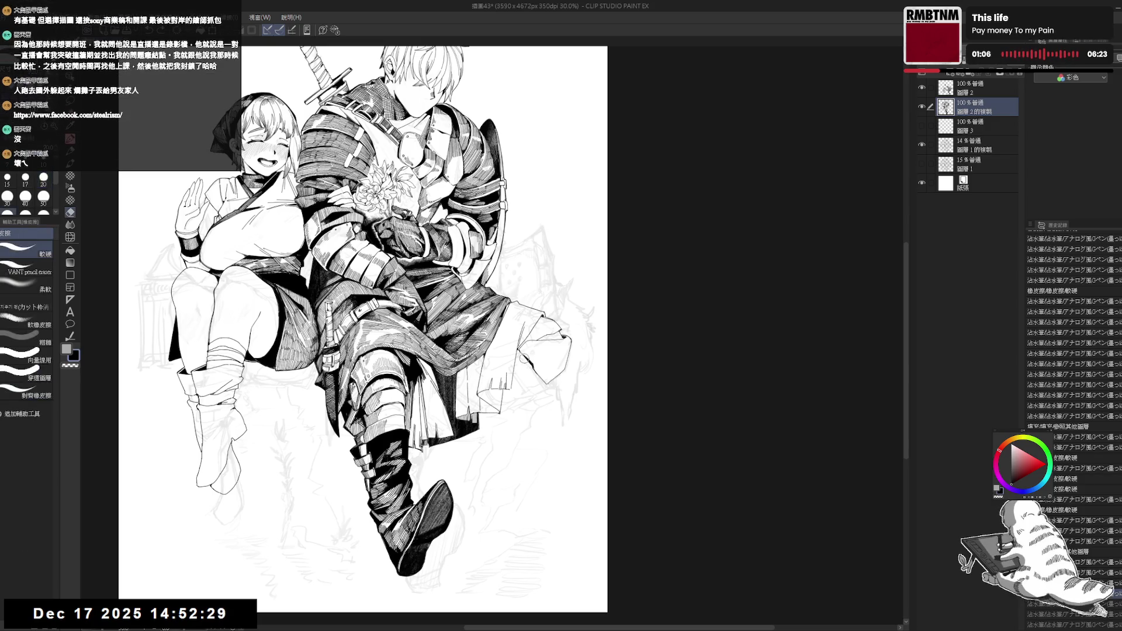
click(530, 366)
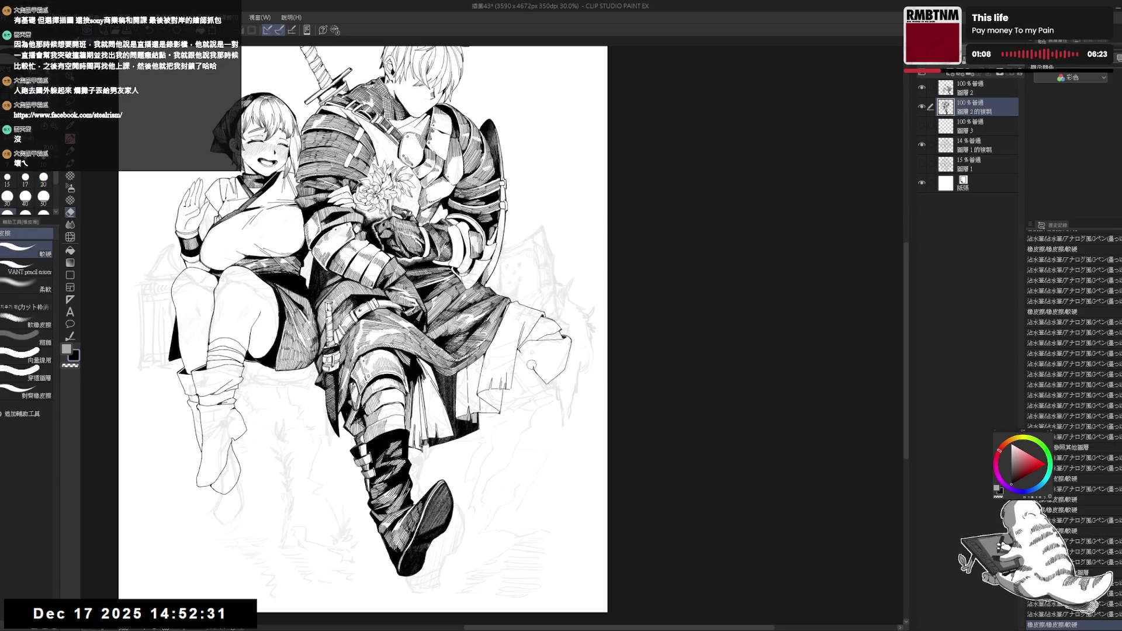
key(p)
click(524, 356)
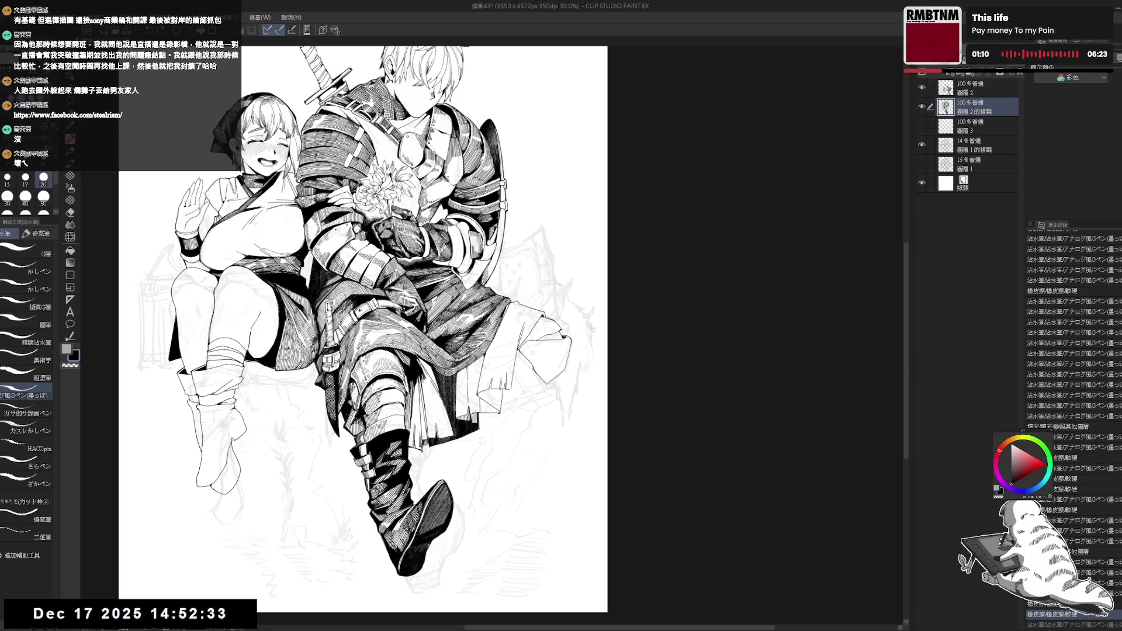
mouse_move(517, 351)
mouse_down()
mouse_move(513, 377)
mouse_move(529, 353)
mouse_up()
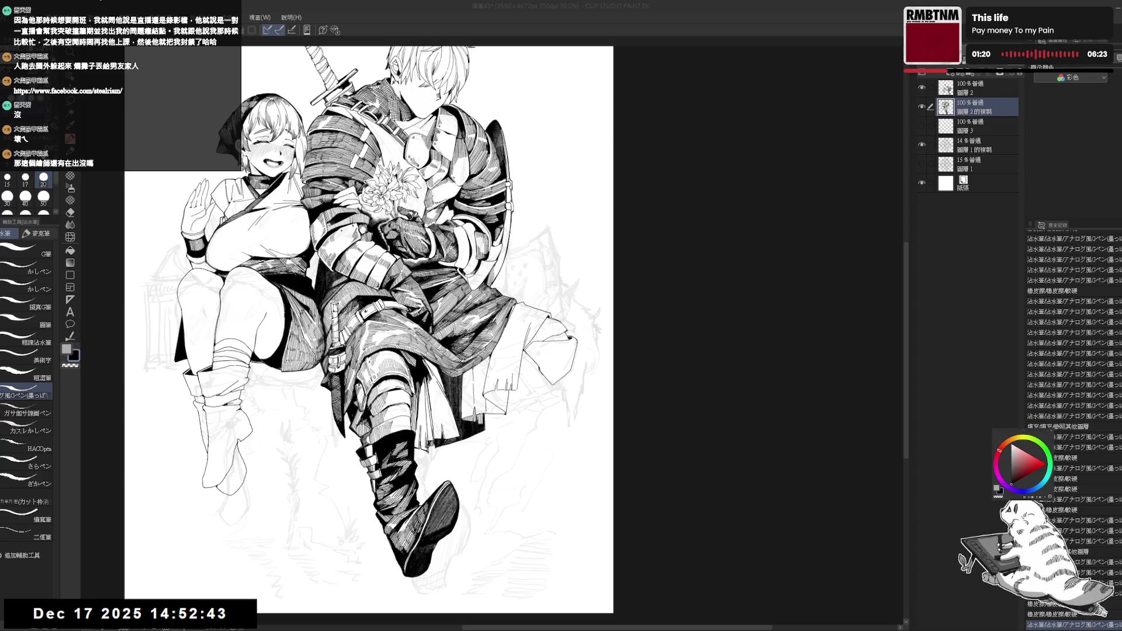
mouse_move(532, 344)
mouse_down()
mouse_move(525, 330)
mouse_move(560, 298)
mouse_up()
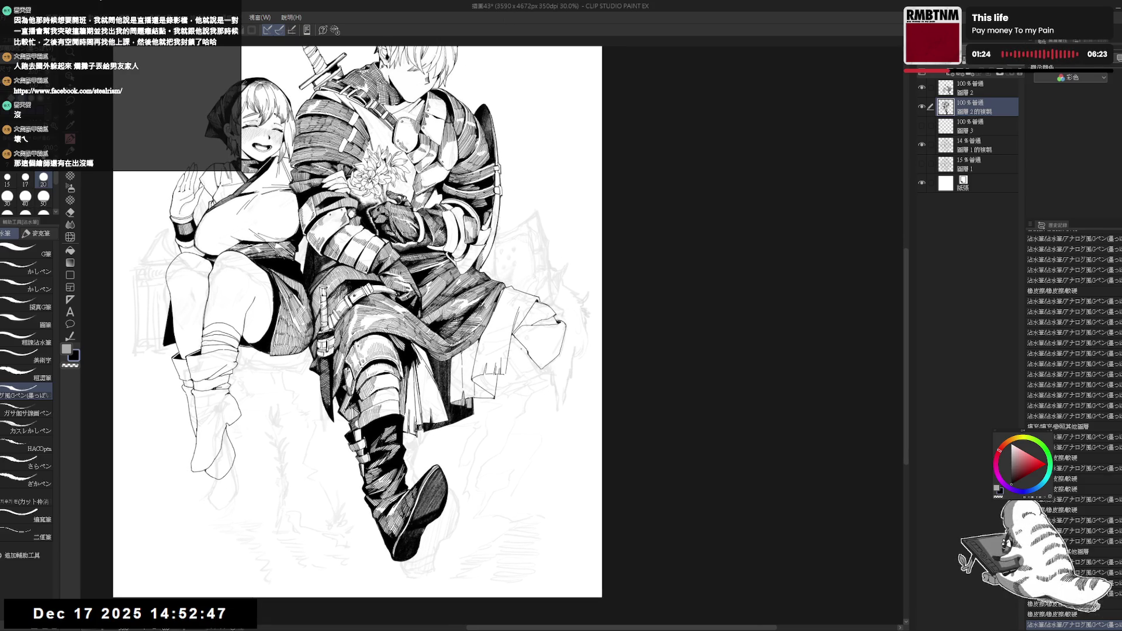
drag(515, 340, 521, 347)
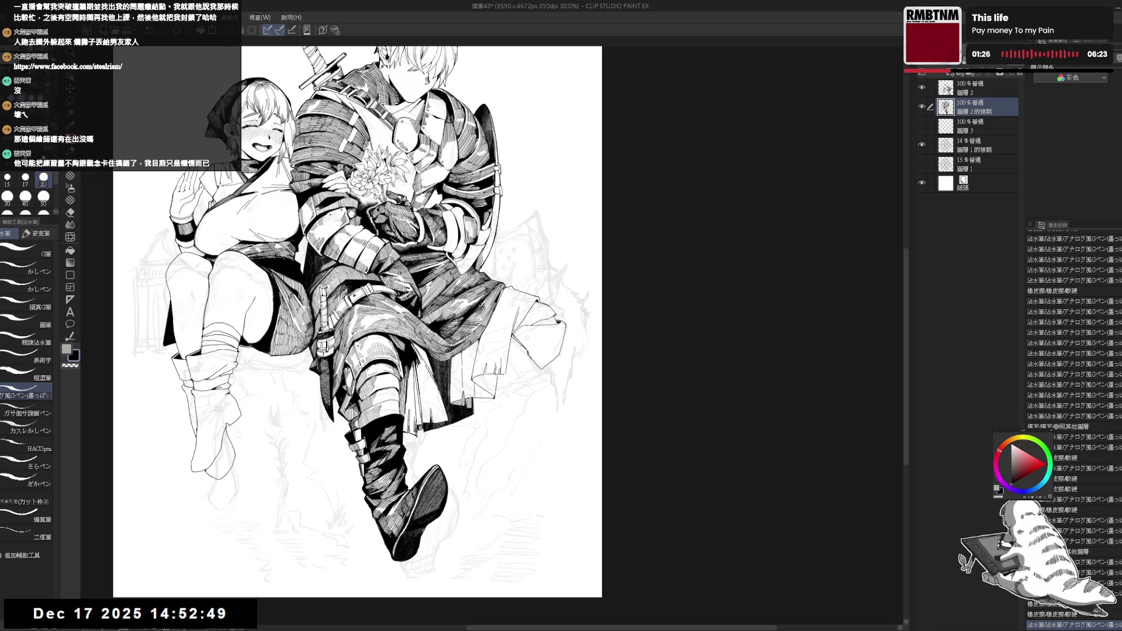
key(ctrl+z)
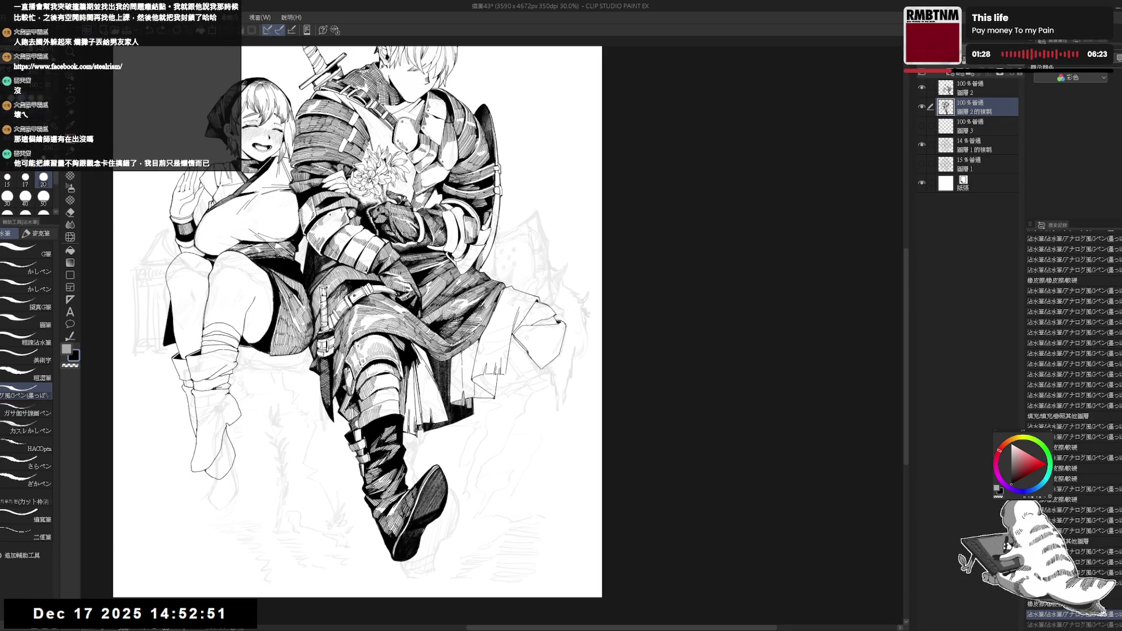
key(ctrl+y)
- Erase a stray mark on the cloth, drop two pen strokes and touch up
drag(514, 328, 533, 351)
key(e)
mouse_move(529, 345)
mouse_down()
mouse_move(535, 353)
mouse_move(514, 327)
mouse_move(535, 370)
mouse_move(554, 375)
mouse_up()
key(p)
key(ctrl+z)
key(ctrl+z)
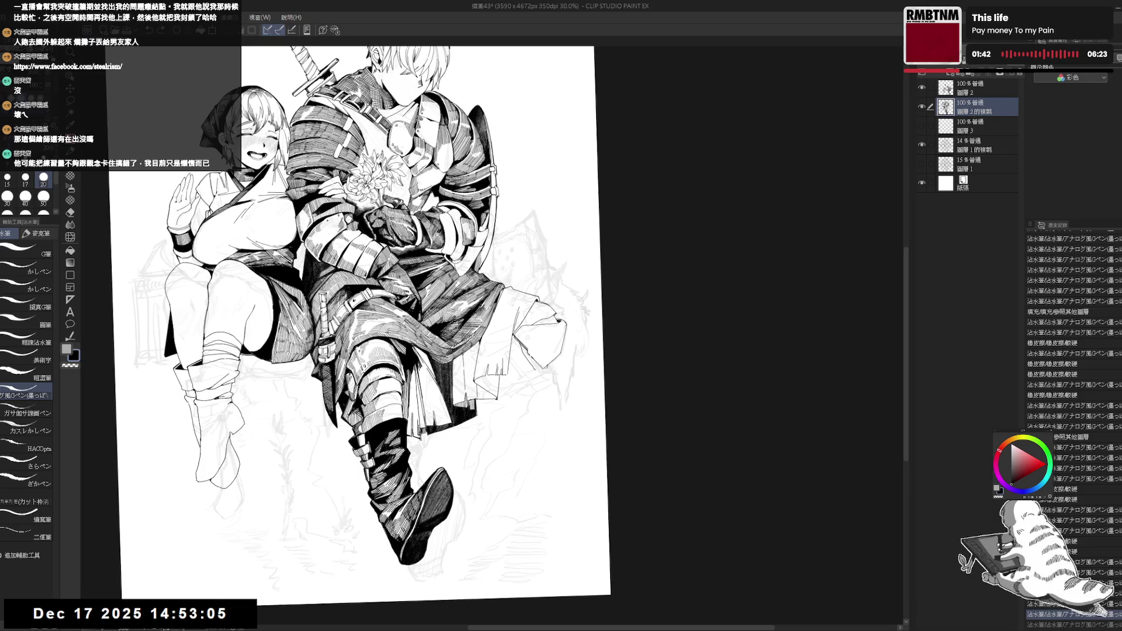
drag(529, 358, 536, 363)
- Fill the cloth's small gaps black with 'refer editing layer only', then add ink touches
key(g)
click(527, 350)
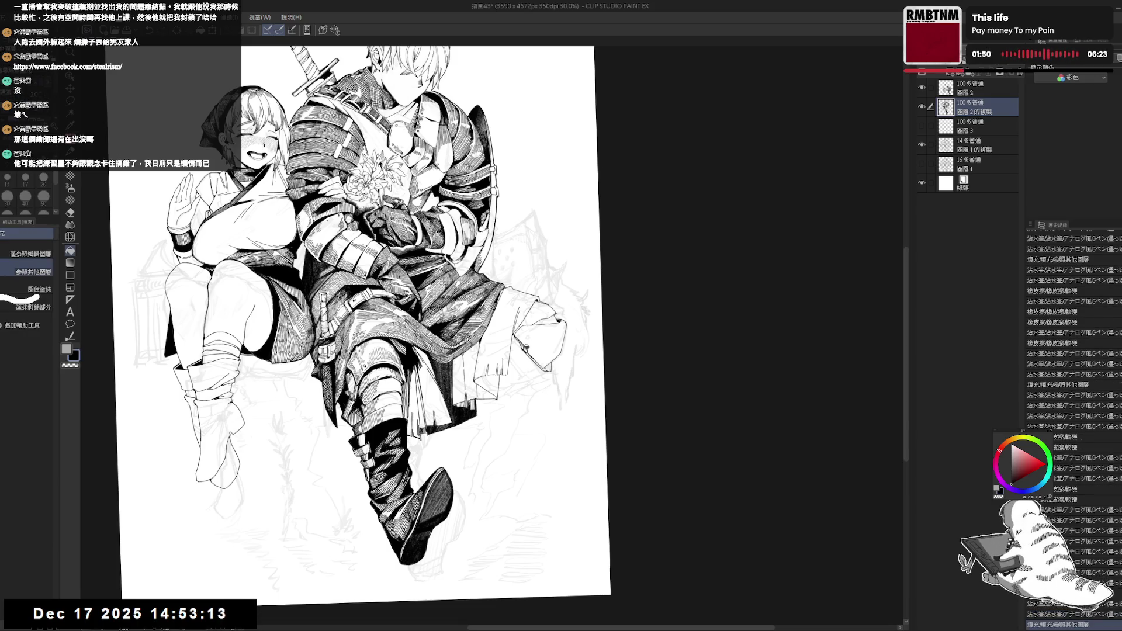
click(31, 252)
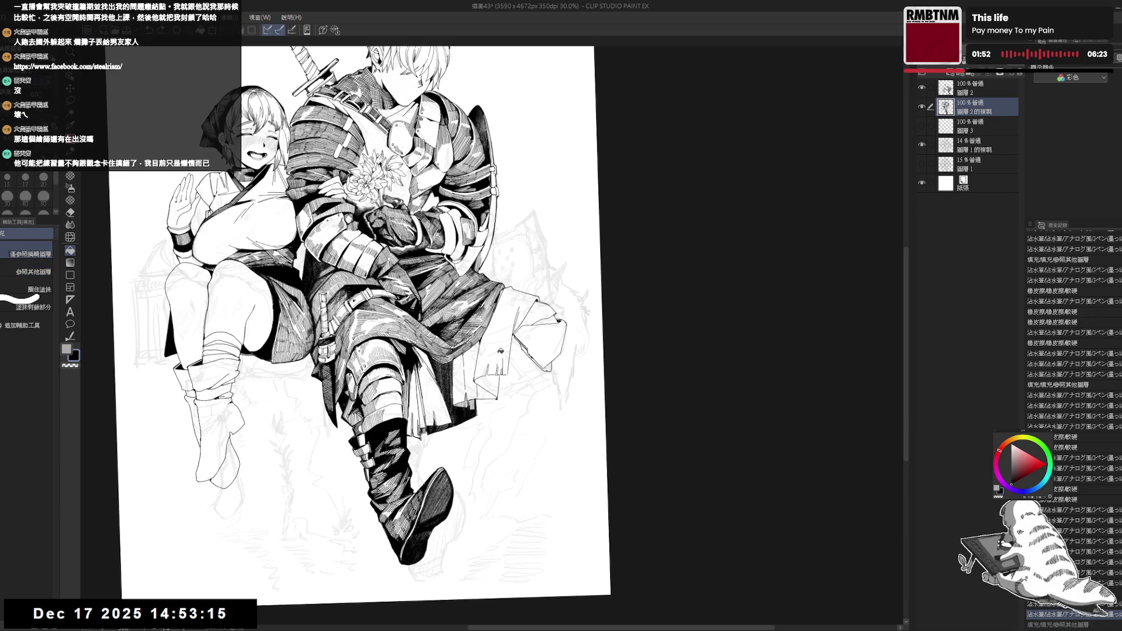
click(549, 367)
click(554, 387)
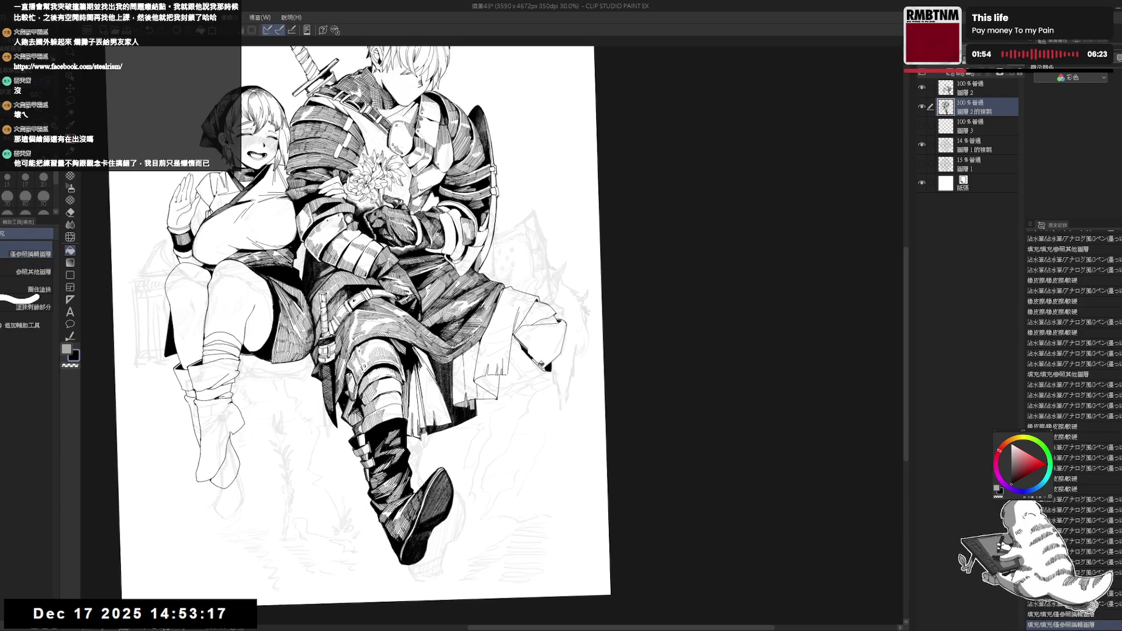
click(536, 360)
key(p)
drag(529, 353, 543, 368)
- Zoom and rotate onto the legs and ink a short stroke along the skirt edge
key(h)
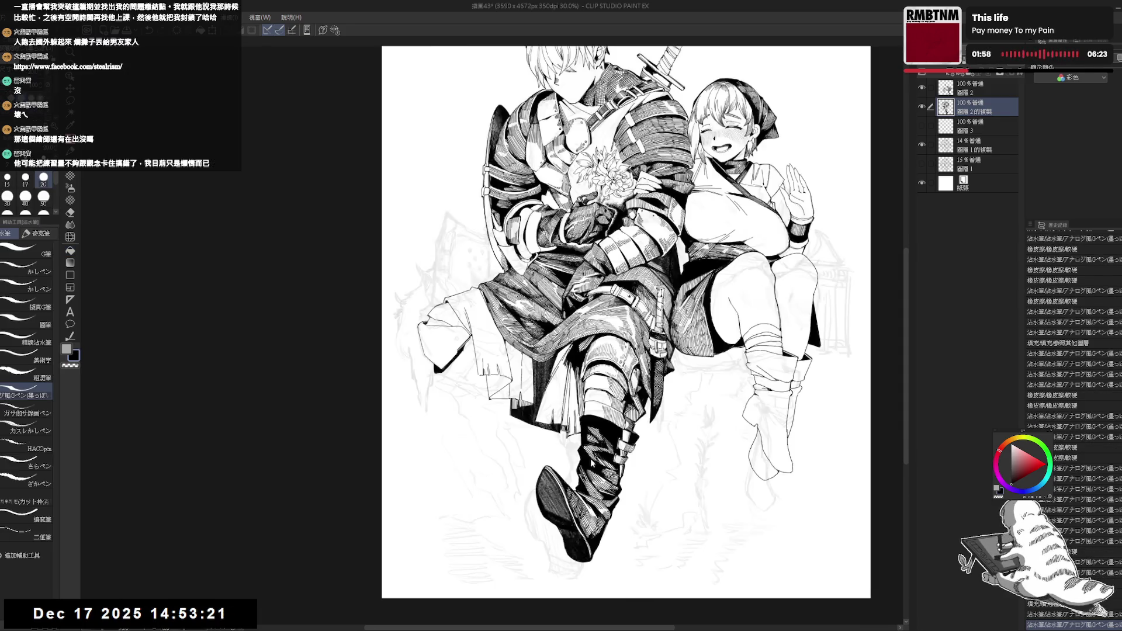
key(h)
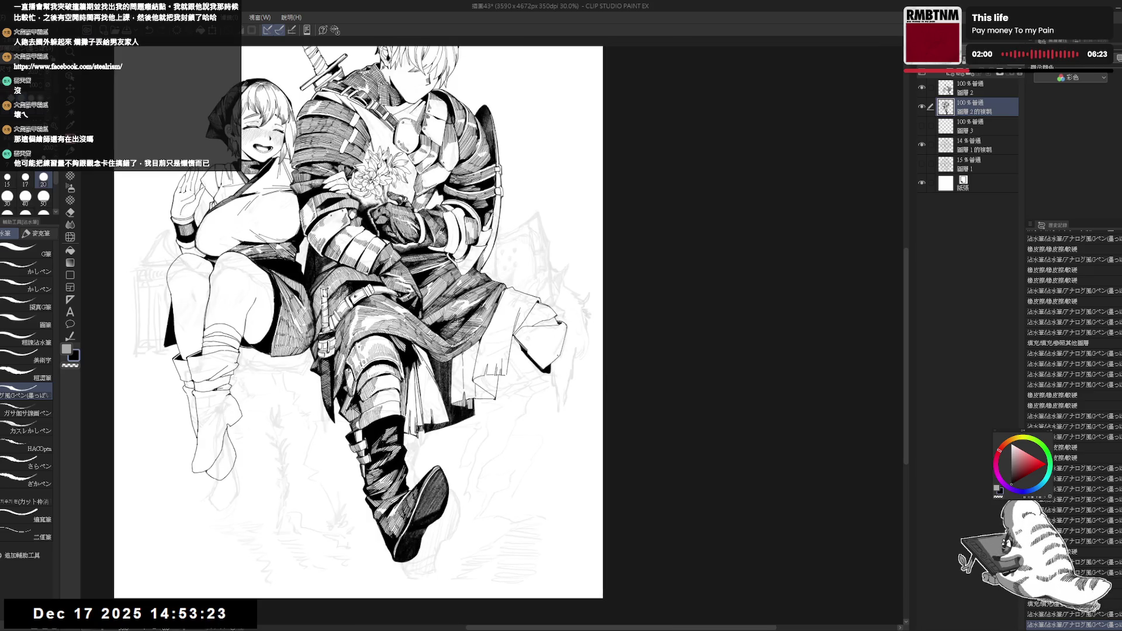
drag(509, 388, 518, 386)
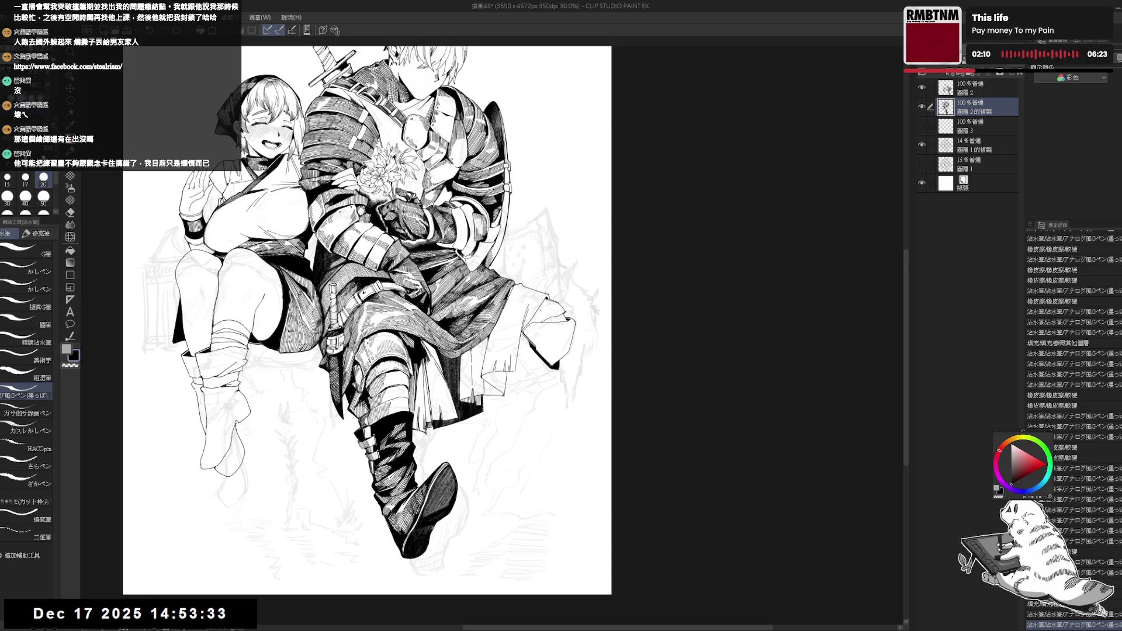
mouse_move(588, 345)
mouse_down()
mouse_move(497, 429)
mouse_move(562, 371)
mouse_up()
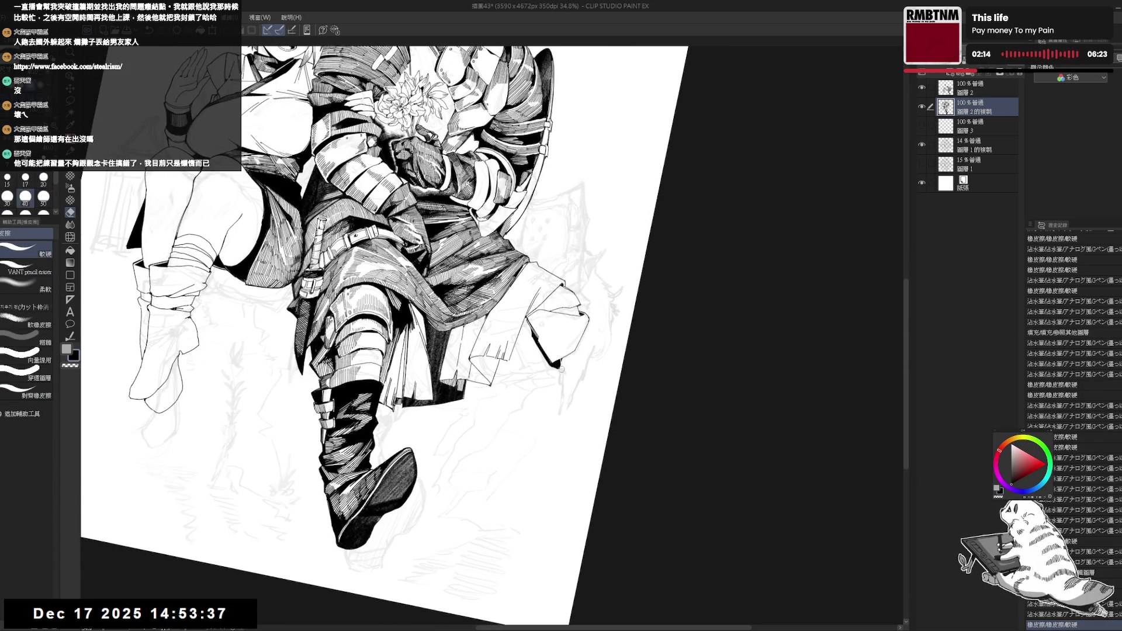
mouse_move(562, 370)
mouse_down()
mouse_move(583, 451)
mouse_move(590, 429)
mouse_move(566, 349)
mouse_up()
key(e)
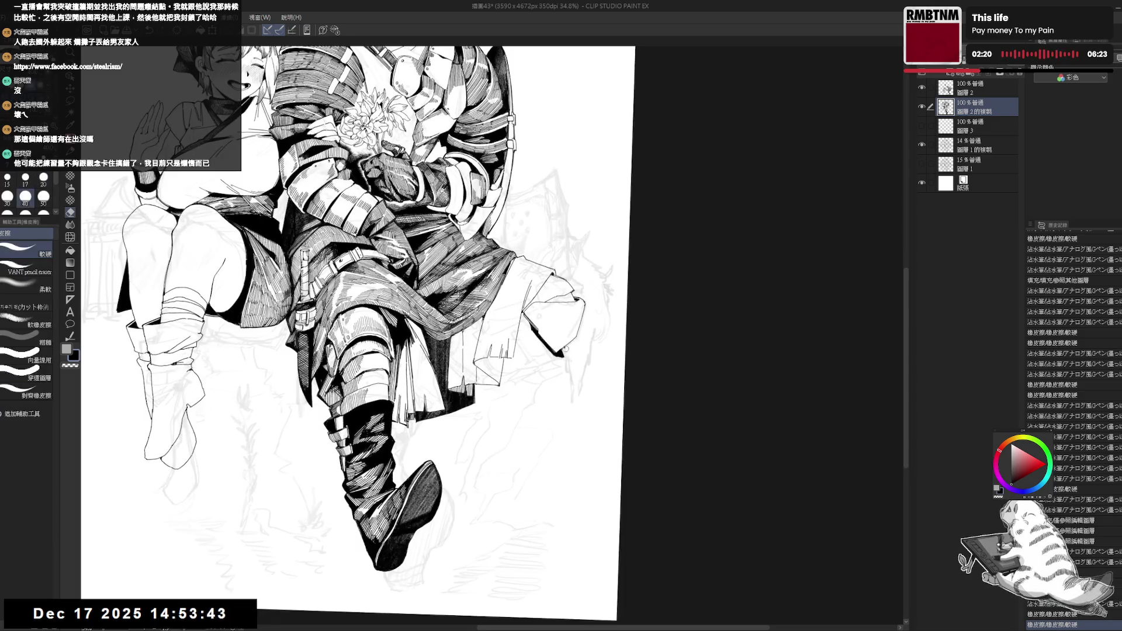
key(p)
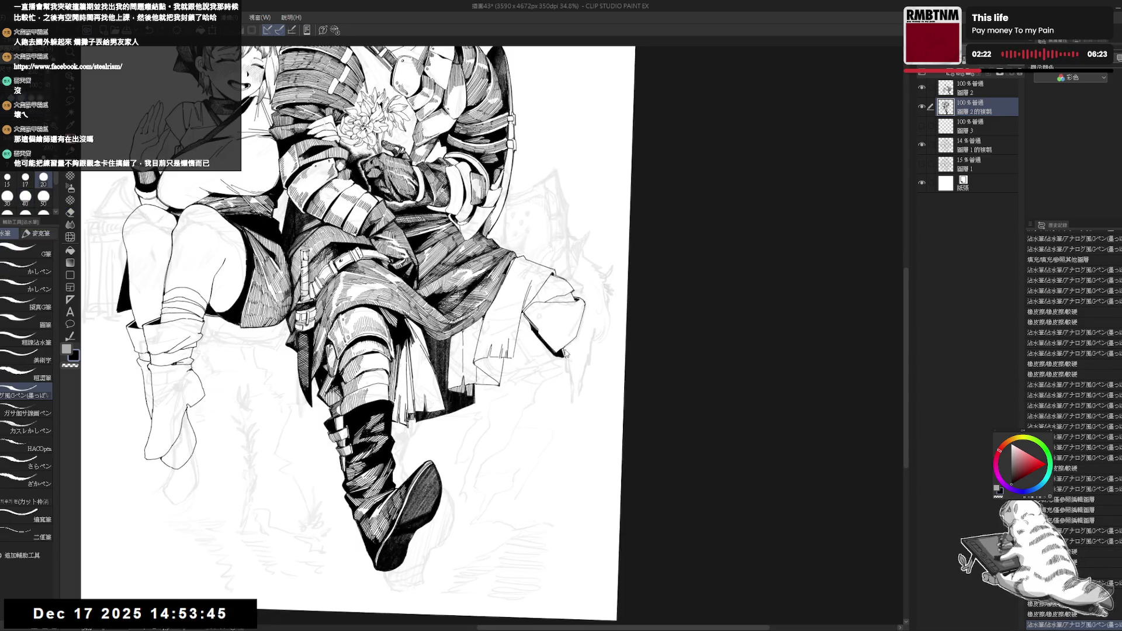
drag(567, 348, 565, 362)
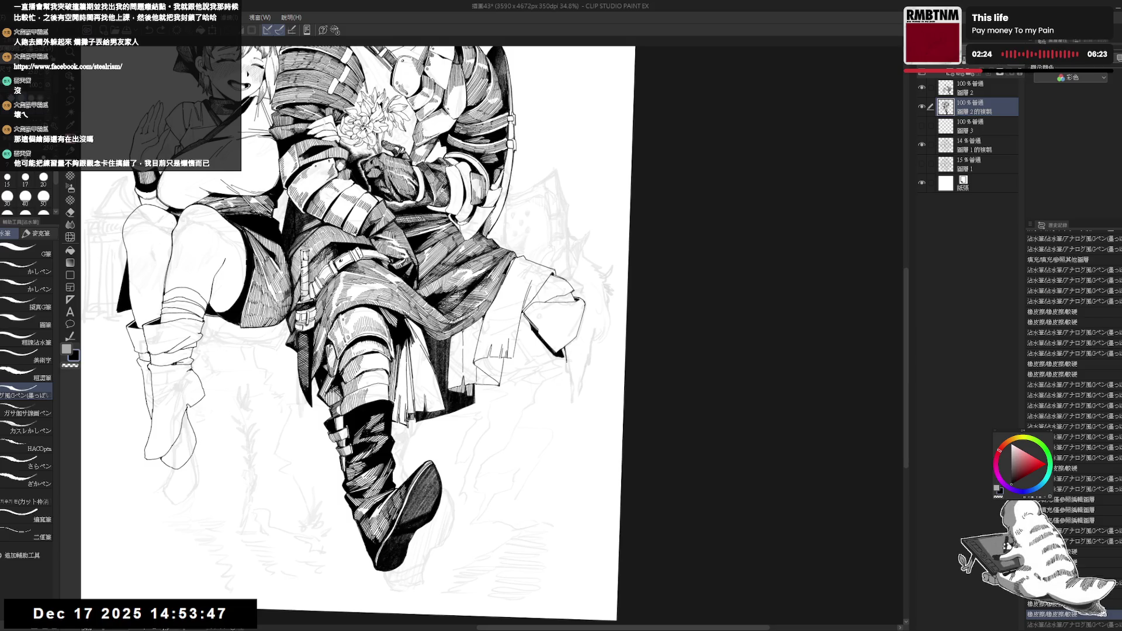
- Check the stroke in a mirrored view, erasing a small stray mark
key(h)
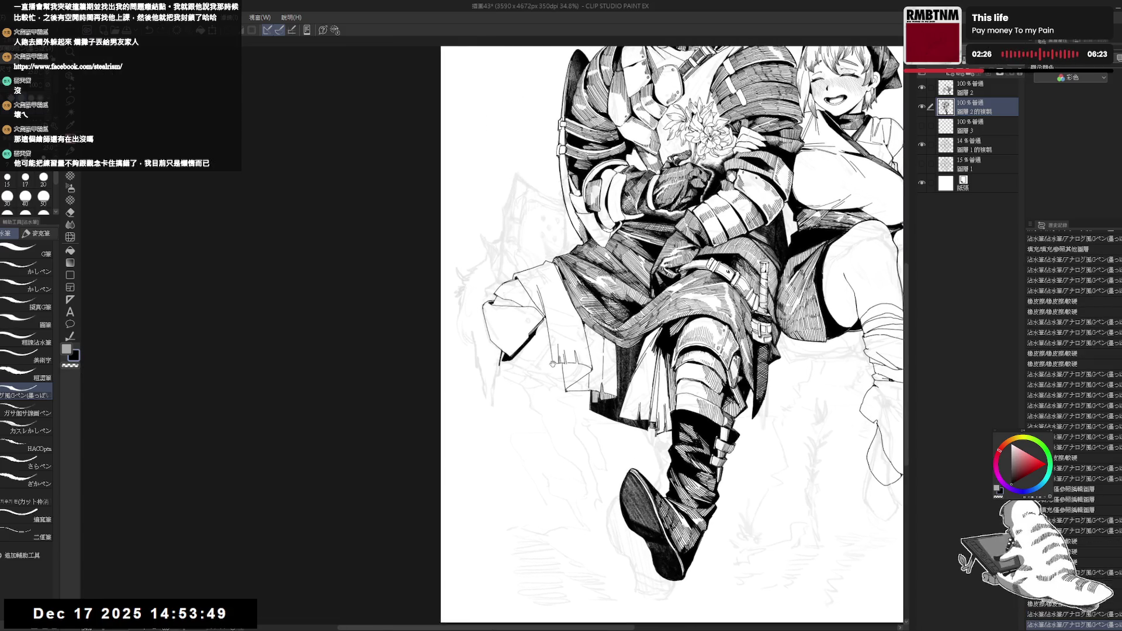
key(e)
drag(495, 365, 501, 370)
key(p)
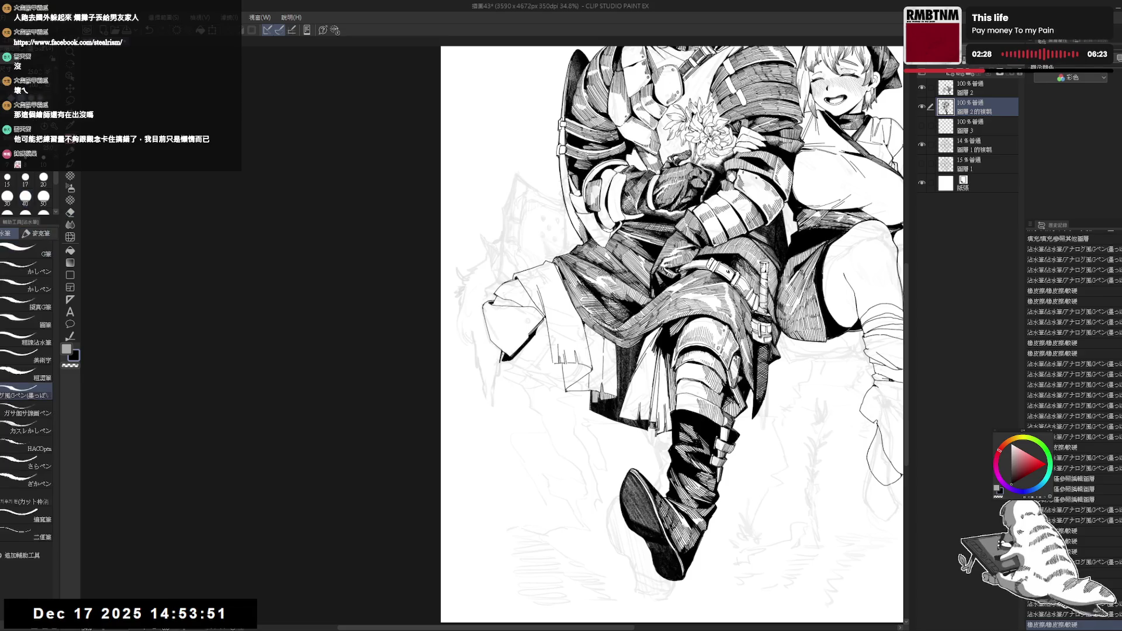
key(h)
key(e)
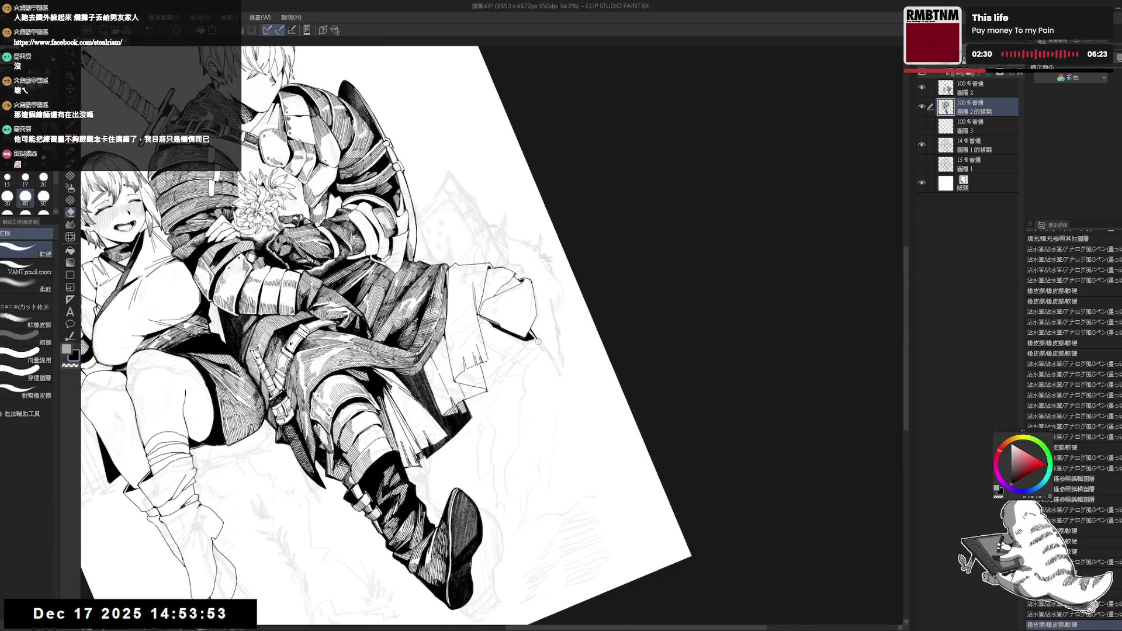
key(p)
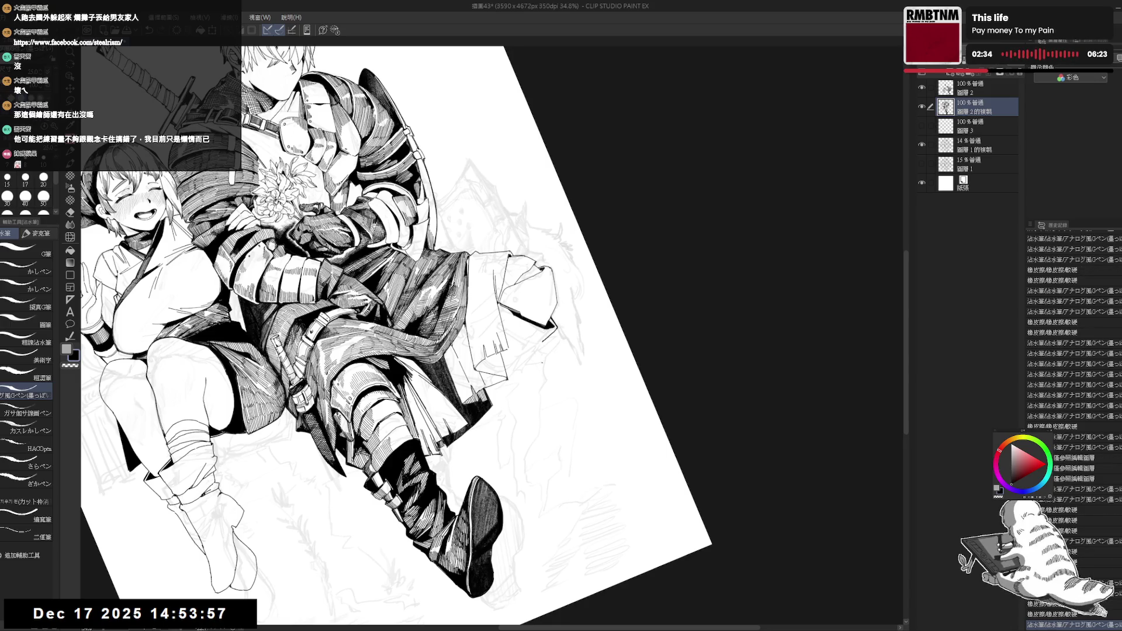
mouse_move(579, 274)
mouse_down()
mouse_move(553, 328)
mouse_move(520, 312)
mouse_up()
key(e)
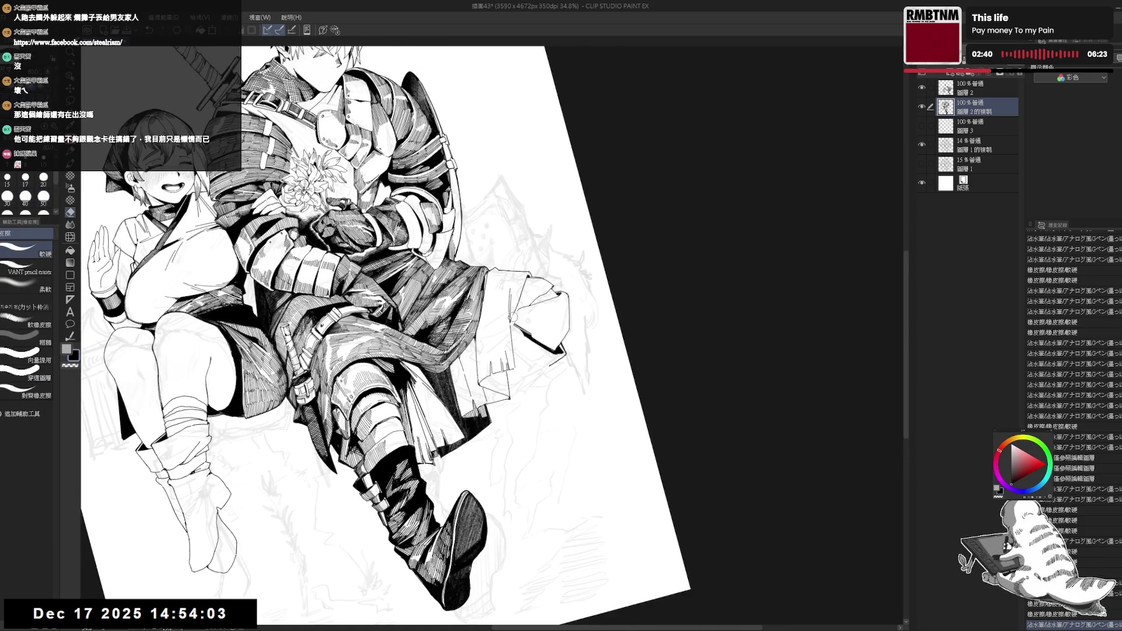
key(p)
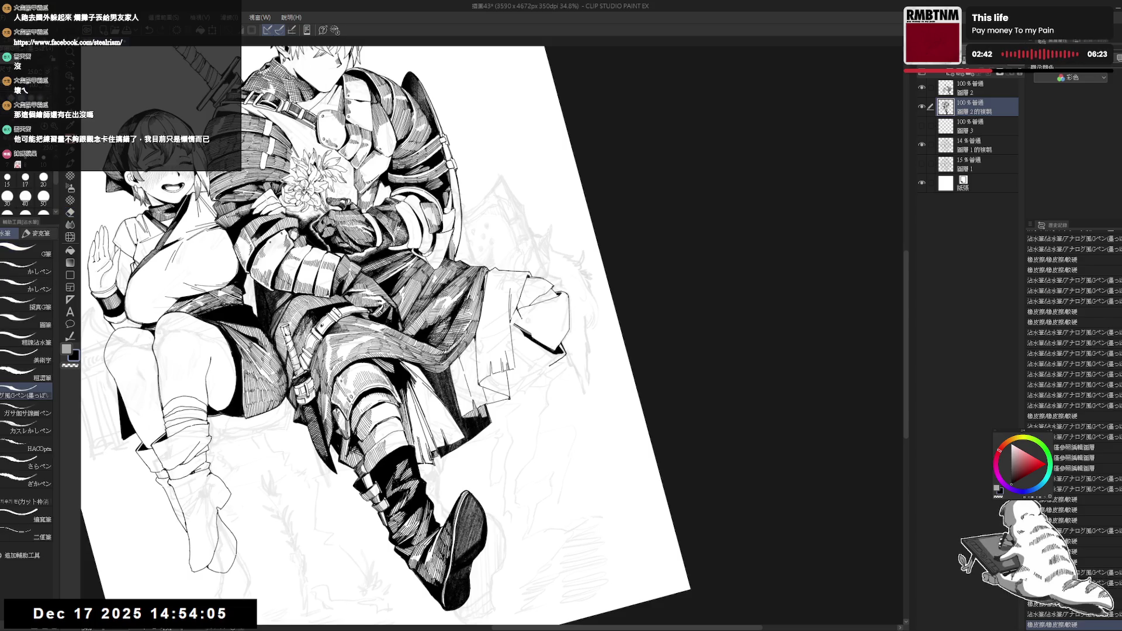
key(e)
mouse_move(510, 328)
mouse_down()
mouse_move(525, 323)
mouse_move(519, 348)
mouse_up()
key(p)
key(ctrl+0)
key(h)
key(h)
mouse_move(546, 468)
mouse_down()
mouse_move(532, 418)
mouse_move(556, 386)
mouse_up()
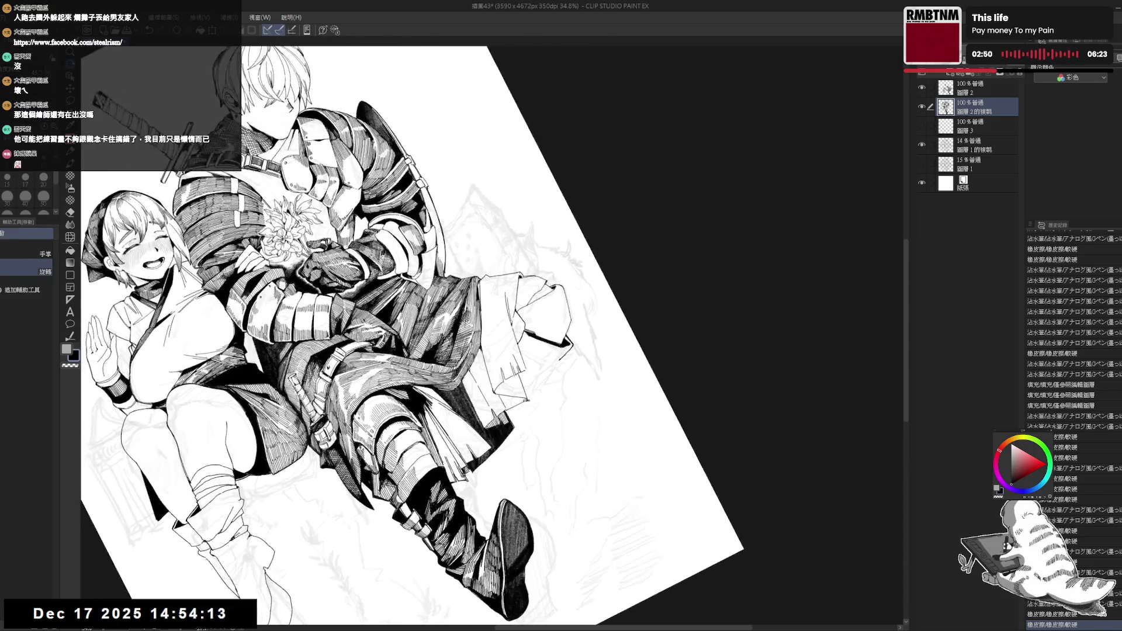
key(p)
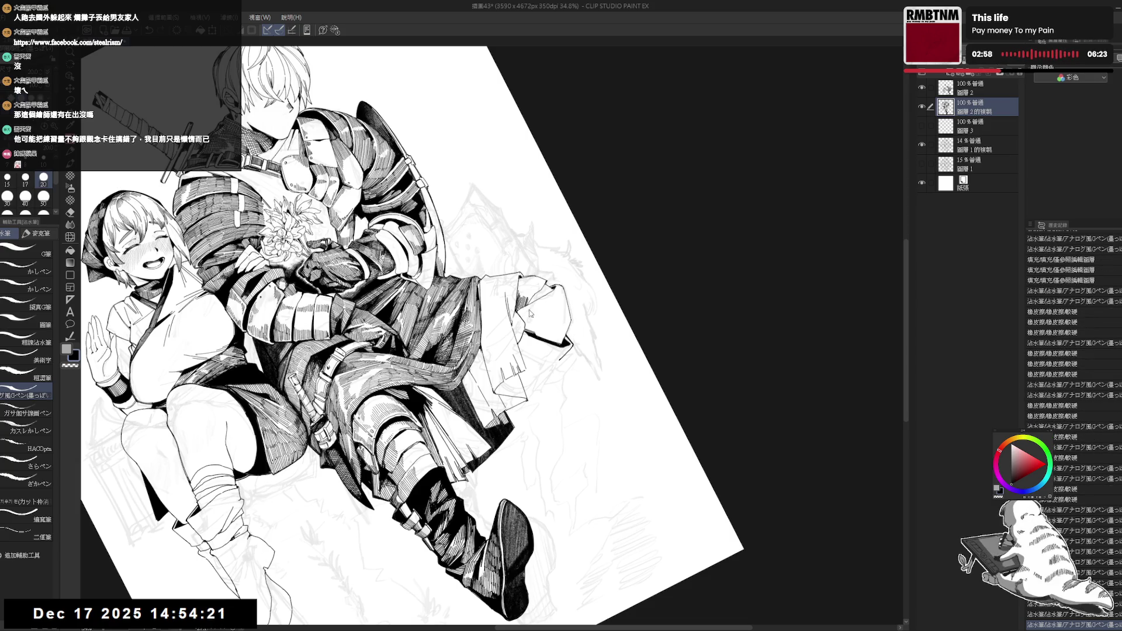
key(bracketleft)
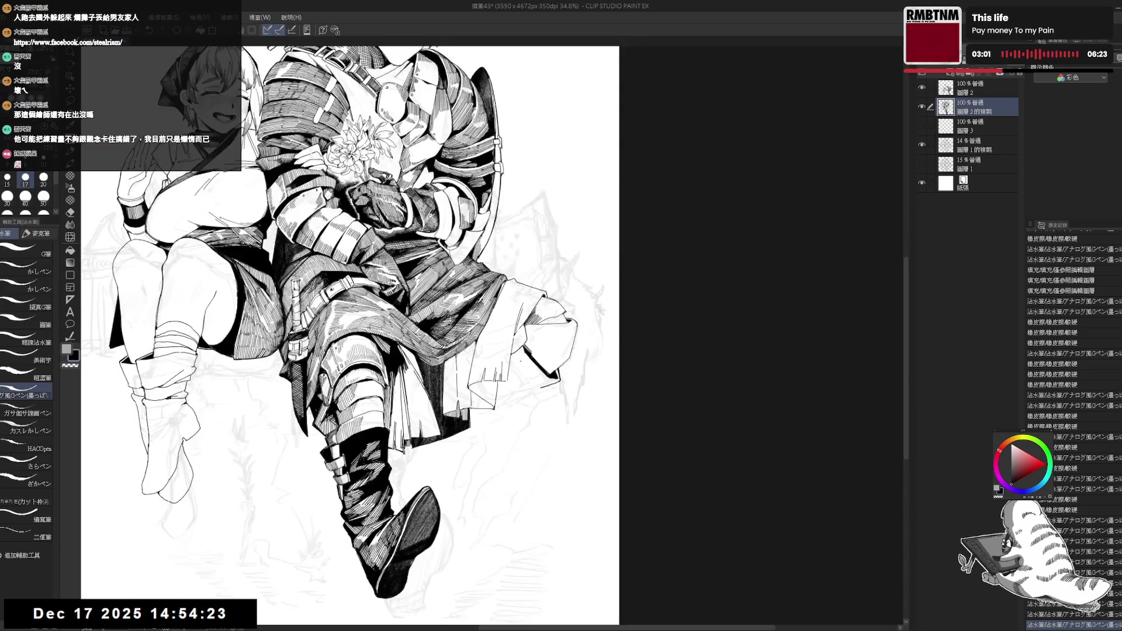
key(minus)
drag(526, 351, 502, 397)
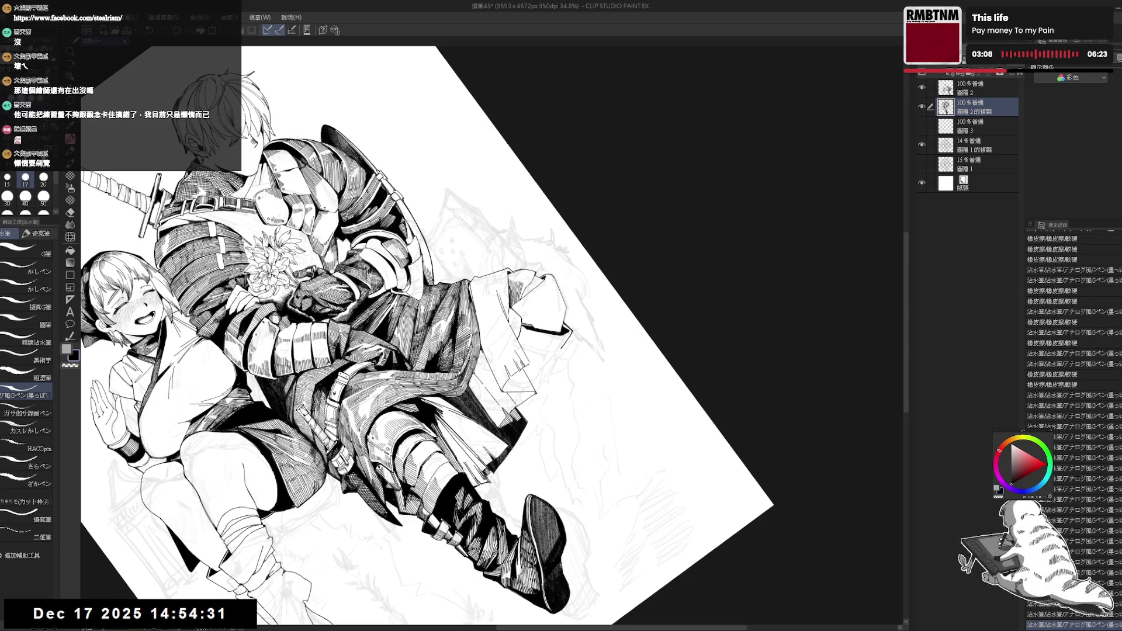
key(minus)
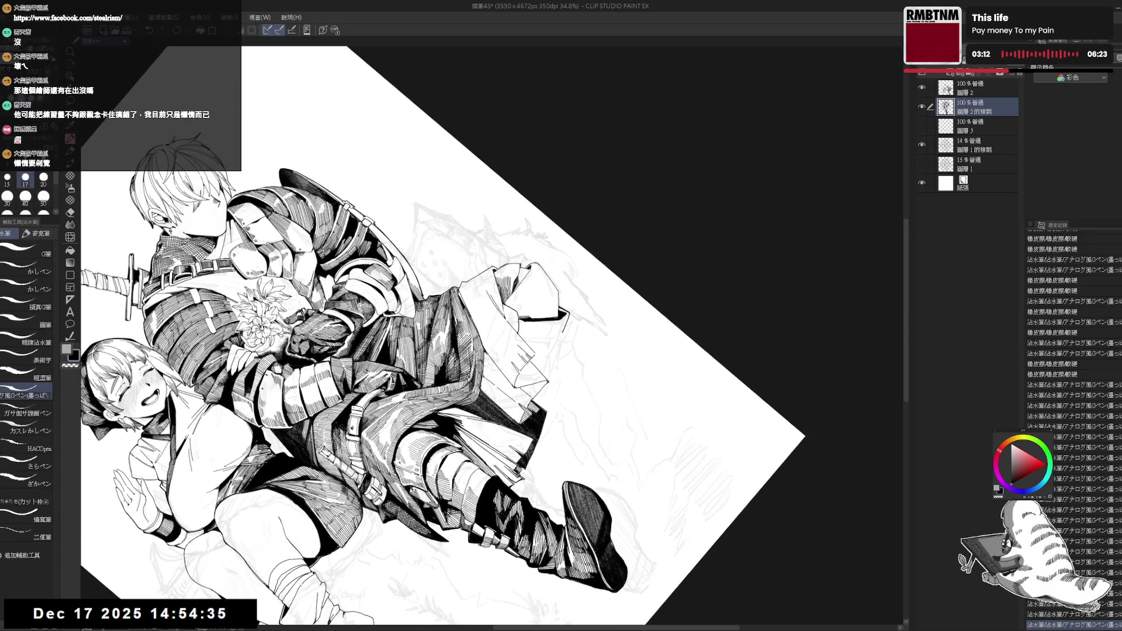
key(asciicircum)
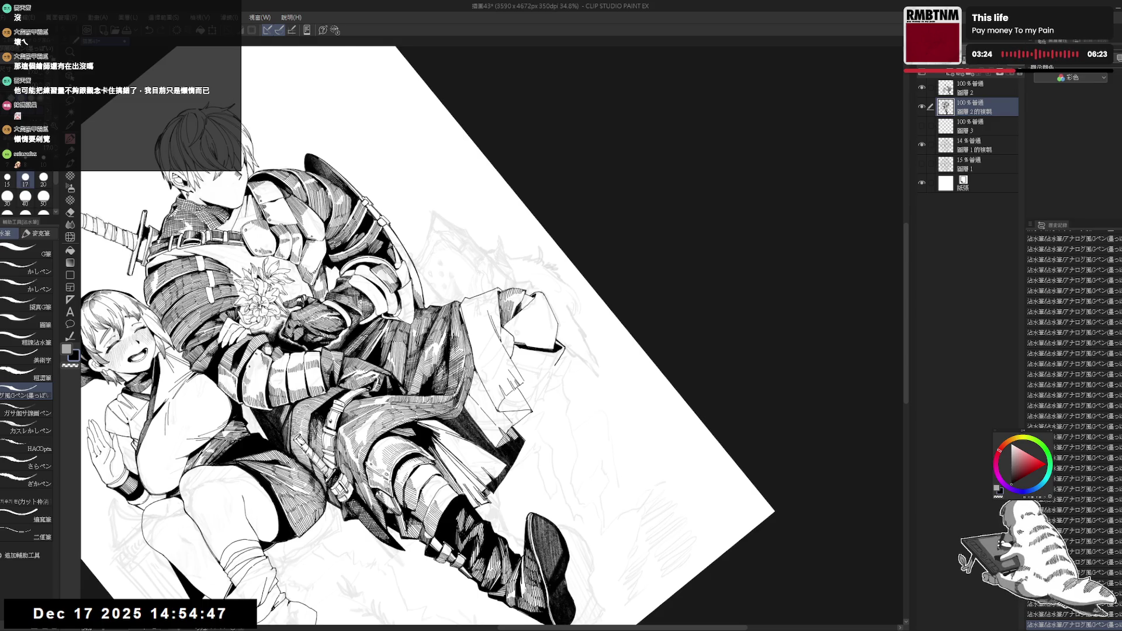
scroll(433, 334, down, 5)
scroll(432, 333, left, 4)
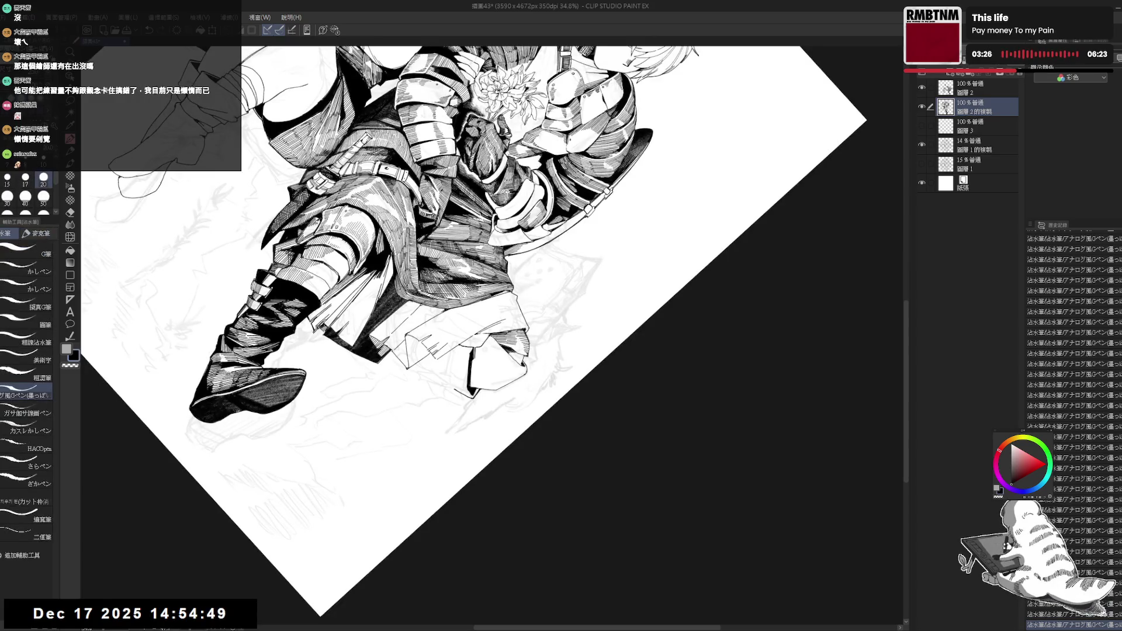
key(minus)
key(minus)
key(minus)
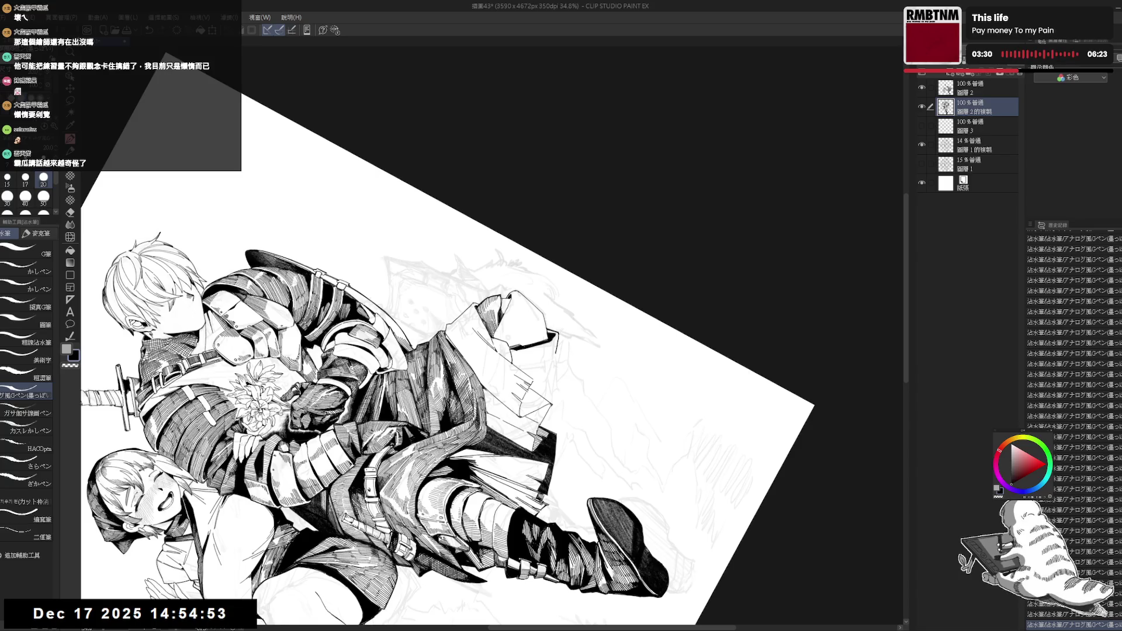
key(minus)
key(minus)
key(minus)
key(ctrl+minus)
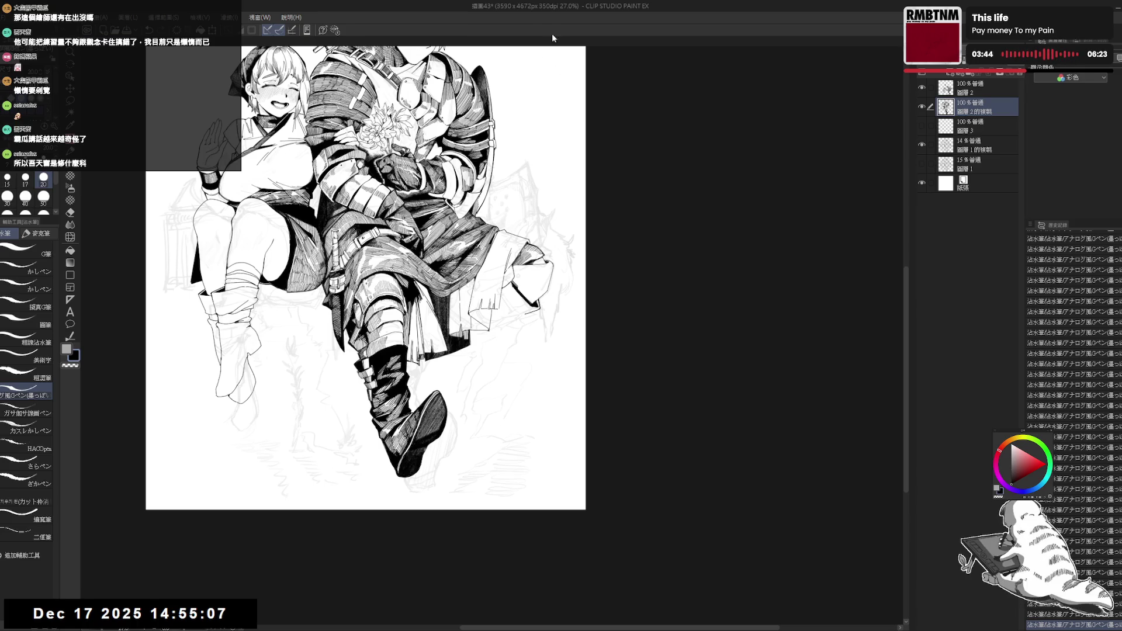
- Zoom in and rotate the canvas so the figures stand upright near the boots
scroll(523, 245, up, 2)
mouse_move(526, 245)
mouse_down()
mouse_move(455, 462)
mouse_move(514, 480)
mouse_up()
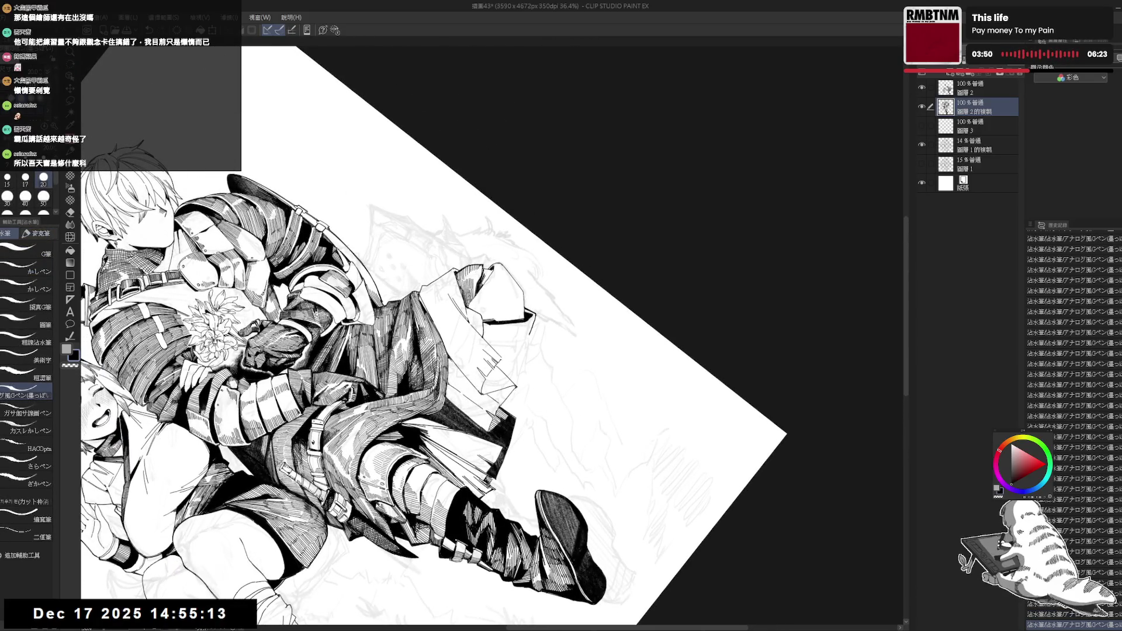
key(ctrl+z)
key(ctrl+y)
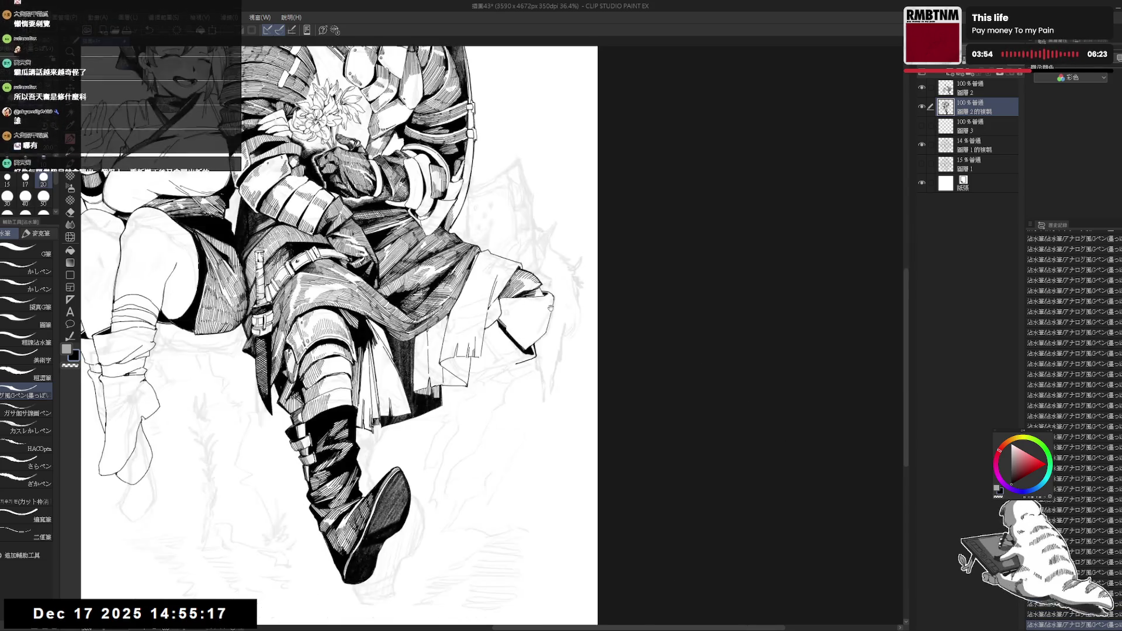
key(r)
mouse_move(514, 351)
mouse_down()
mouse_move(527, 438)
mouse_move(444, 515)
mouse_move(479, 503)
mouse_up()
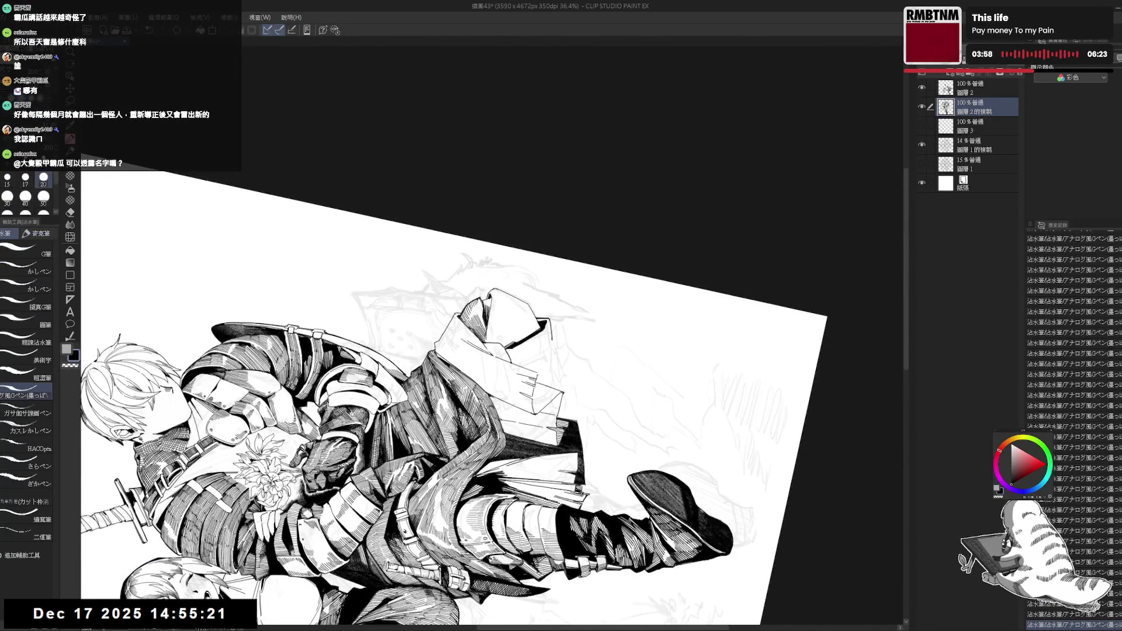
key(r)
mouse_move(479, 503)
mouse_down()
mouse_move(472, 420)
mouse_move(667, 543)
mouse_up()
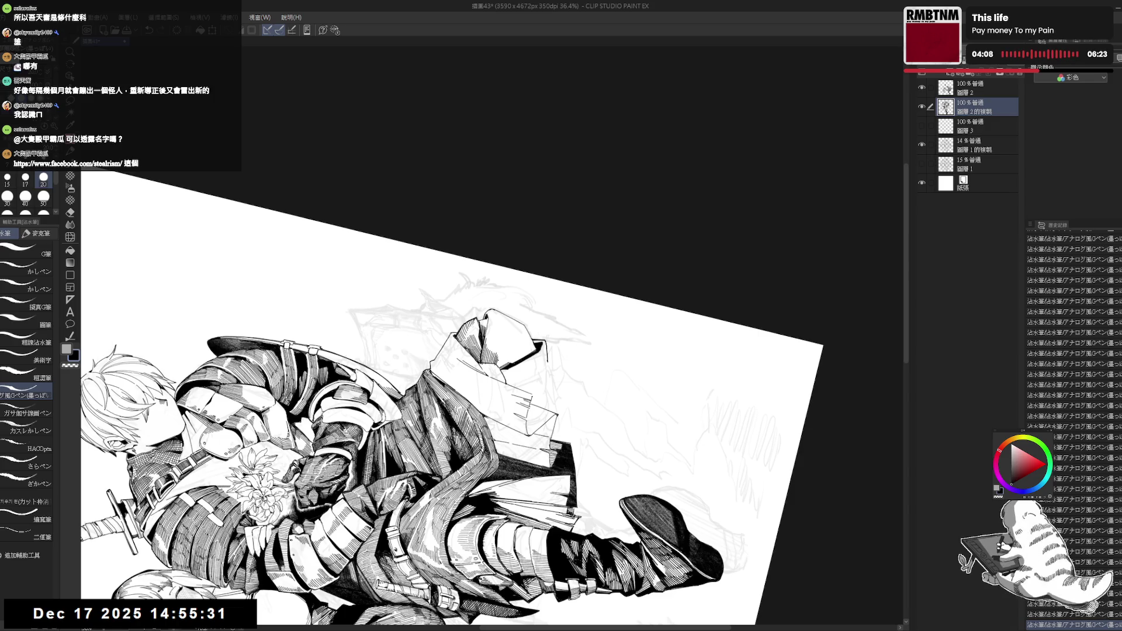
key(shift+space)
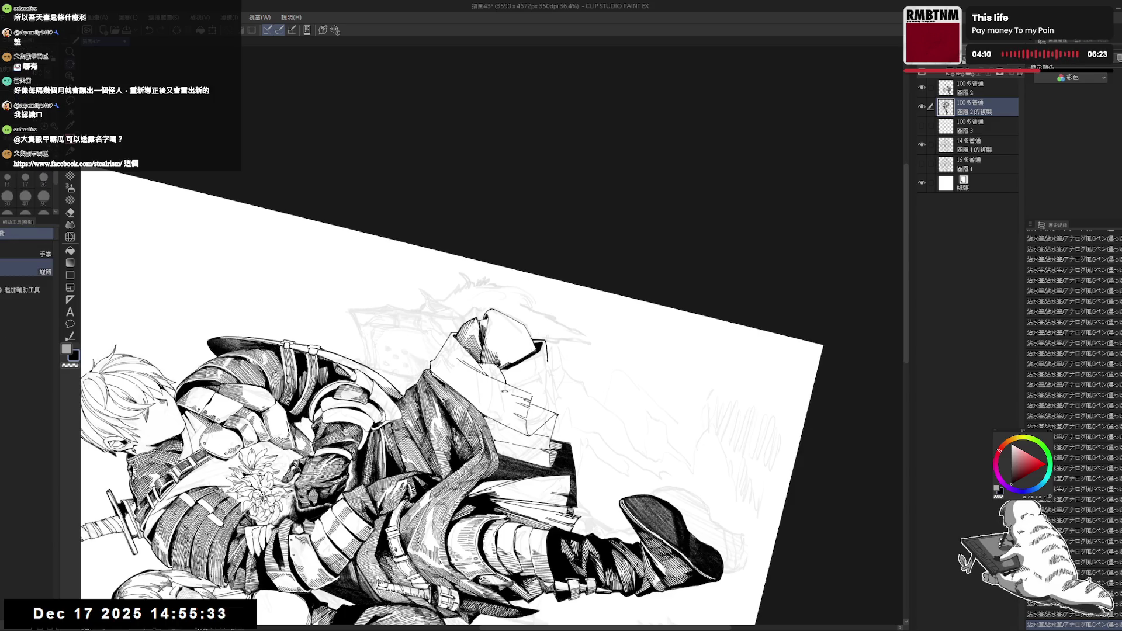
drag(444, 351, 409, 327)
- Tilt the view about 45° counter-clockwise for a comfortable inking angle with the G-pen ready
key(e)
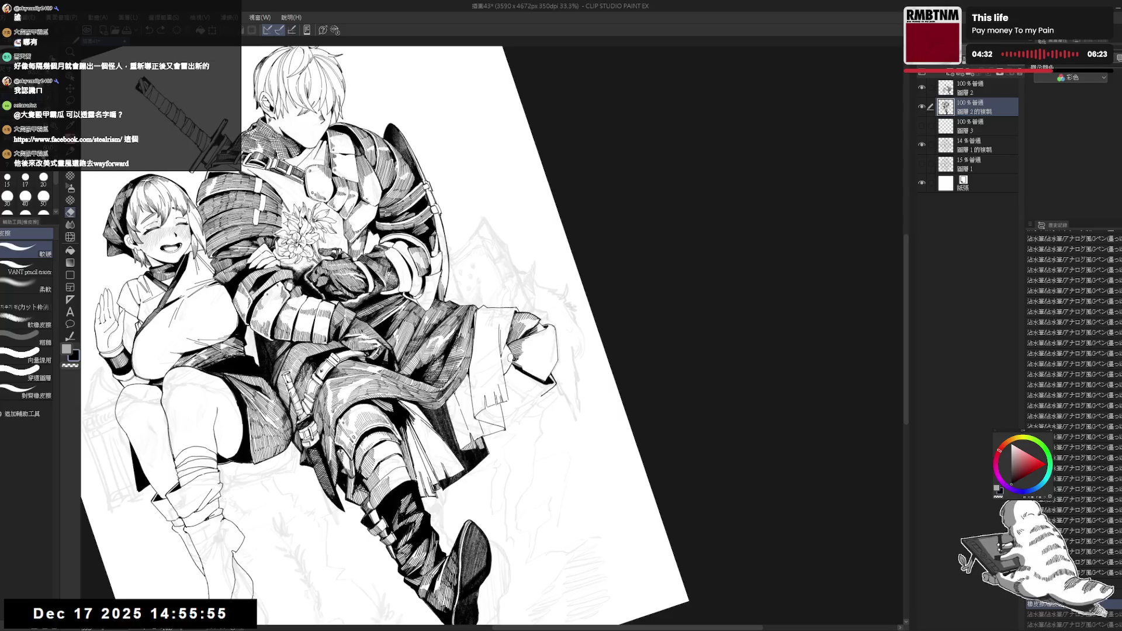
key(p)
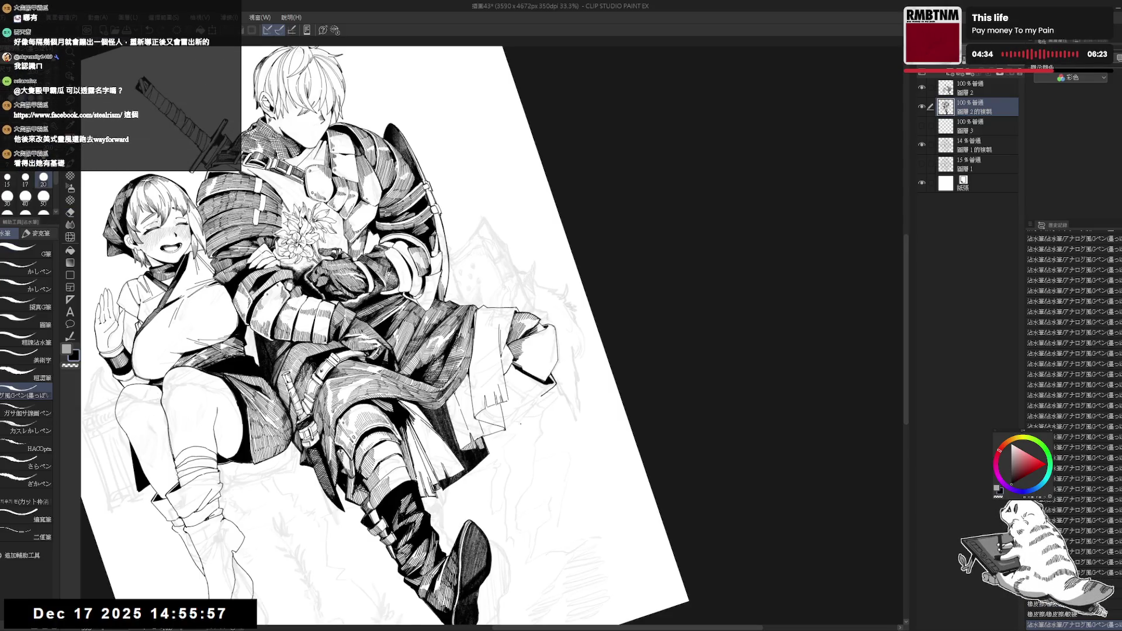
key(ctrl+at)
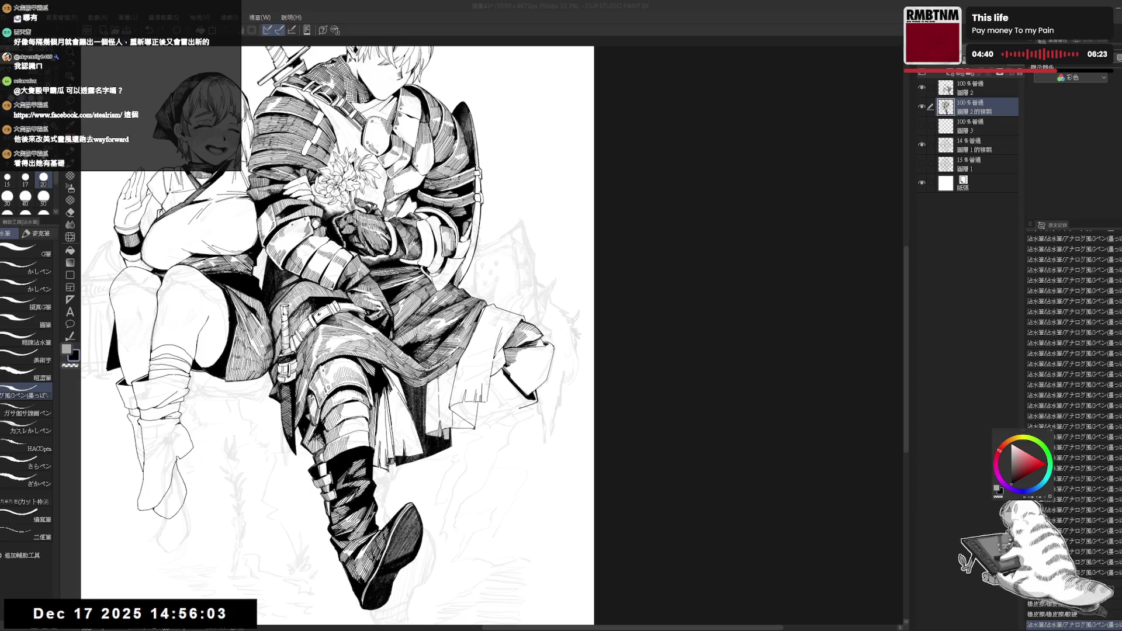
key(minus)
key(minus)
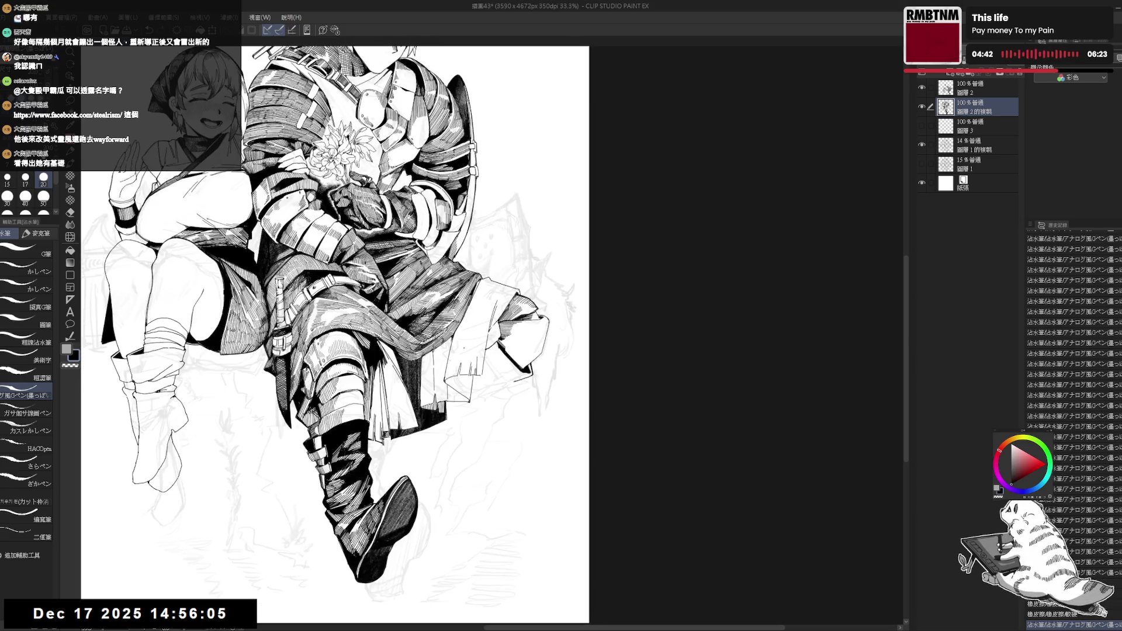
key(p)
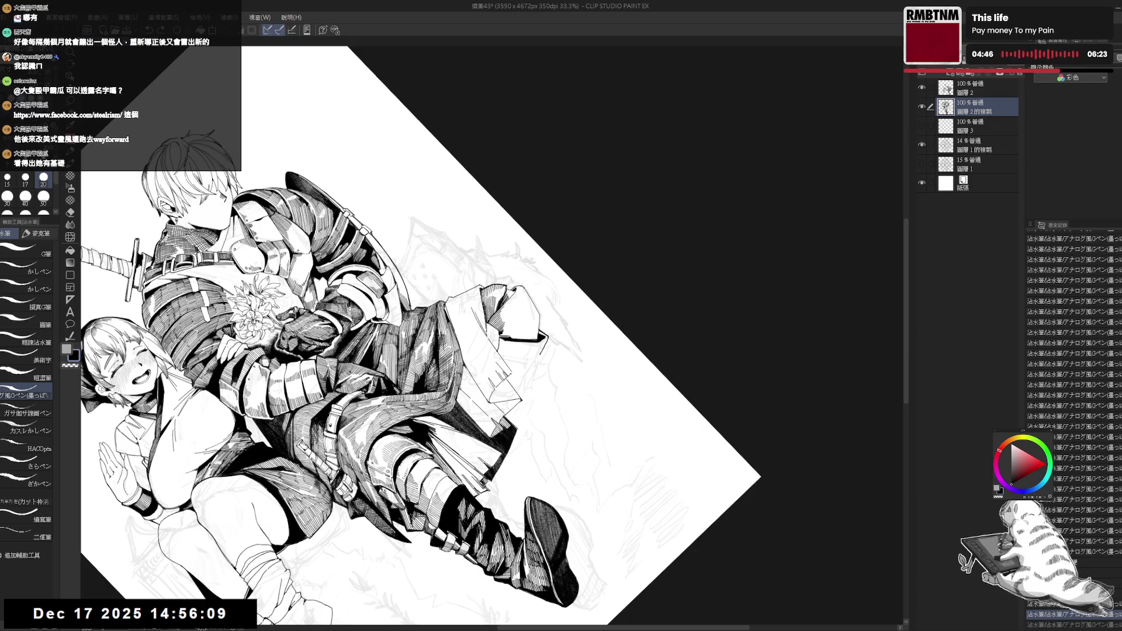
key(ctrl+y)
key(ctrl+z)
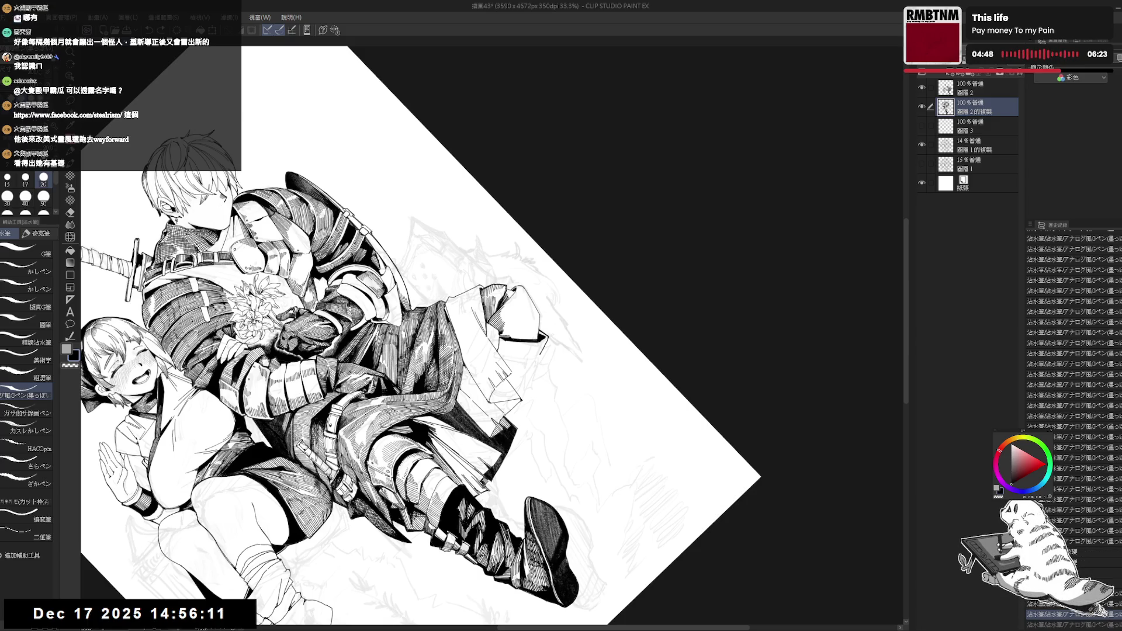
key(ctrl+@)
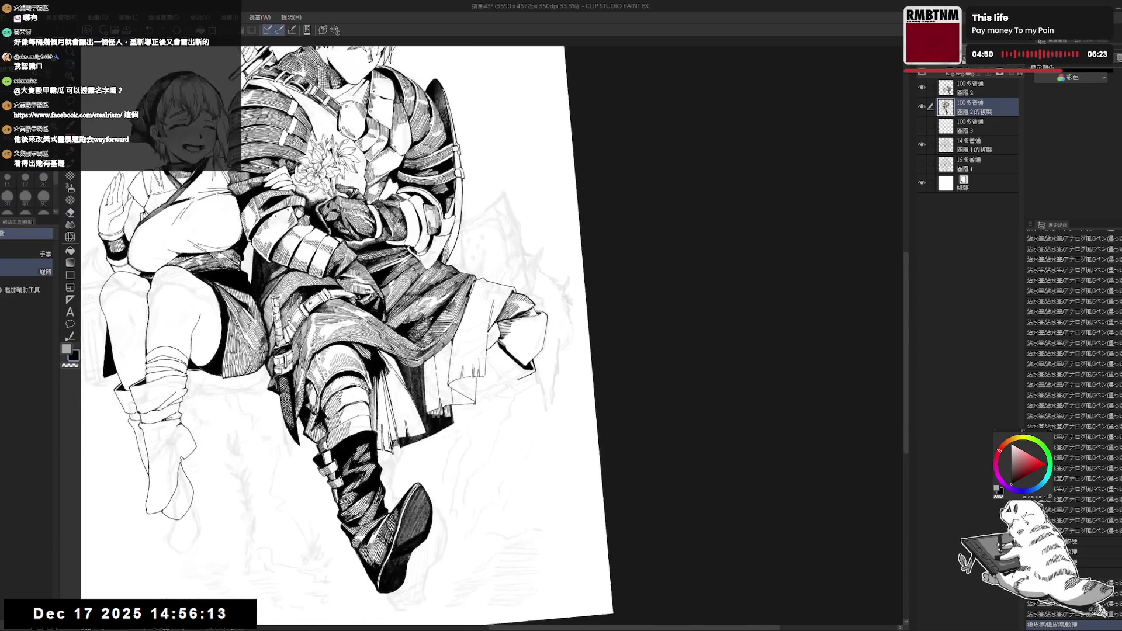
key(e)
key(p)
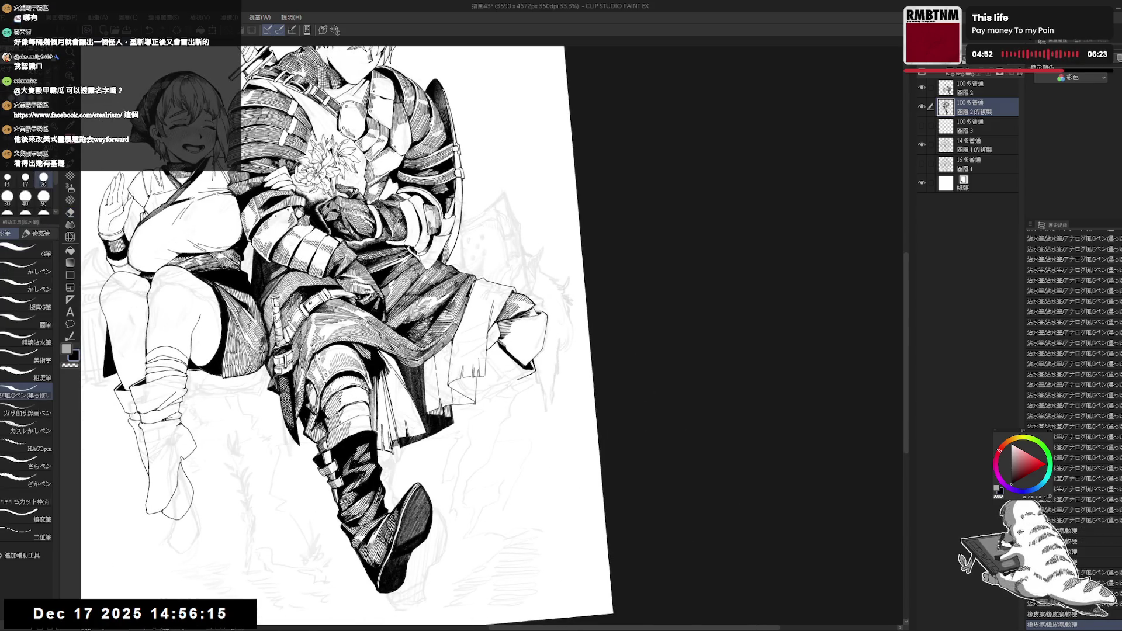
key(minus)
key(minus)
key(minus)
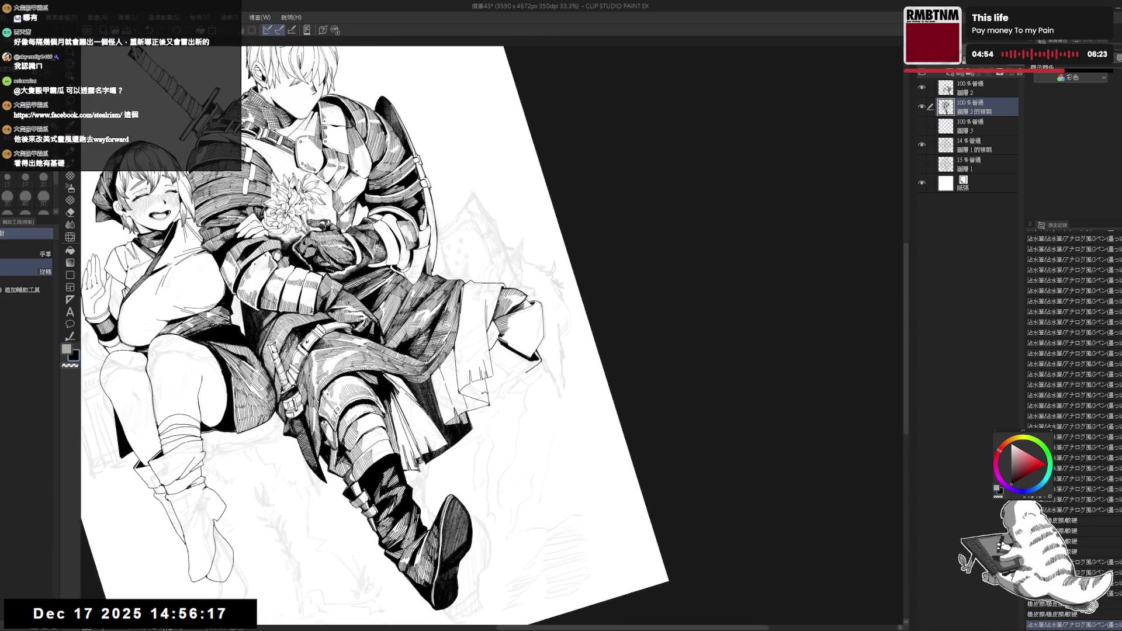
- Ink several small G-pen touch-up strokes near the figures' feet
drag(220, 610, 225, 618)
drag(215, 609, 224, 618)
key(asciicircum)
key(asciicircum)
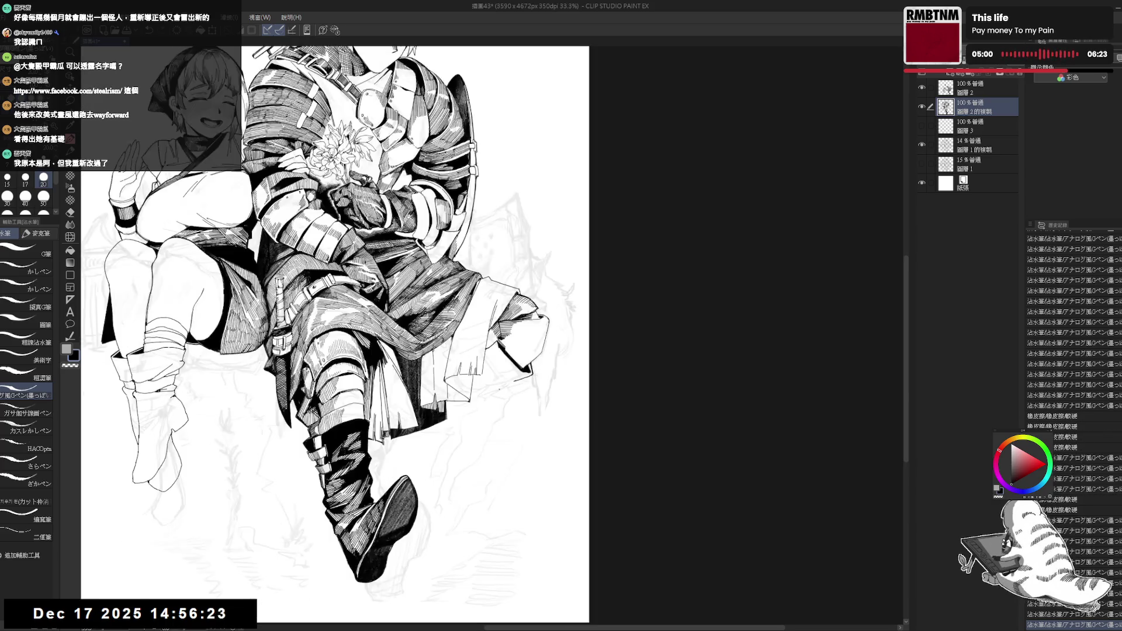
drag(218, 609, 225, 618)
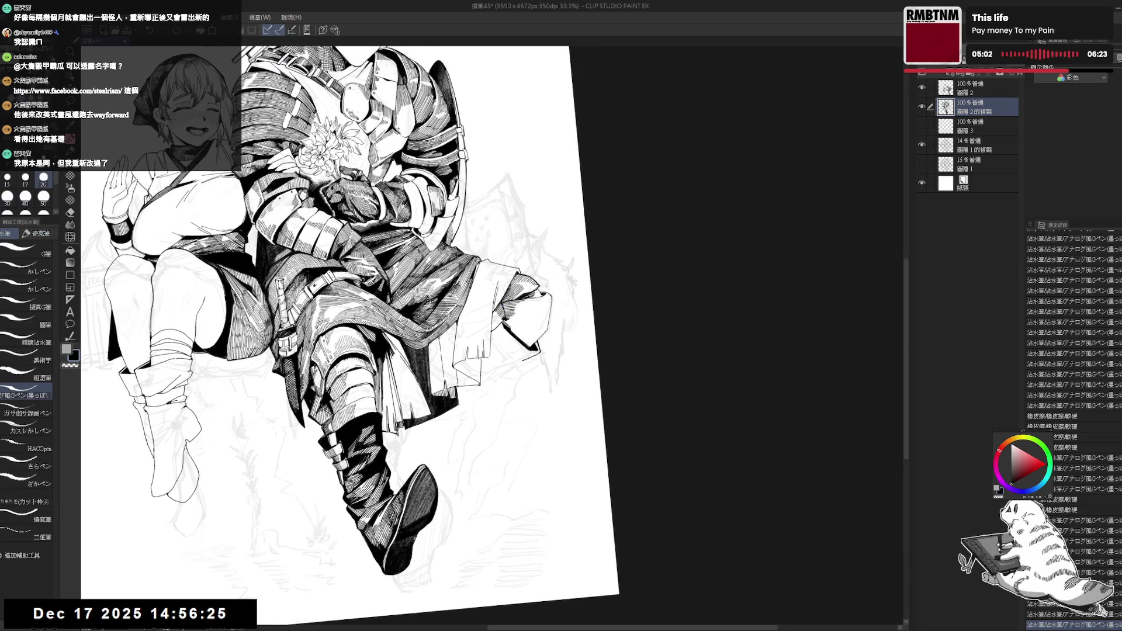
key(minus)
key(minus)
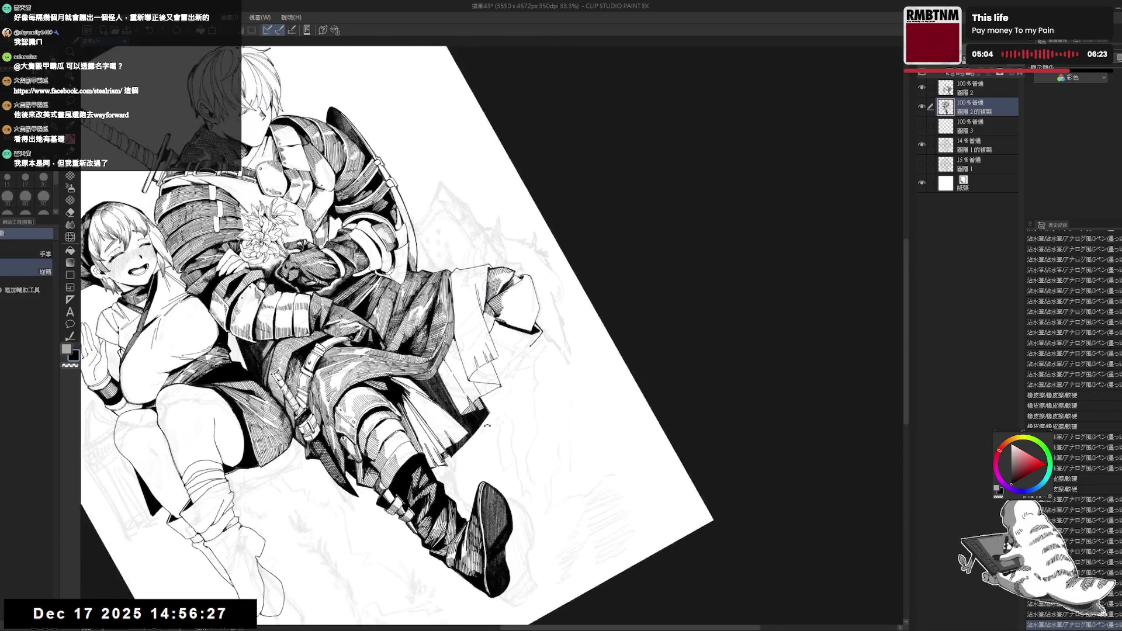
drag(218, 610, 225, 618)
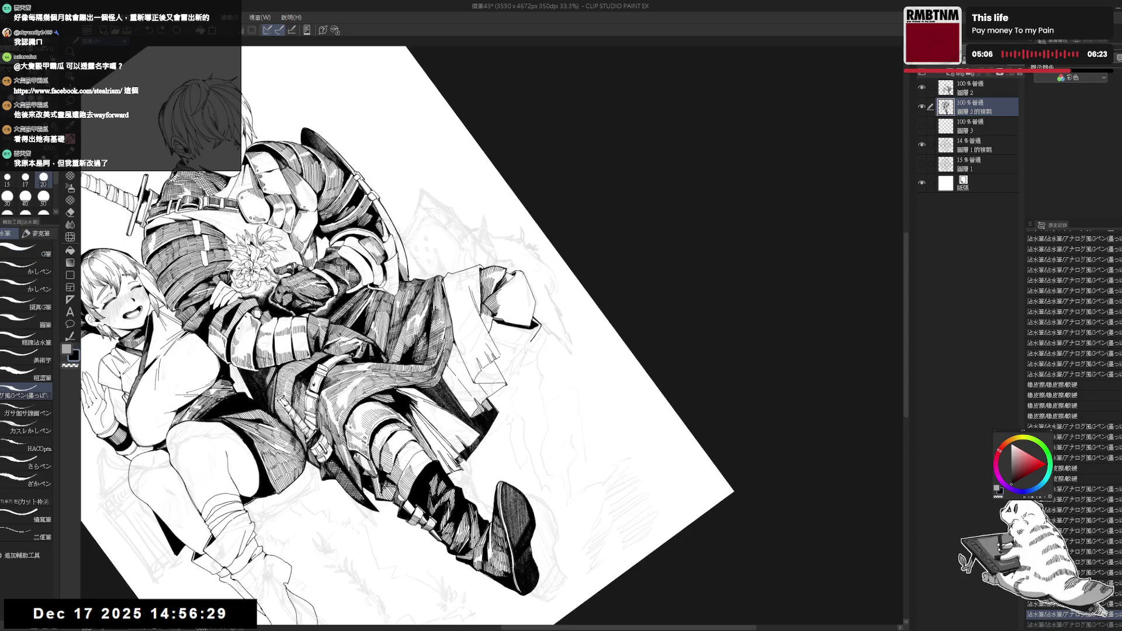
drag(487, 319, 495, 329)
- Check the drawing in a mirrored view, fit the page upright, and save the illustration
key(ctrl+at)
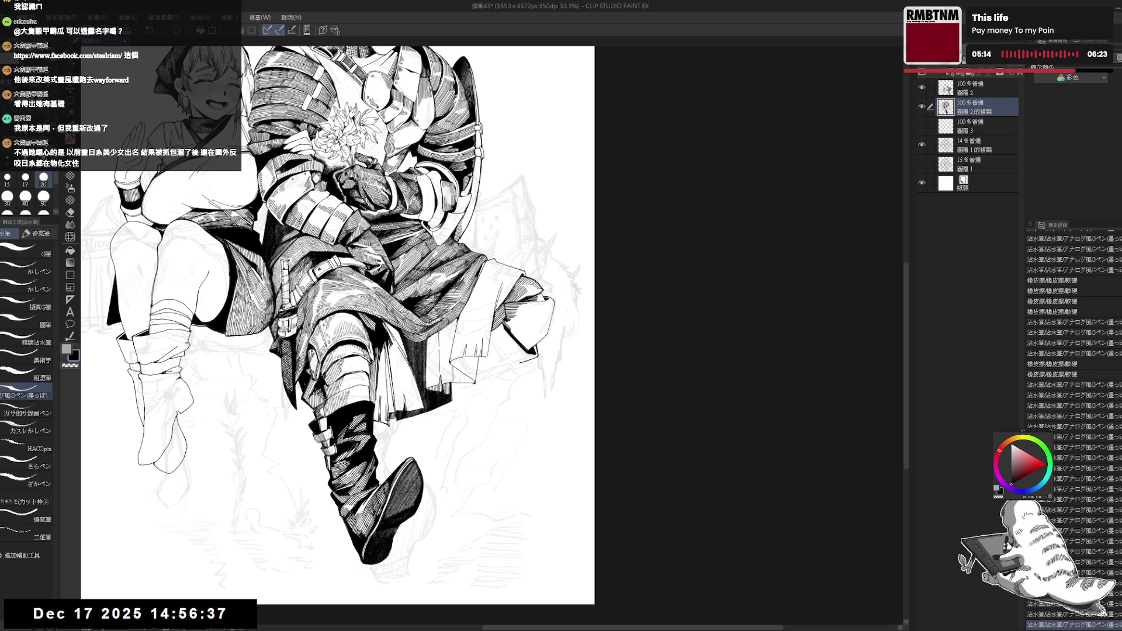
key(ctrl+h)
key(ctrl+h)
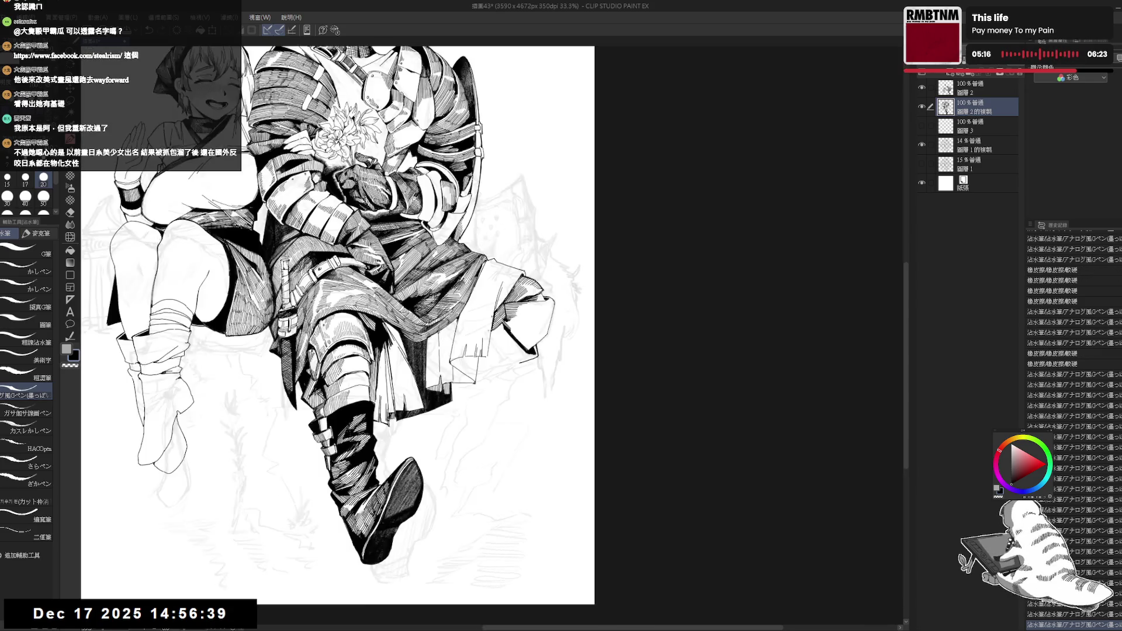
key(r)
key(p)
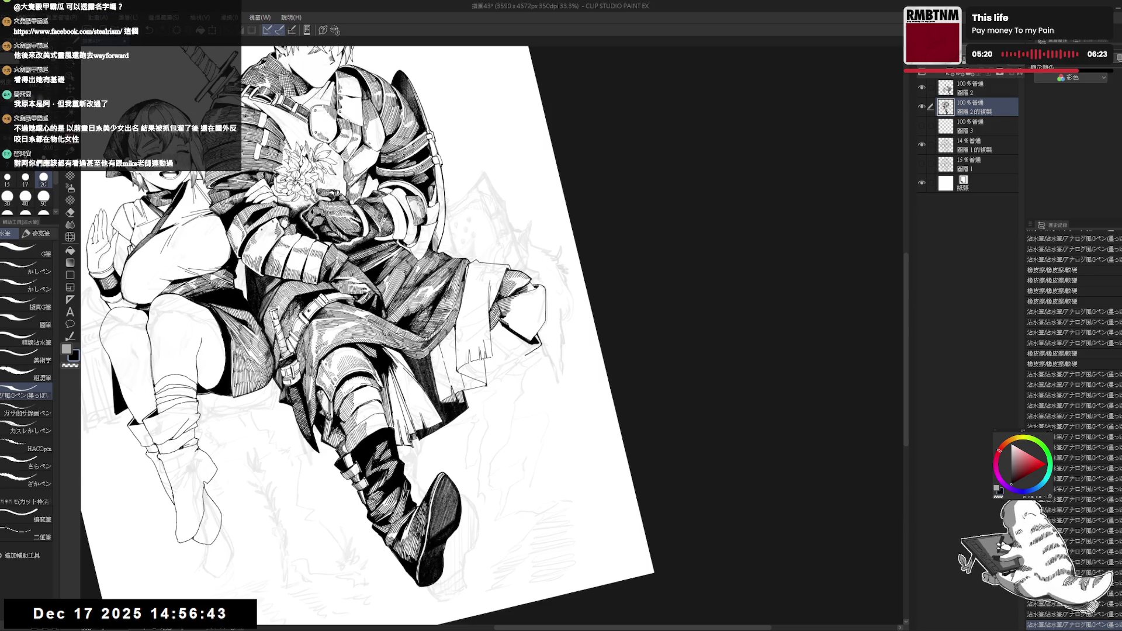
key(ctrl+0)
key(ctrl+@)
key(ctrl+s)
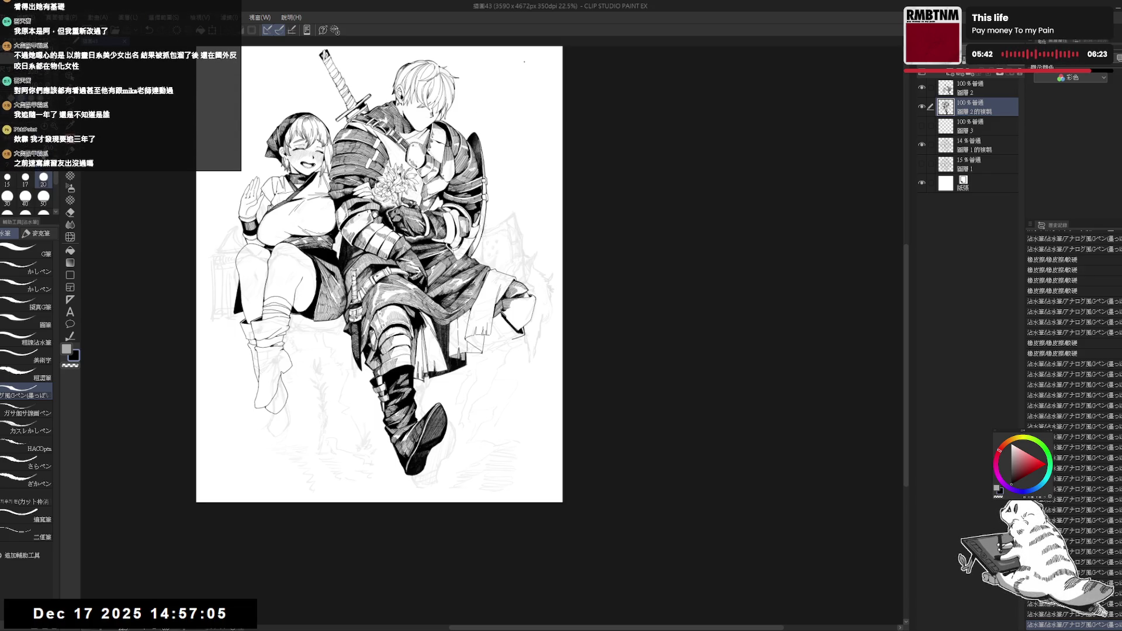
- Tilt the canvas and ink several short strokes on the knight's armour
scroll(491, 310, up, 3)
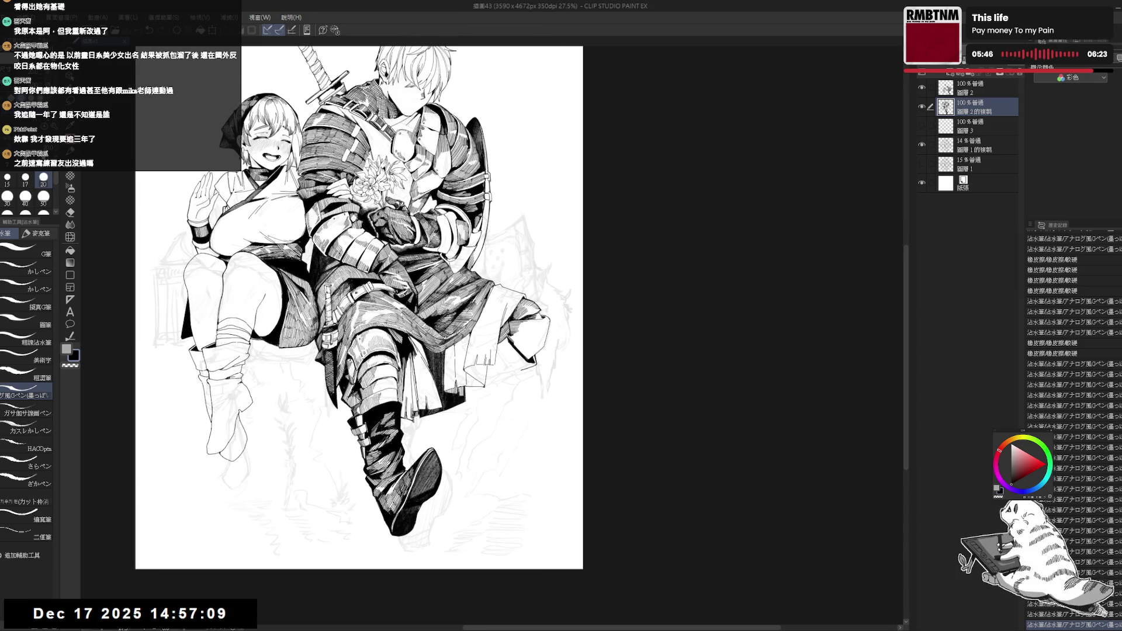
key(r)
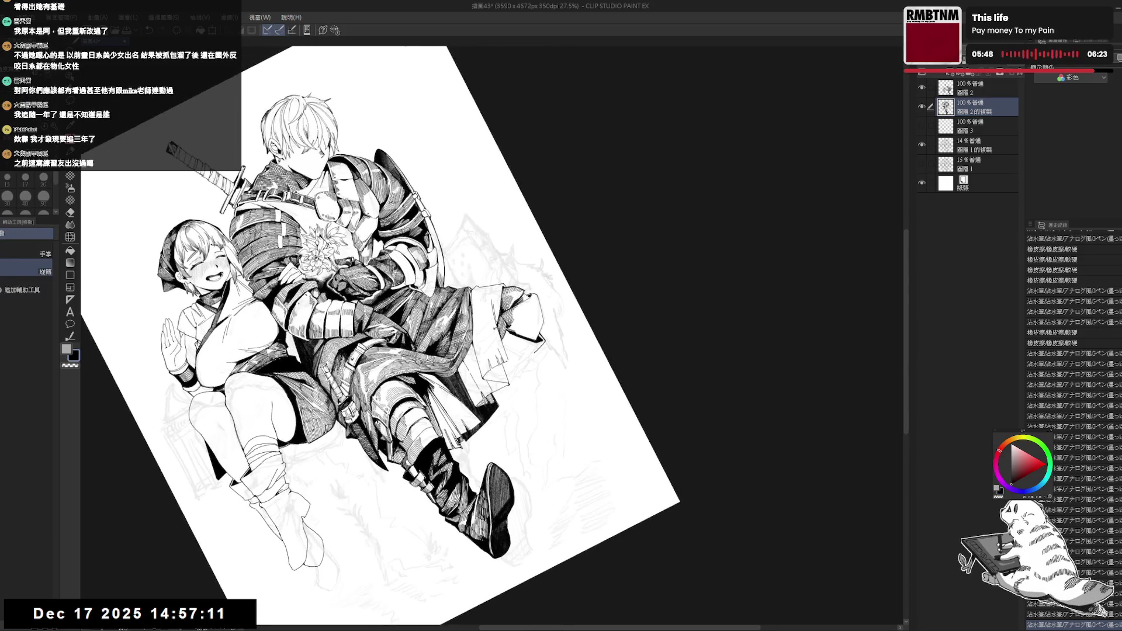
key(p)
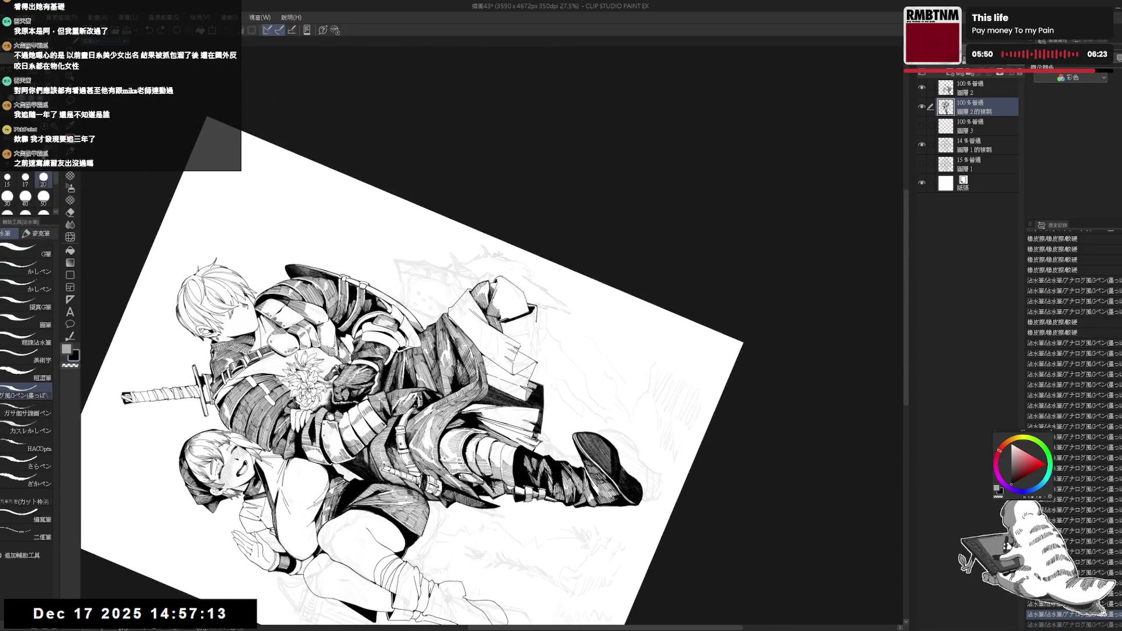
drag(445, 368, 455, 379)
drag(446, 372, 458, 386)
drag(450, 380, 458, 389)
drag(500, 316, 517, 338)
- Turn the figures upright, dab one more ink mark on the armour, and zoom in on the knight's legs
key(r)
mouse_move(409, 351)
mouse_down()
mouse_move(469, 431)
mouse_move(433, 450)
mouse_move(517, 411)
mouse_move(485, 397)
mouse_up()
key(p)
click(500, 316)
scroll(503, 318, up, 2)
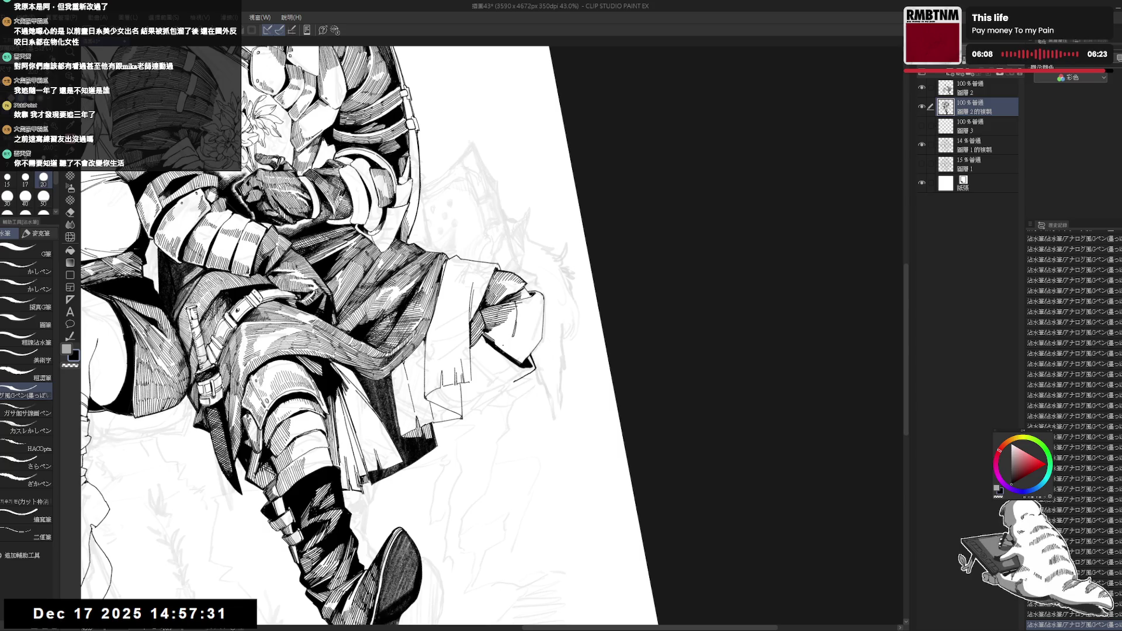
- Pan and rotate the view about 20° around the knee, undoing the last small stroke
drag(470, 364, 486, 368)
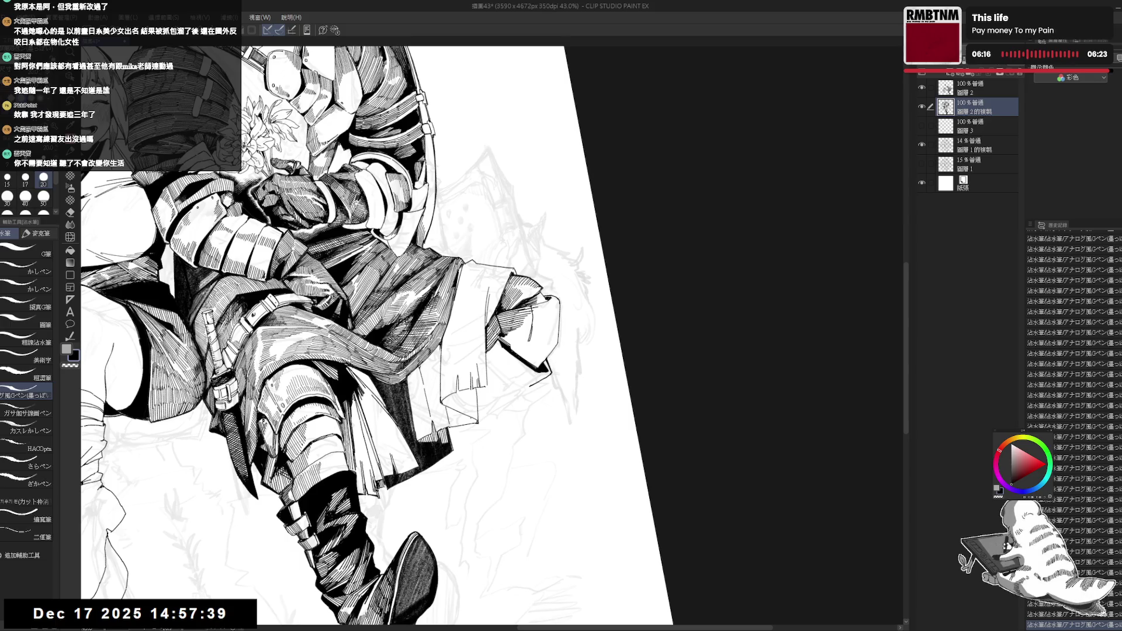
drag(480, 353, 485, 357)
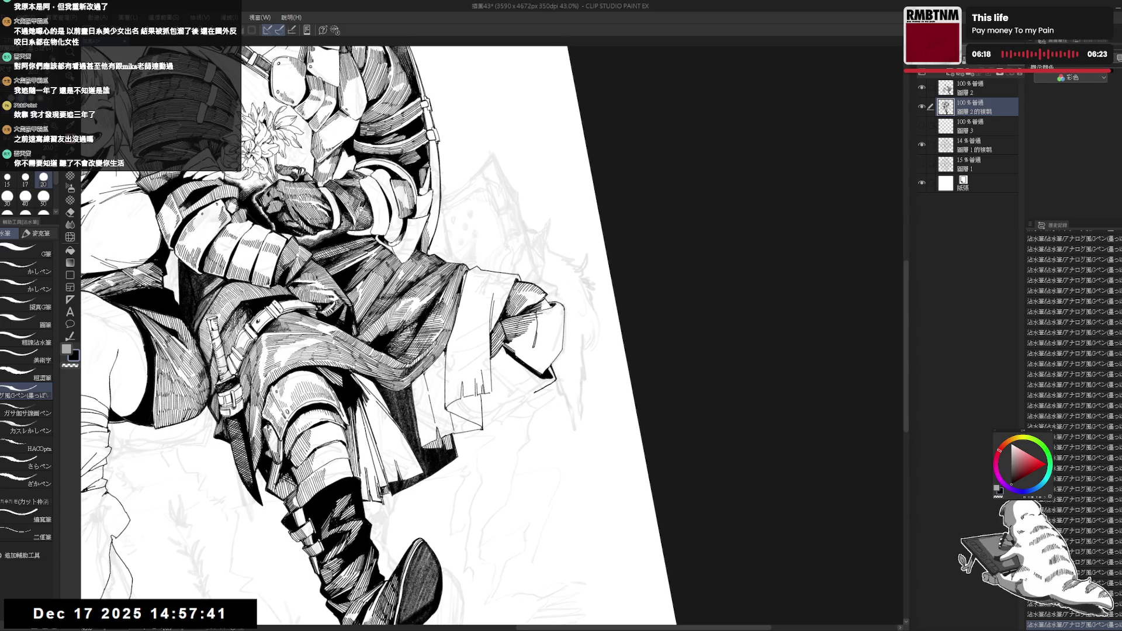
drag(488, 365, 500, 374)
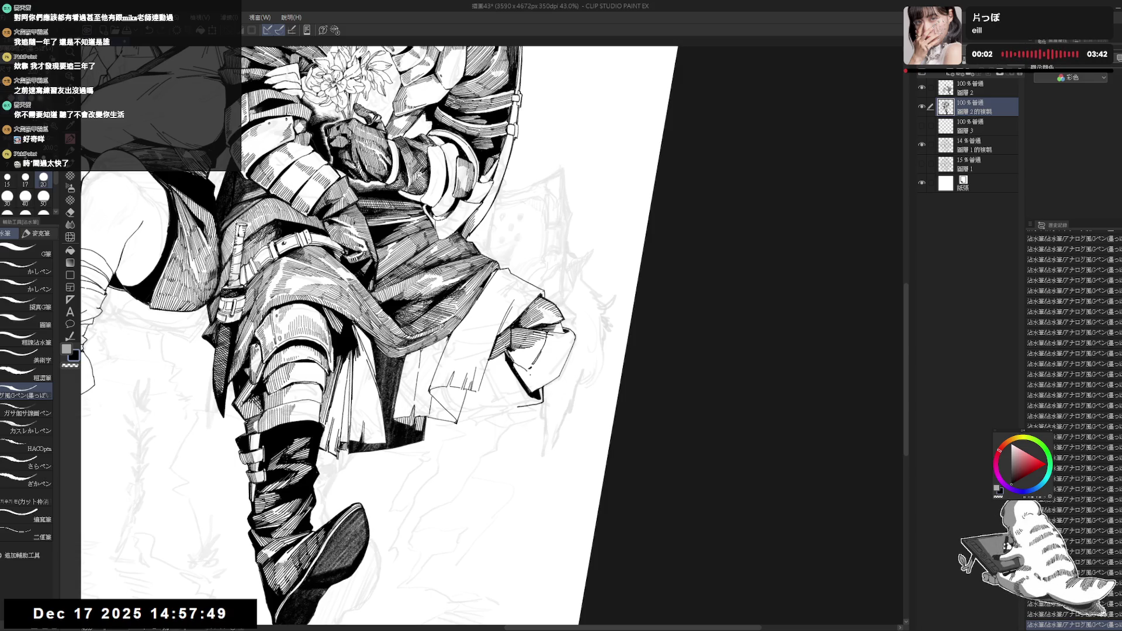
key(ctrl+z)
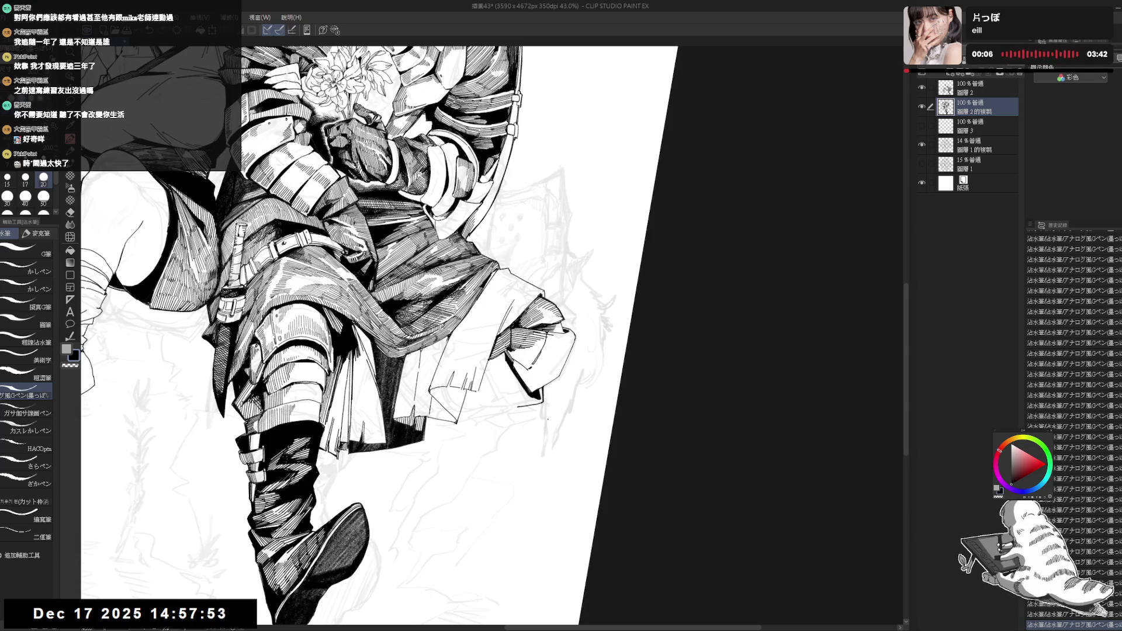
drag(530, 378, 519, 451)
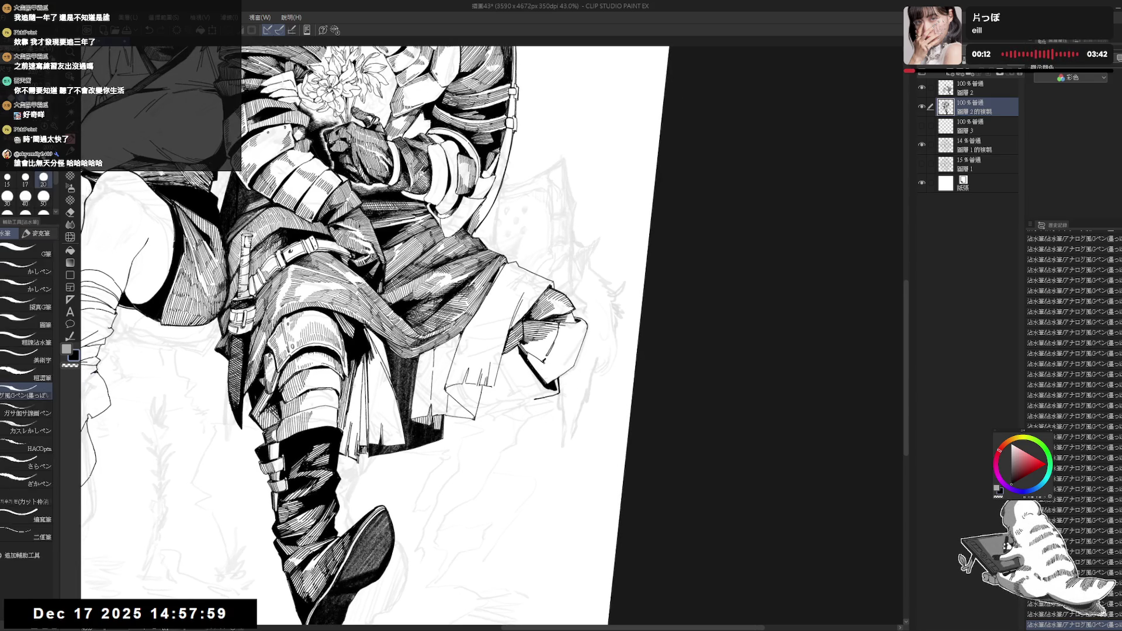
key(ctrl+z)
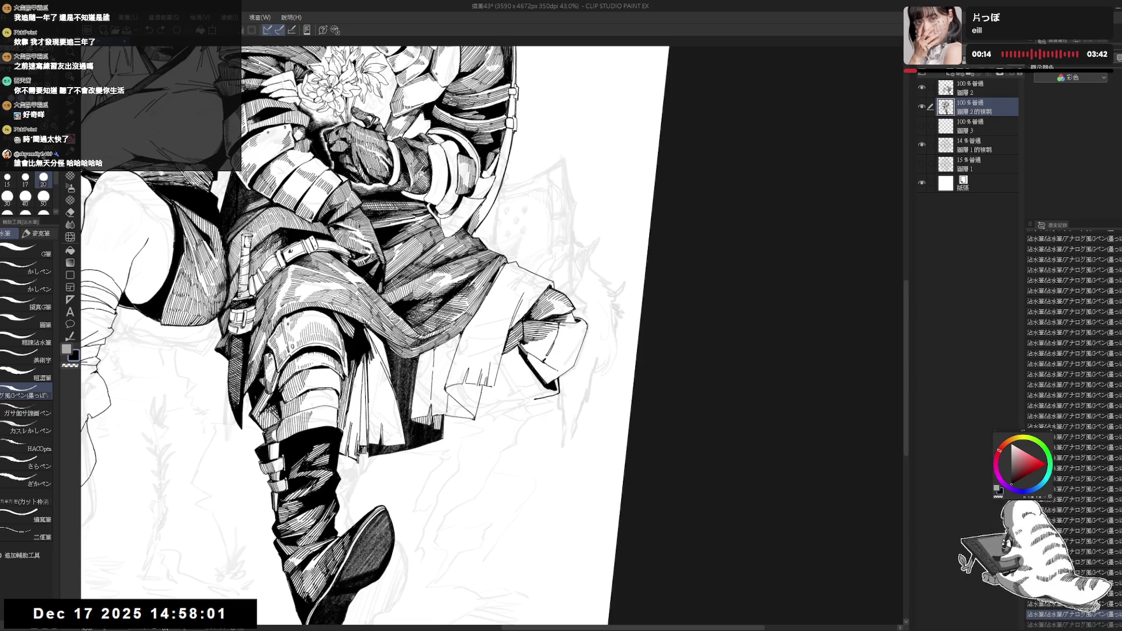
key(ctrl+y)
- Erase stray lines beside the knight's knee and ink a short line below it
key(e)
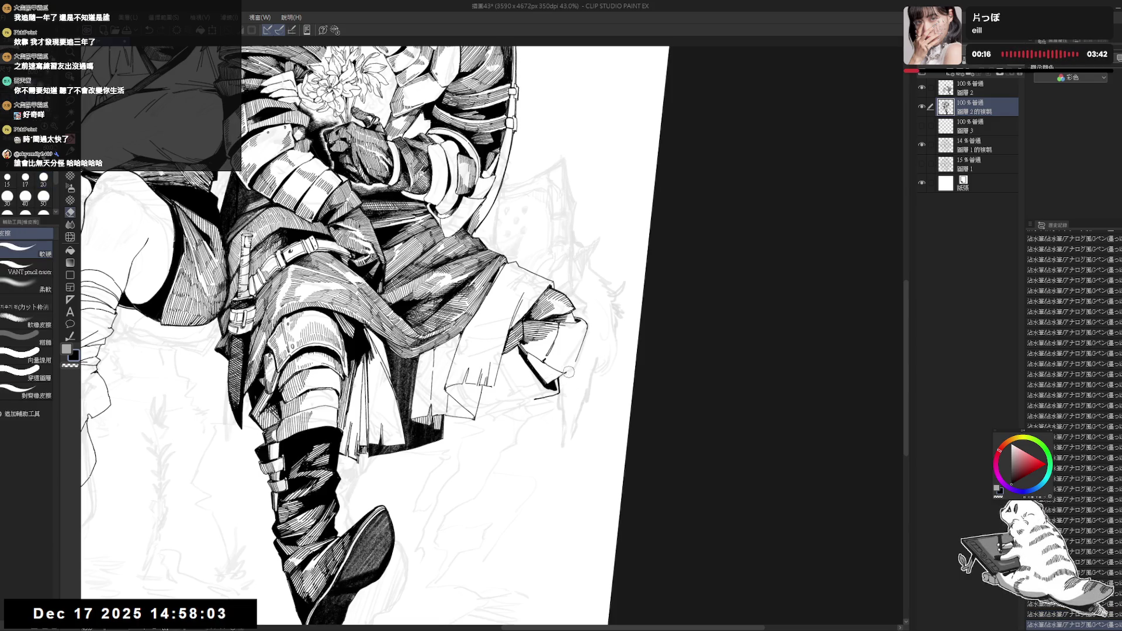
click(568, 373)
key(p)
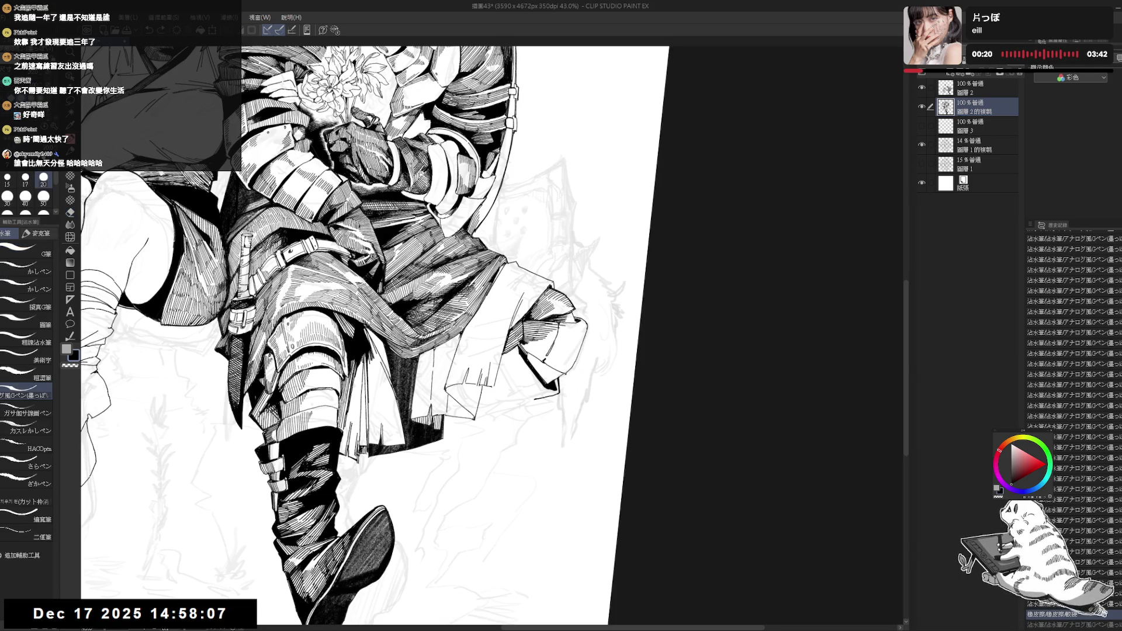
key(e)
click(570, 367)
drag(572, 366, 585, 325)
key(p)
key(e)
key(p)
drag(553, 388, 563, 384)
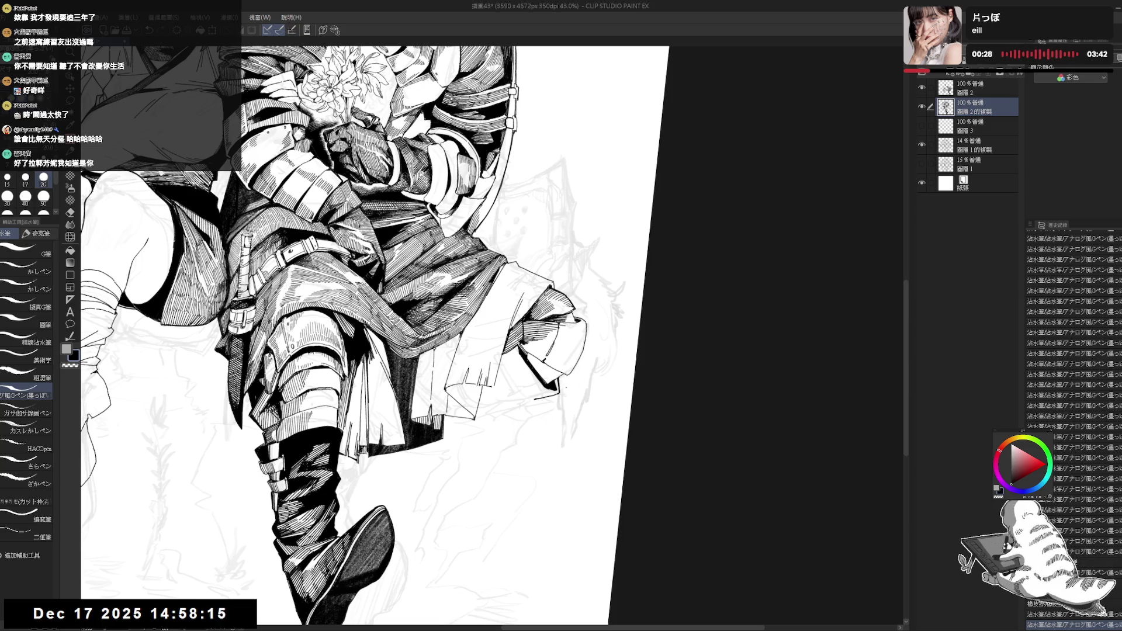
- Set the pen size to 17 and add fine hatch strokes on the tunic fold
drag(552, 325, 565, 323)
key(e)
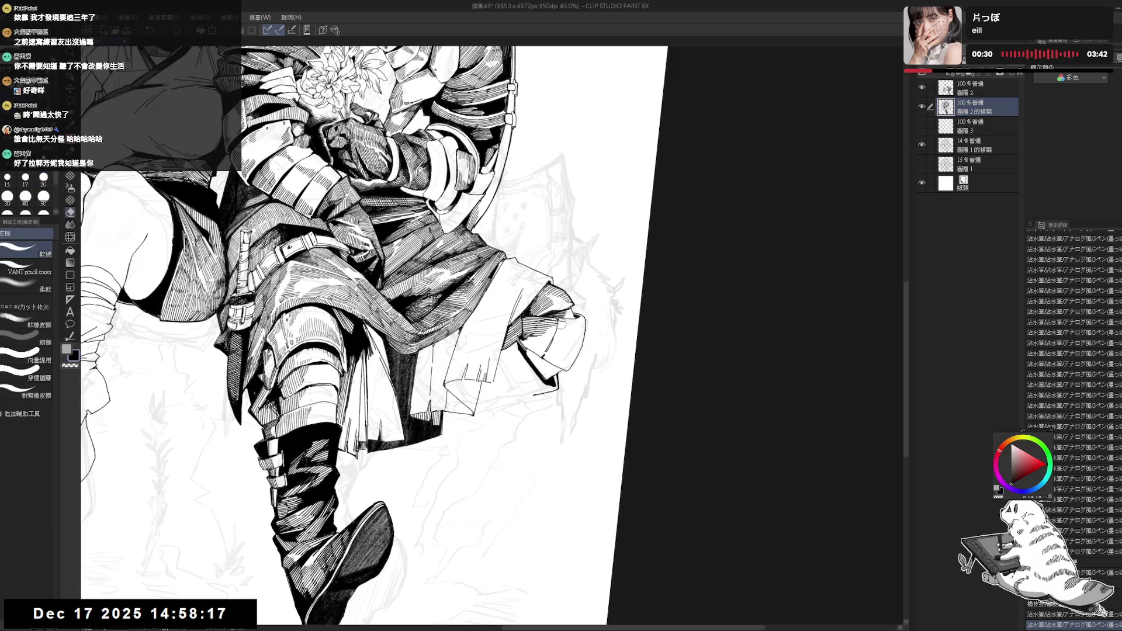
key(p)
mouse_move(560, 325)
mouse_down()
mouse_move(515, 374)
mouse_move(523, 427)
mouse_up()
click(25, 178)
drag(522, 311, 550, 355)
mouse_move(485, 336)
mouse_down()
mouse_move(445, 327)
mouse_move(551, 354)
mouse_up()
drag(521, 297, 524, 309)
drag(523, 299, 528, 351)
- Reset the canvas rotation and tilt the view so the figure lies sideways
key(ctrl+at)
key(minus)
key(e)
key(p)
key(ctrl+at)
key(minus)
key(minus)
key(minus)
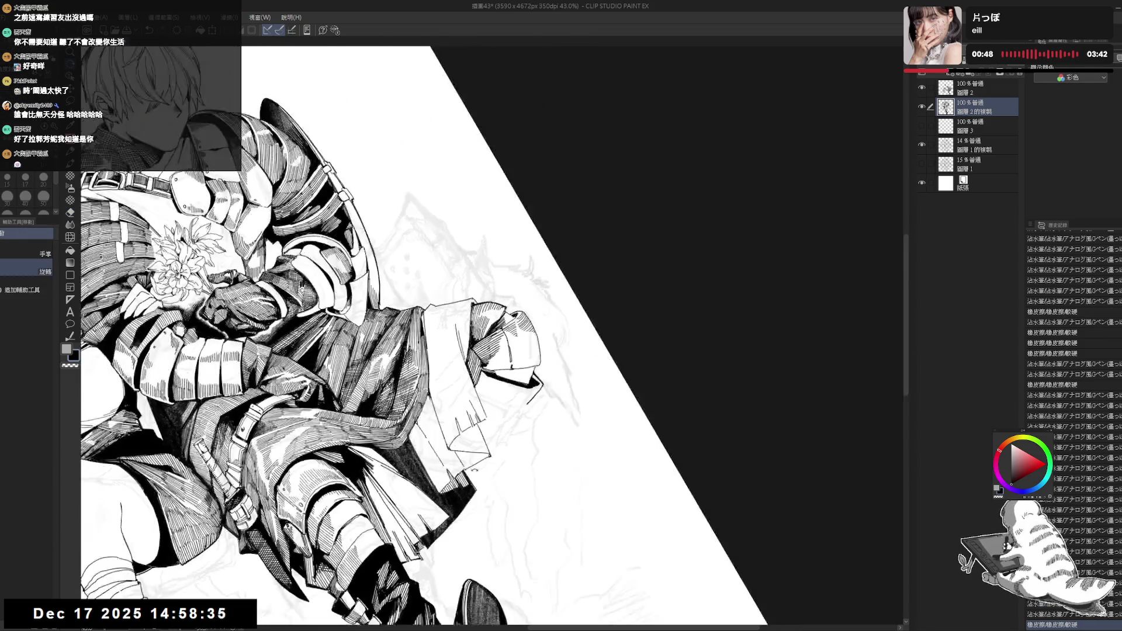
- Undo the recent knee strokes, stepping back several steps
key(asciicircum)
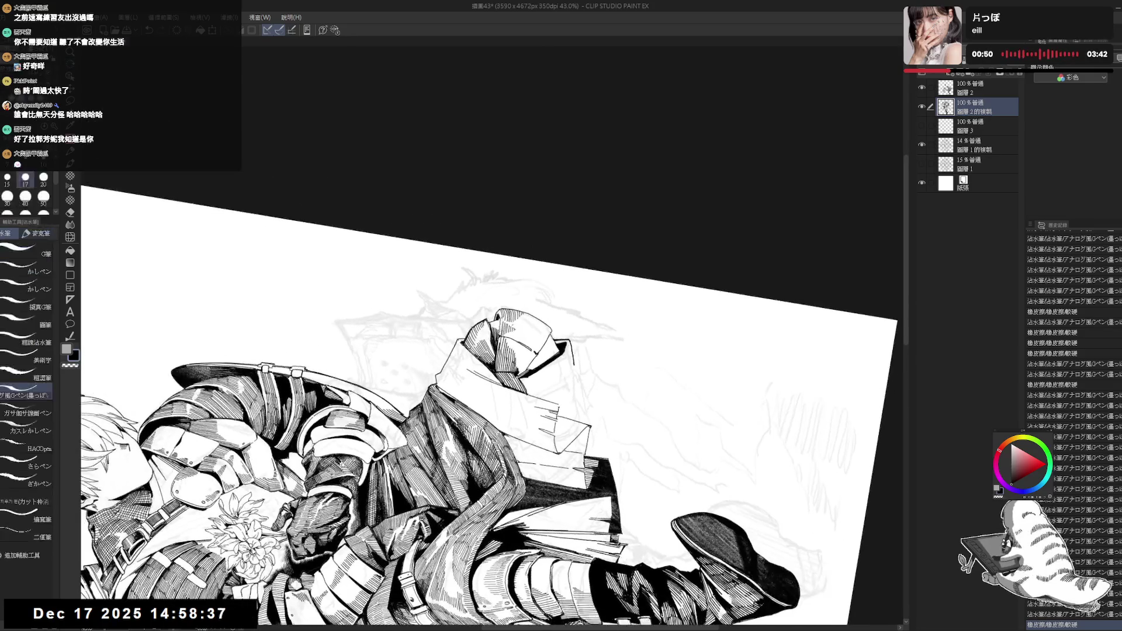
key(ctrl+z)
key(ctrl+z)
key(ctrl+z)
key(ctrl+z)
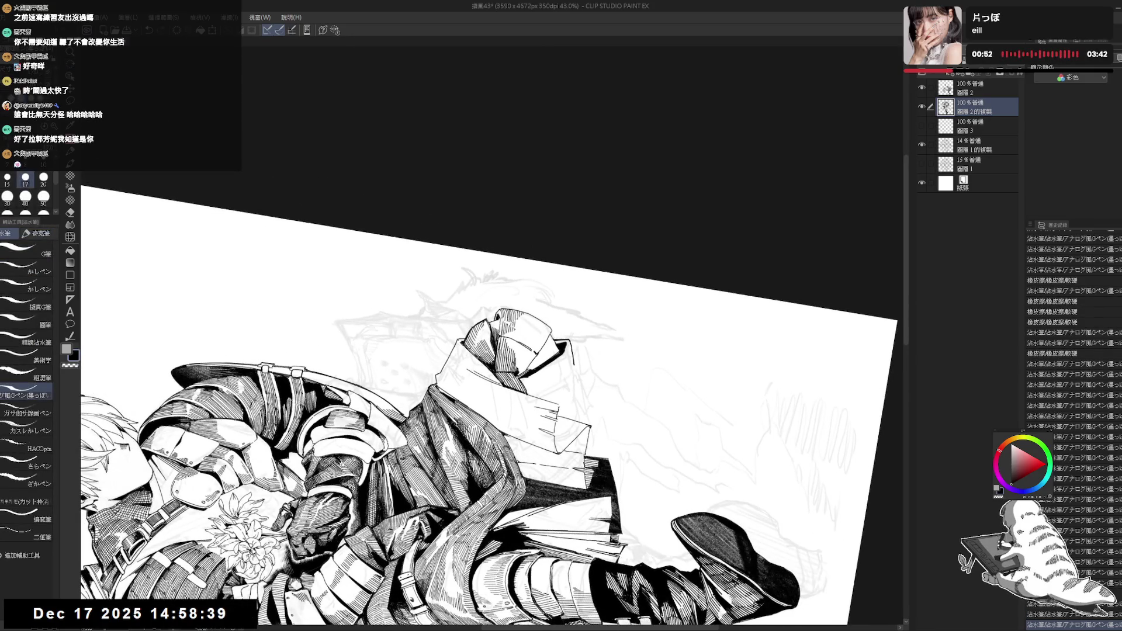
key(e)
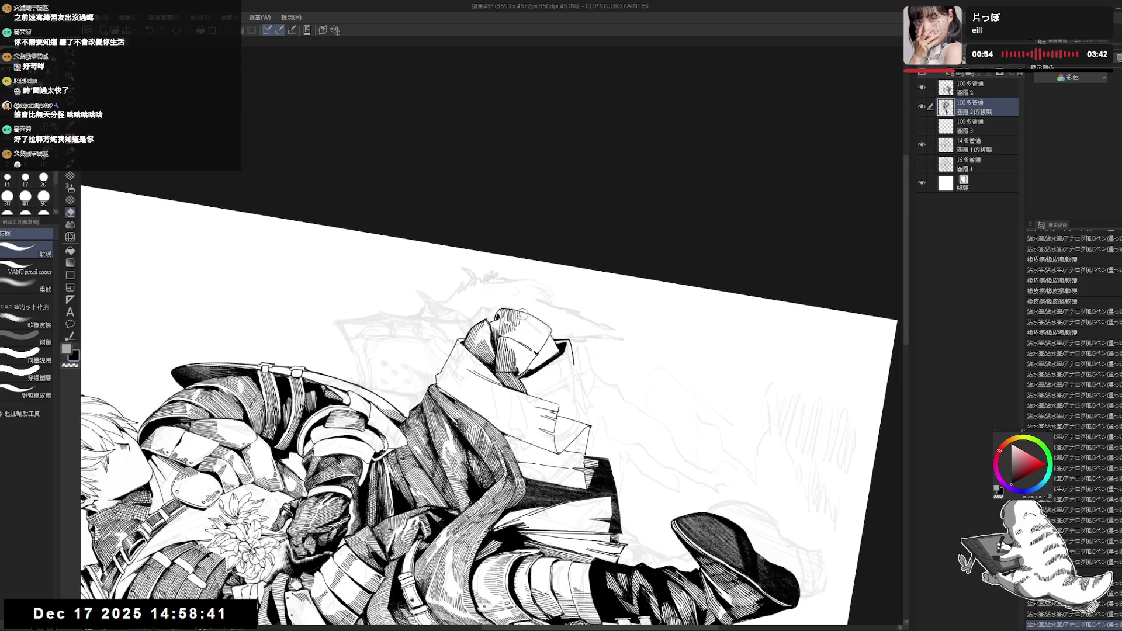
key(p)
key(ctrl+z)
key(ctrl+z)
key(ctrl+z)
key(ctrl+z)
key(ctrl+z)
key(ctrl+z)
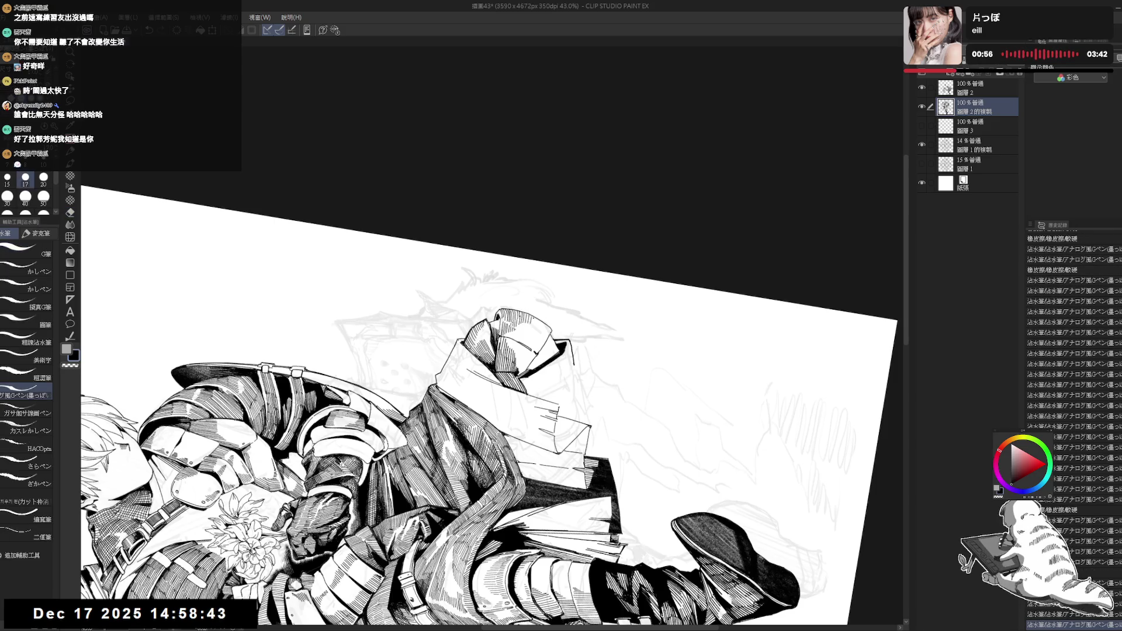
key(ctrl+z)
key(ctrl+z)
key(ctrl+z)
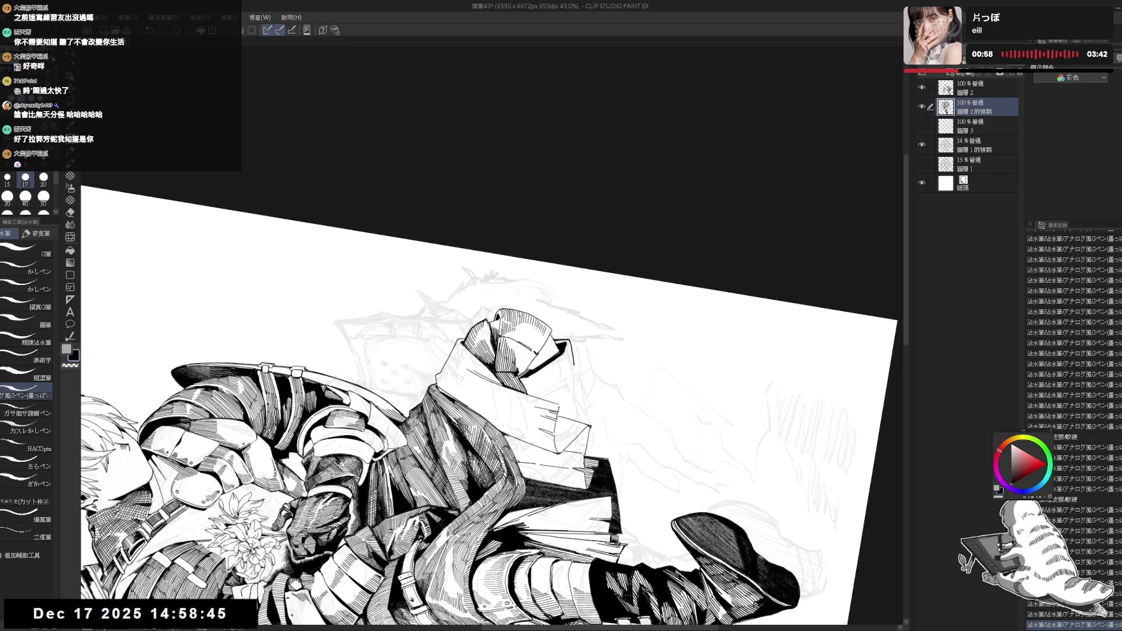
key(ctrl+@)
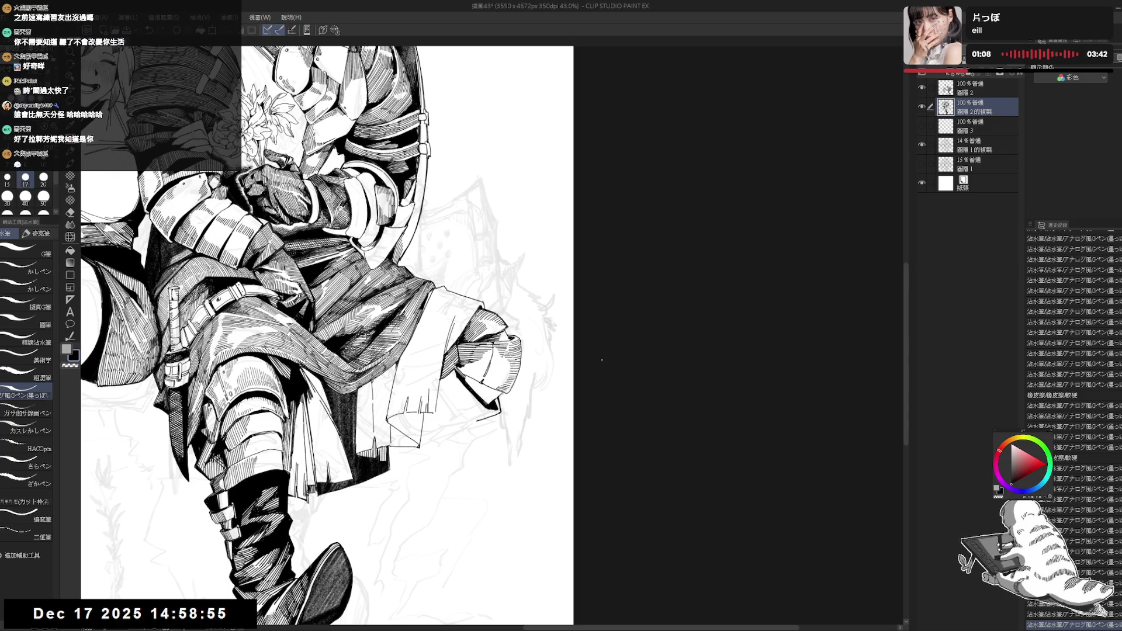
scroll(504, 354, up, 1)
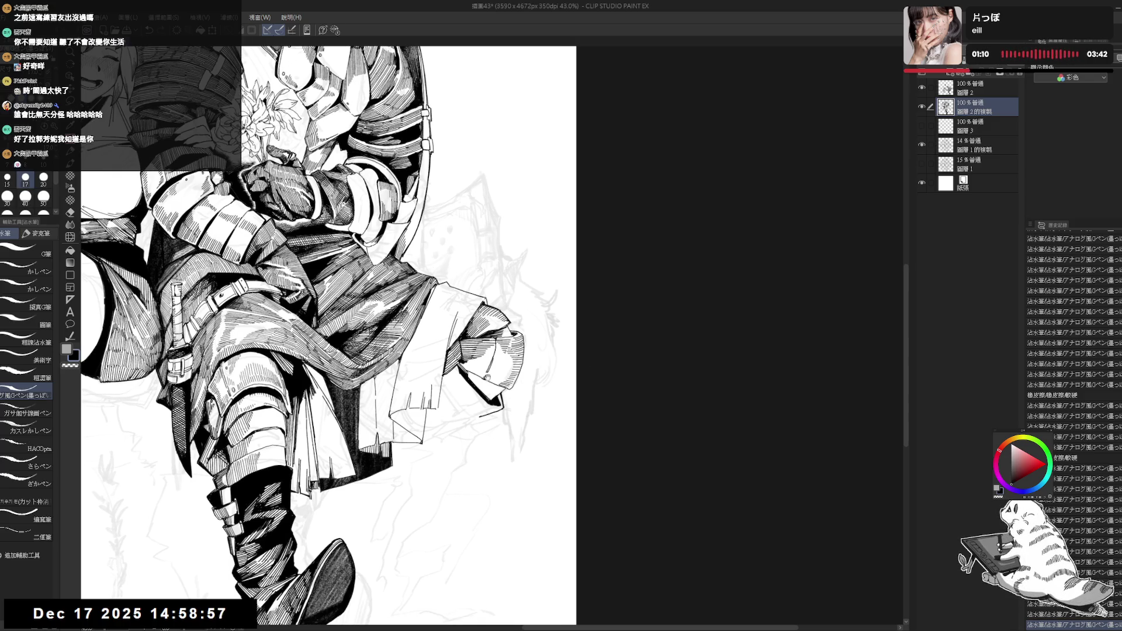
- Re-ink short G-pen marks on the knight's bent knee with the canvas rotated about 20°
key(e)
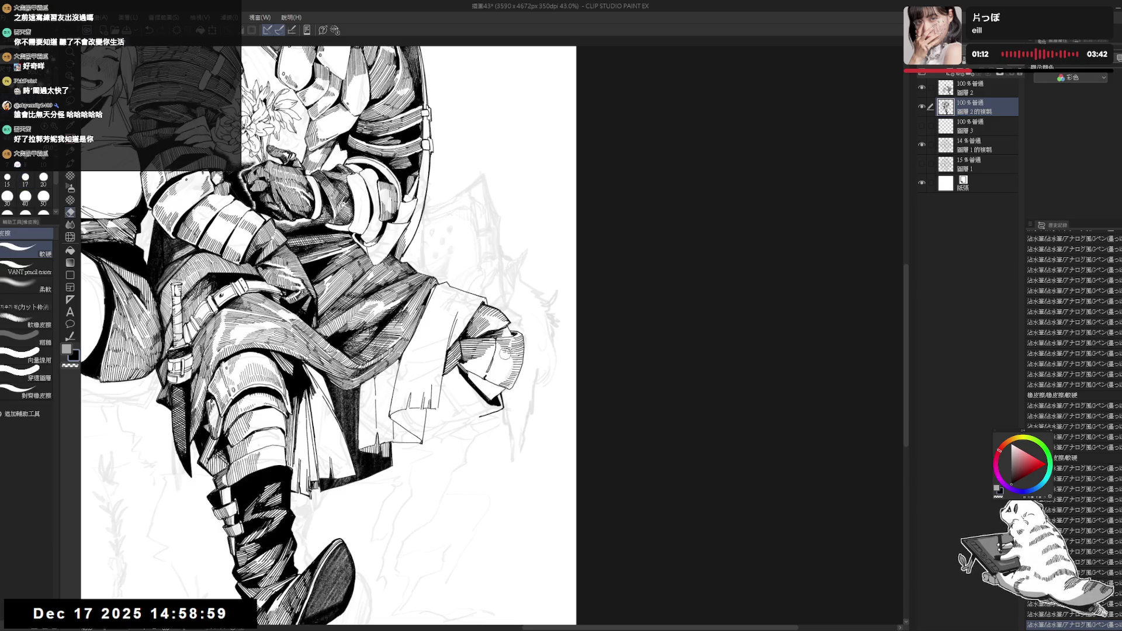
key(p)
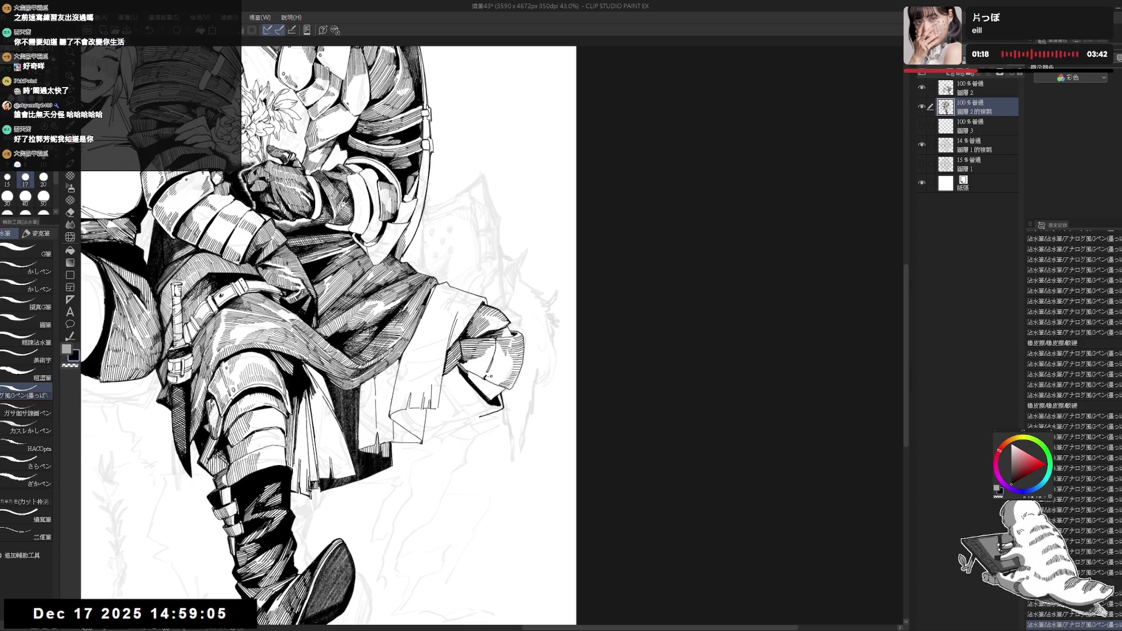
key(e)
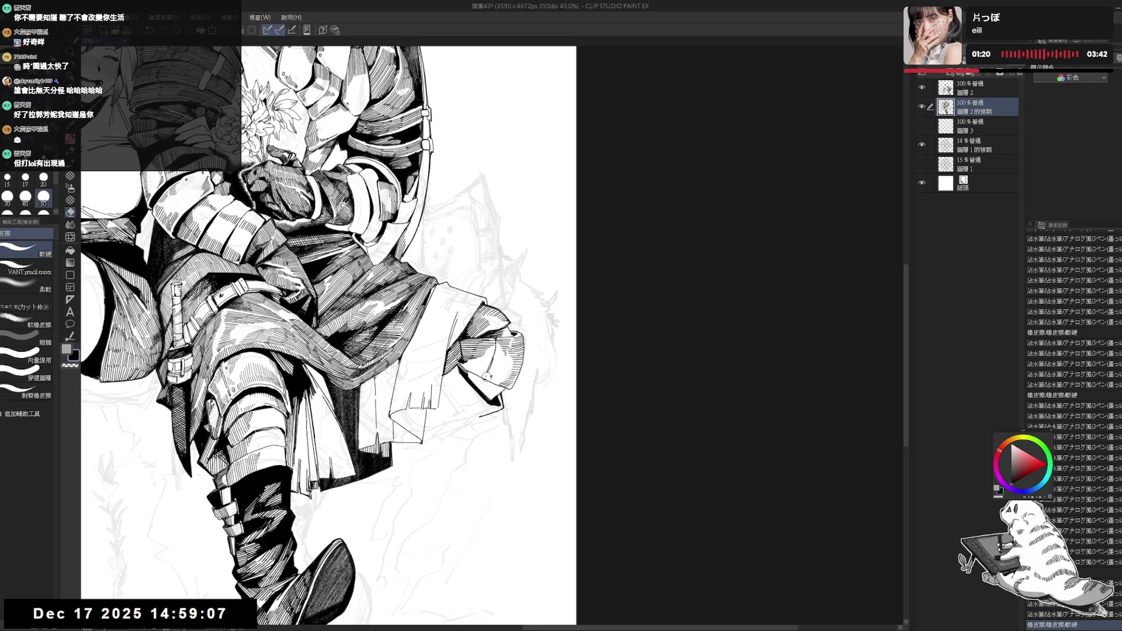
key(p)
drag(484, 375, 487, 382)
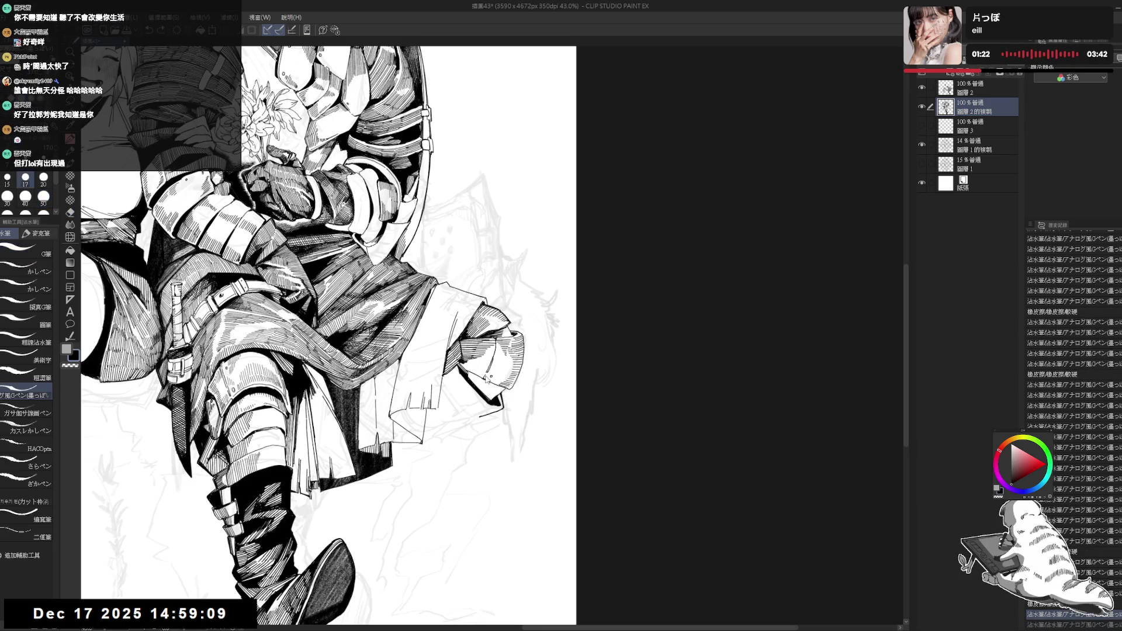
key(r)
drag(497, 462, 403, 418)
key(ctrl+z)
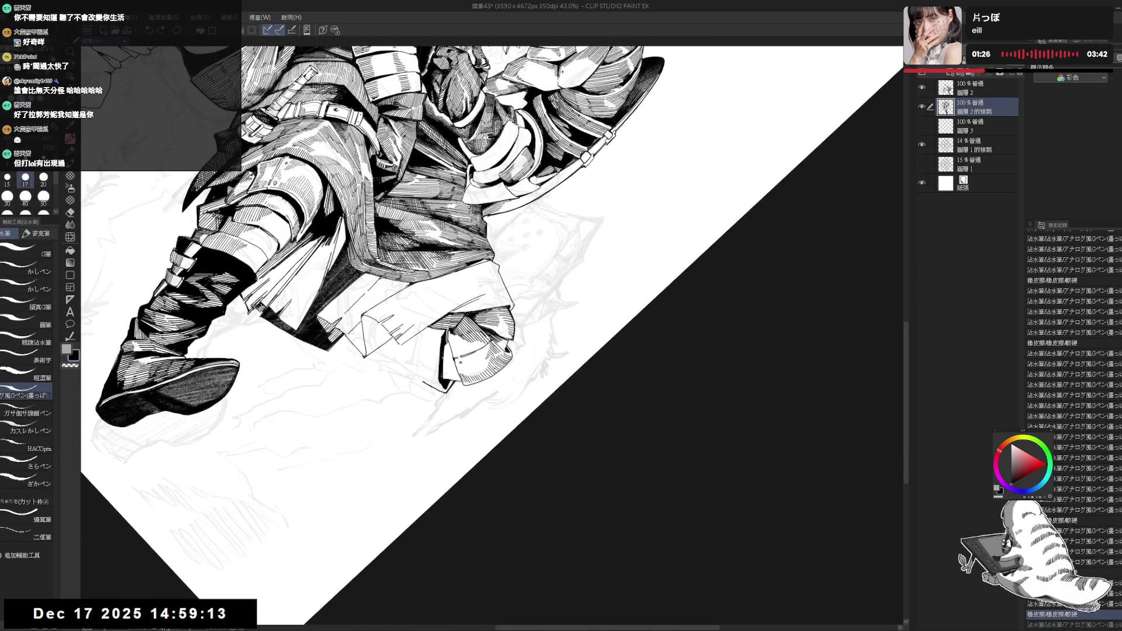
mouse_move(447, 343)
mouse_down()
mouse_move(446, 361)
mouse_move(409, 351)
mouse_move(462, 374)
mouse_up()
- Reset the canvas rotation and zoom out to 27% to see the whole page
key(r)
key(p)
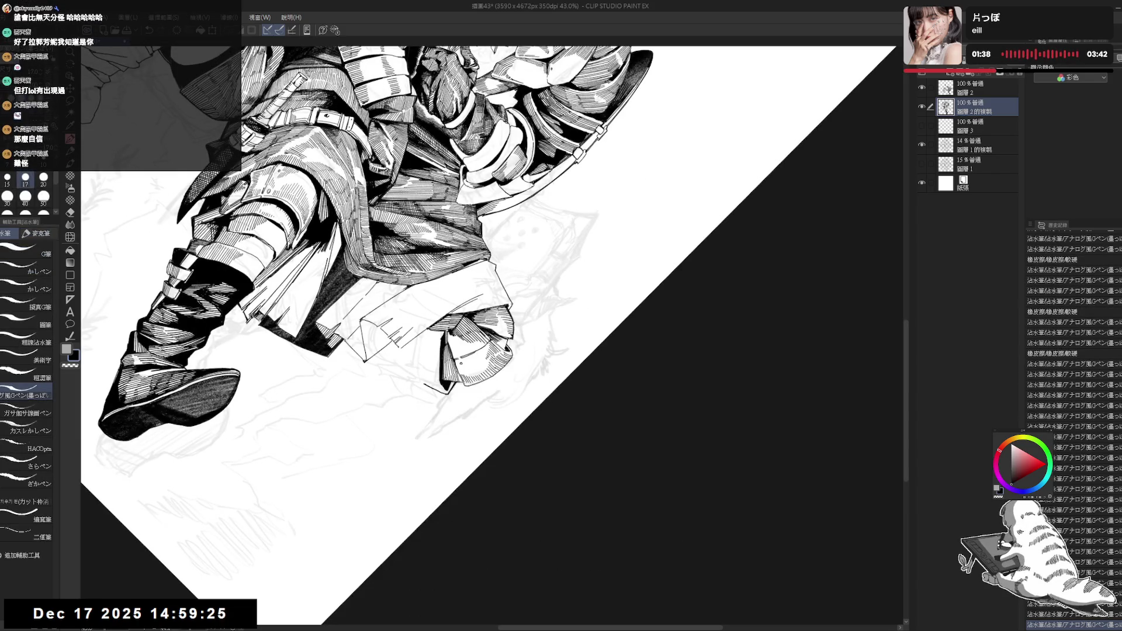
key(ctrl+@)
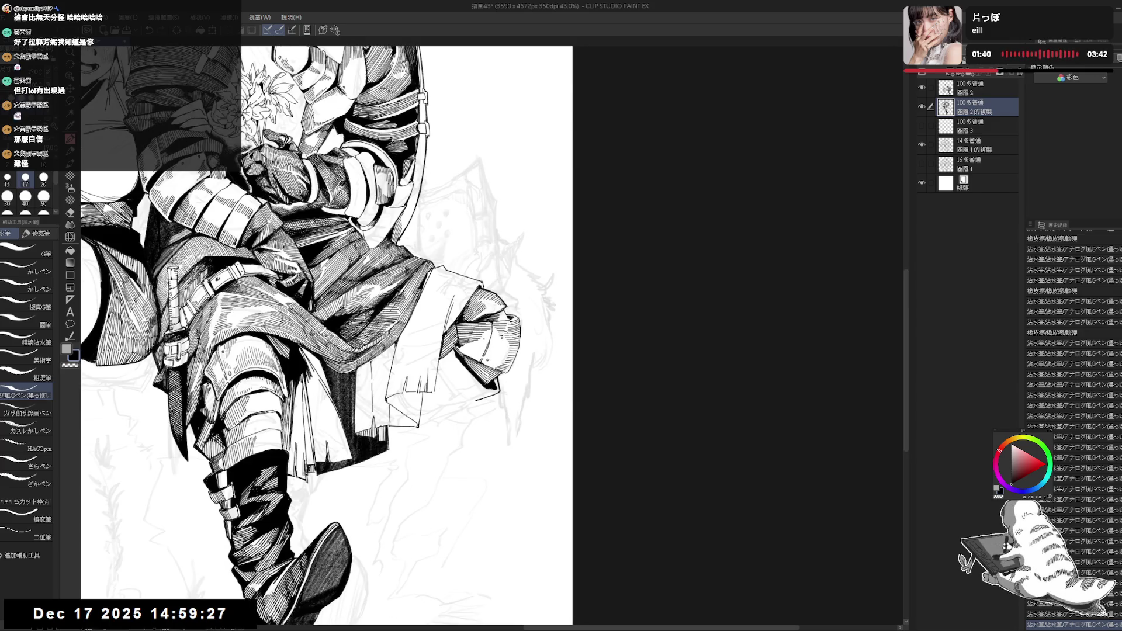
key(ctrl+0)
- Flip the view horizontally, nudge the page, and tilt the canvas for inking the knight's lower half
key(h)
key(h)
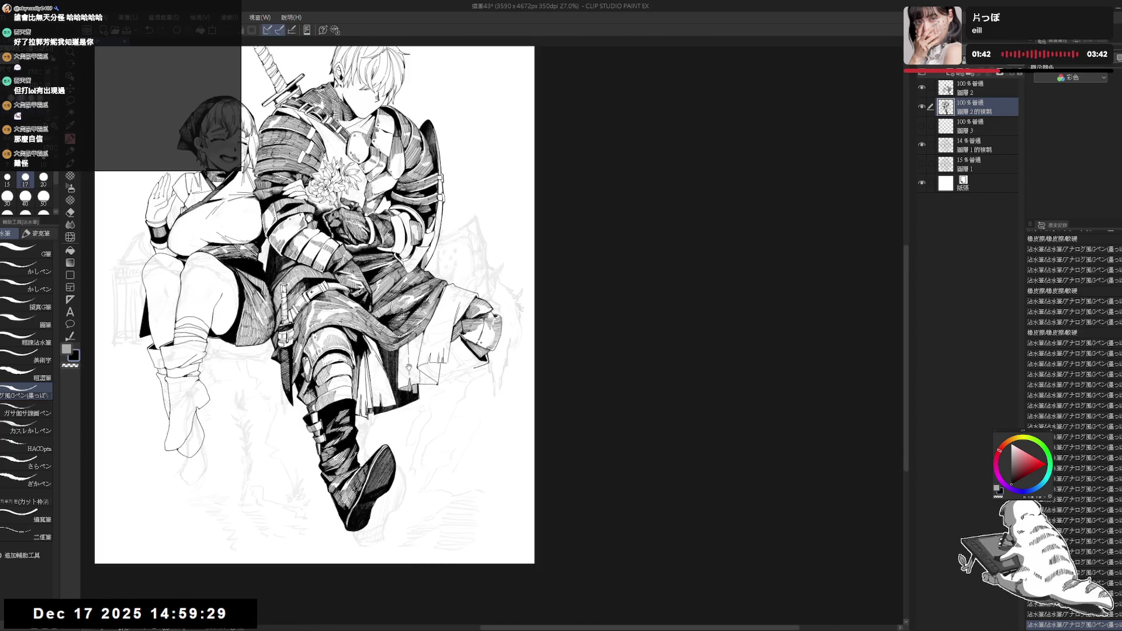
drag(424, 347, 431, 350)
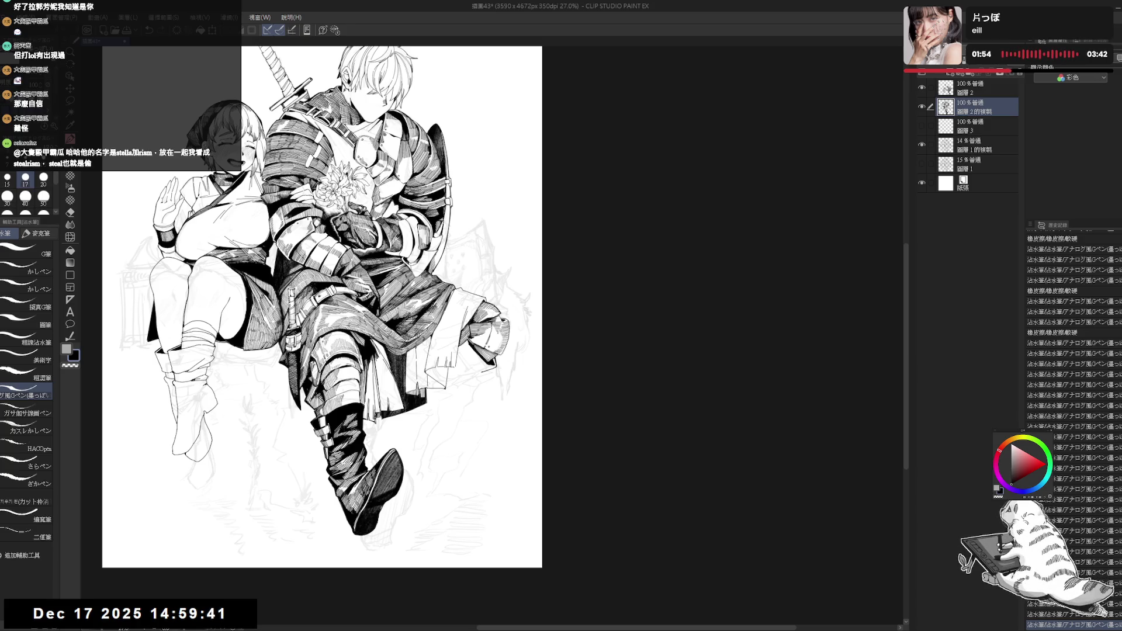
scroll(446, 318, up, 2)
key(r)
mouse_move(584, 176)
mouse_down()
mouse_move(632, 304)
mouse_move(584, 409)
mouse_up()
key(p)
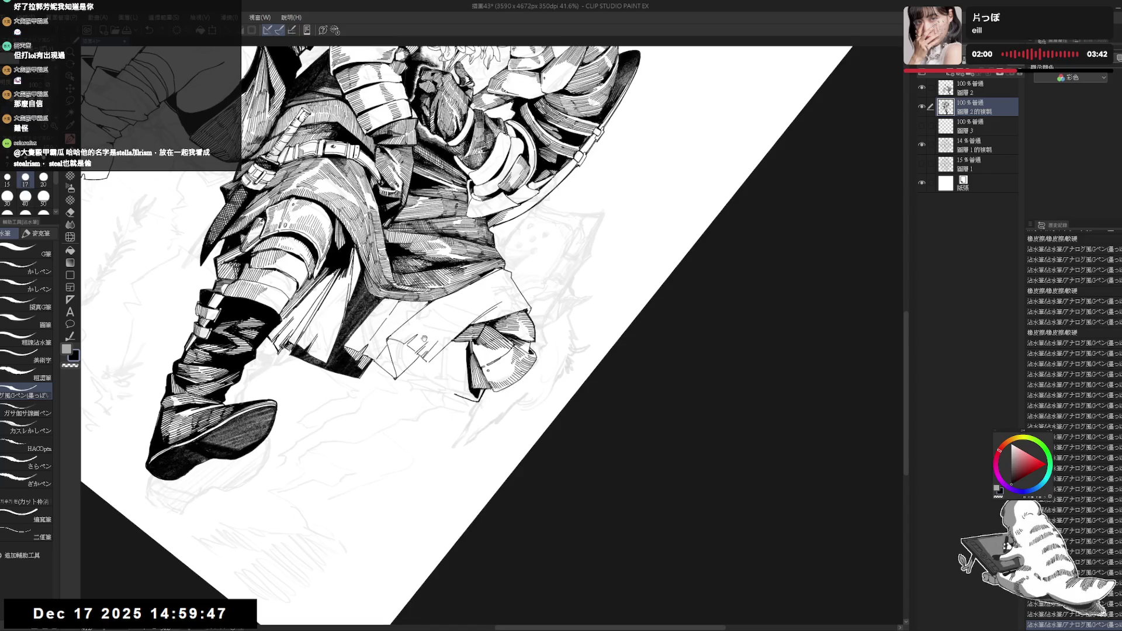
key(r)
mouse_move(429, 342)
mouse_down()
mouse_move(449, 460)
mouse_move(433, 468)
mouse_up()
key(p)
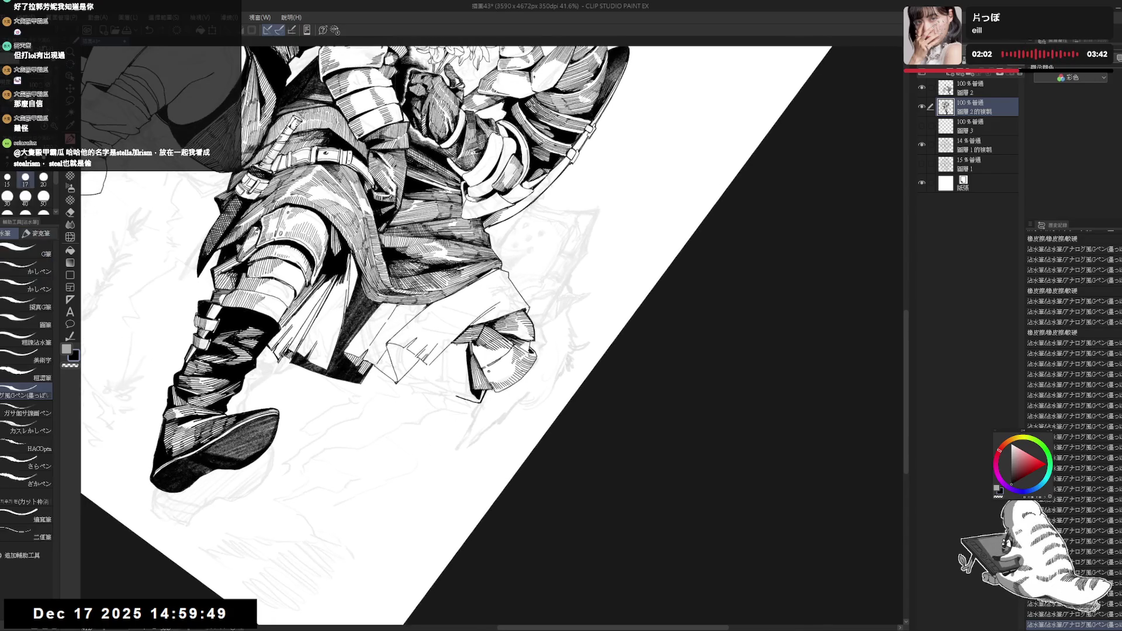
- Draw a short stroke on the knight's lower half, undo the extra one, and reset rotation
drag(473, 345, 482, 358)
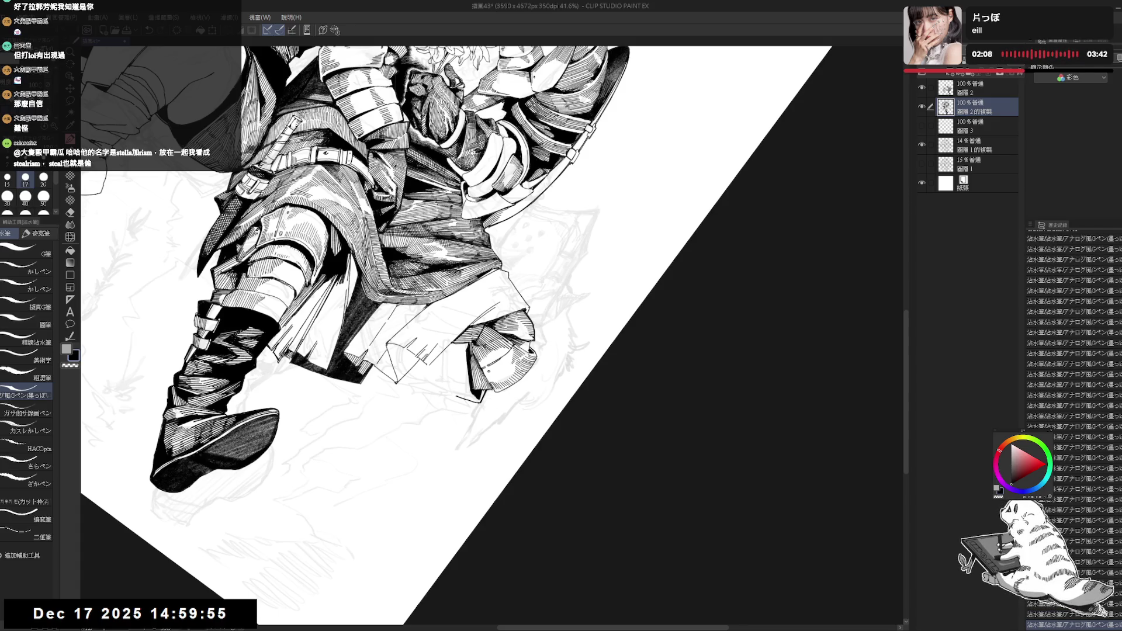
key(ctrl+0)
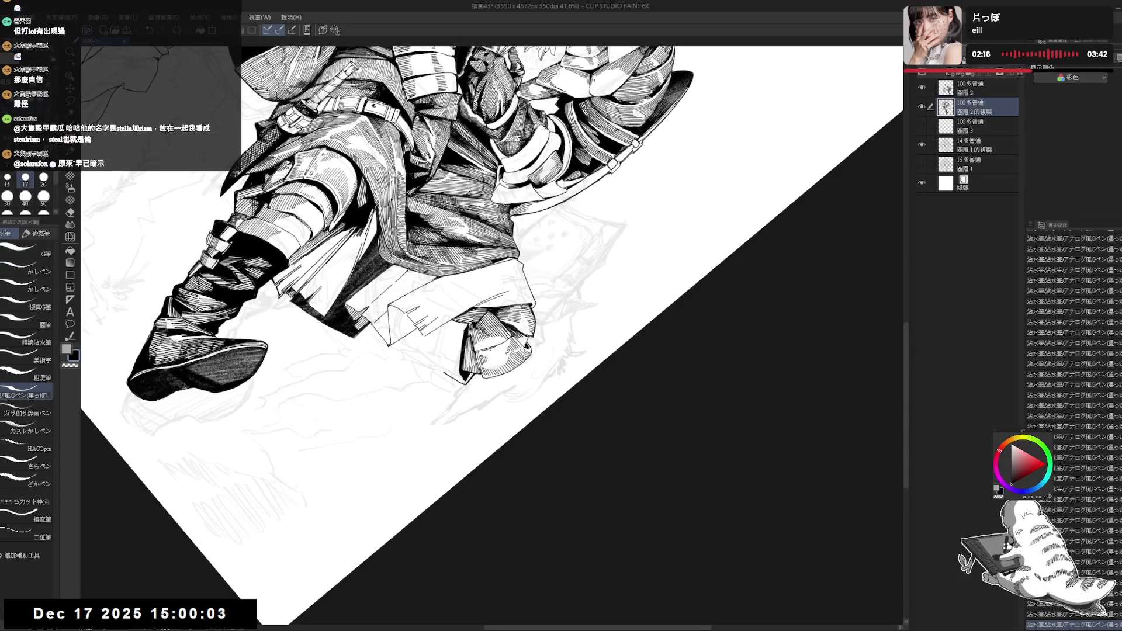
drag(487, 358, 494, 367)
key(ctrl+z)
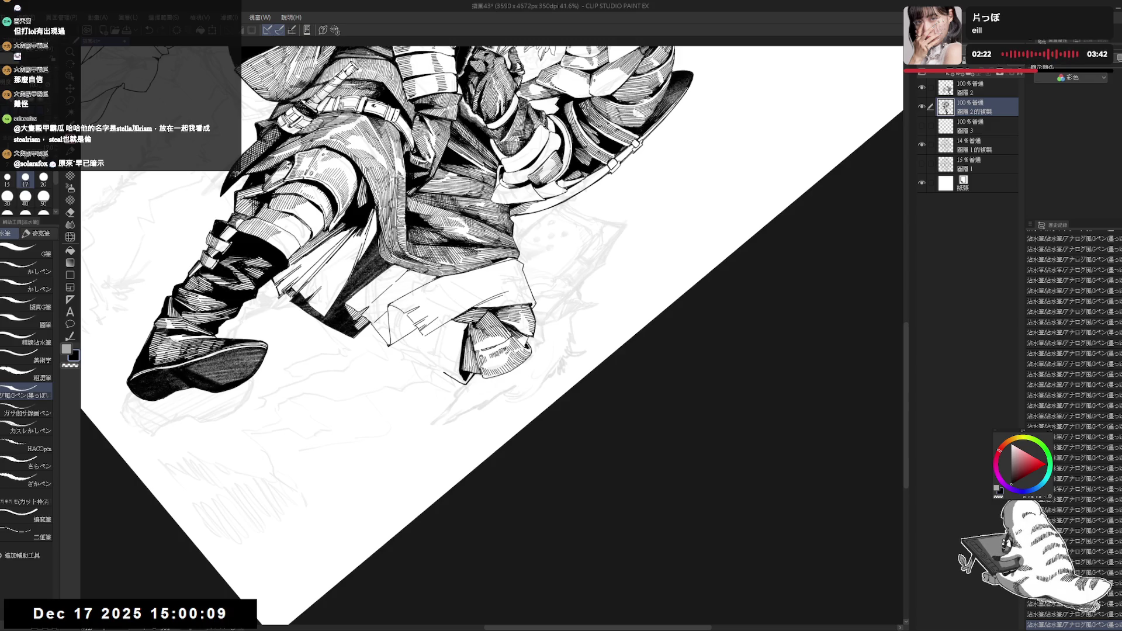
key(ctrl+@)
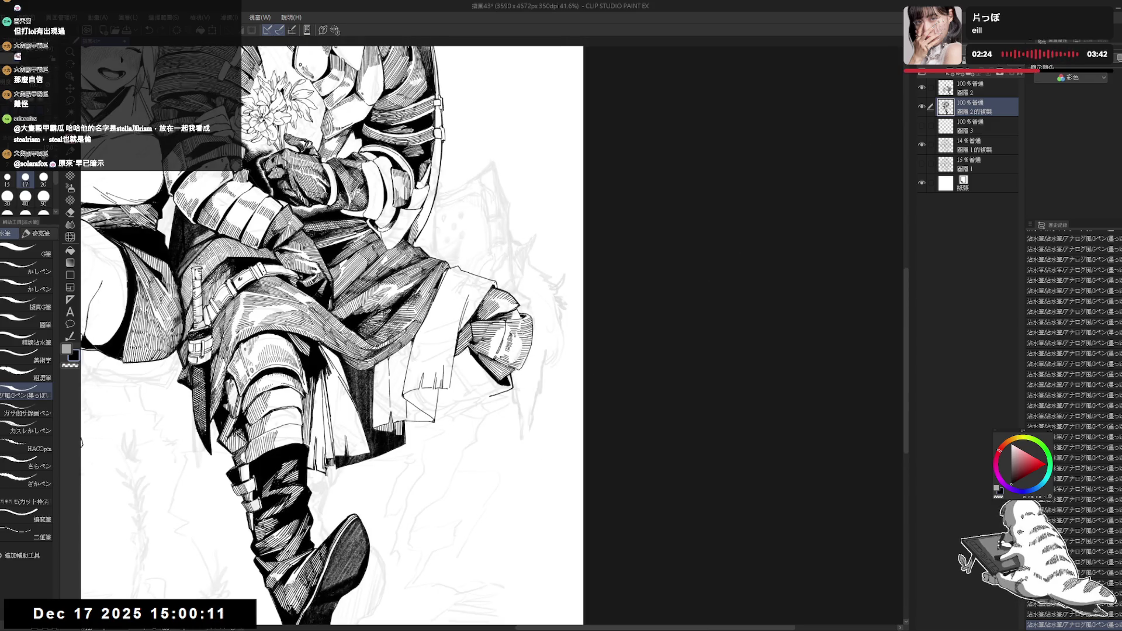
- Undo the small mark near the page bottom, zoom out, and save the illustration
key(ctrl+z)
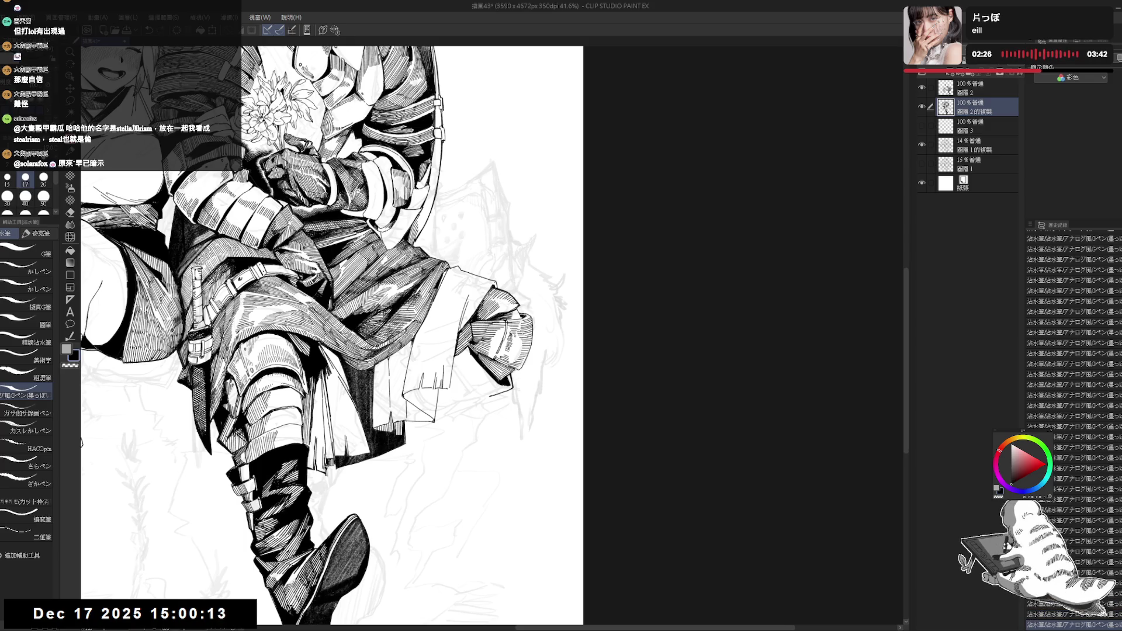
key(ctrl+minus)
key(ctrl+s)
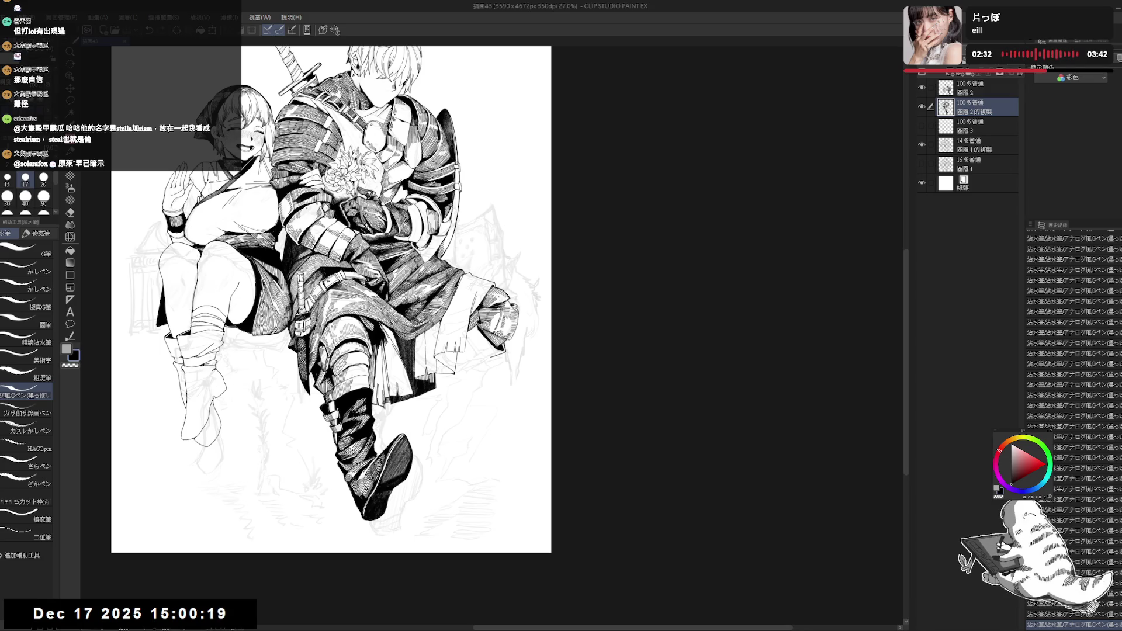
- Undo two more recent marks, shifting the view and snapping it back upright in between
key(ctrl+z)
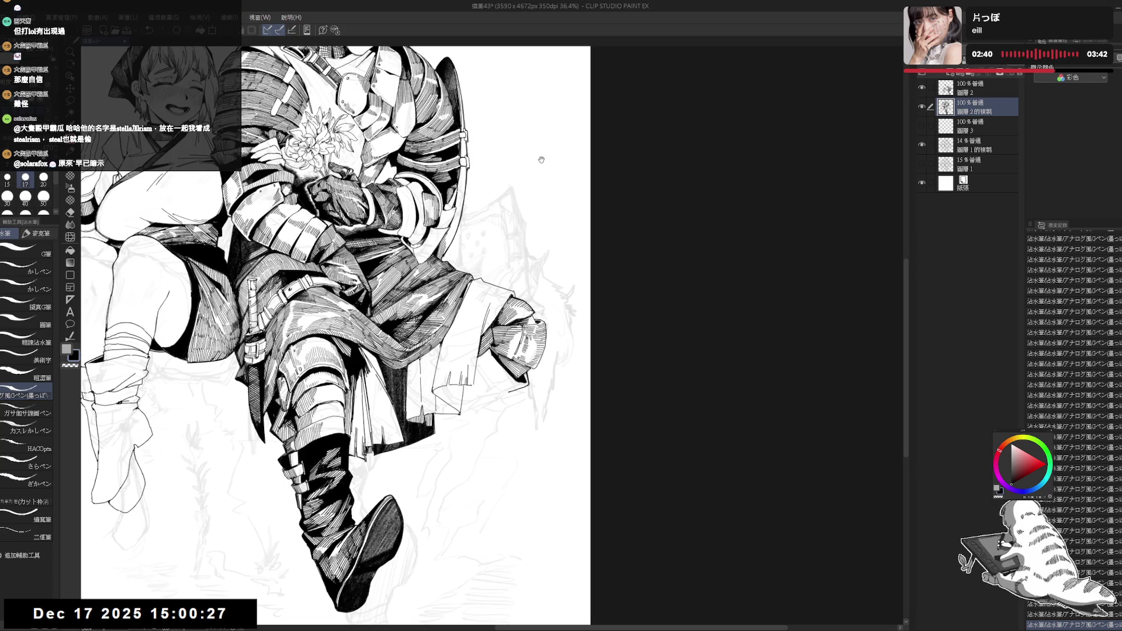
drag(390, 400, 467, 310)
drag(351, 406, 542, 474)
key(ctrl+at)
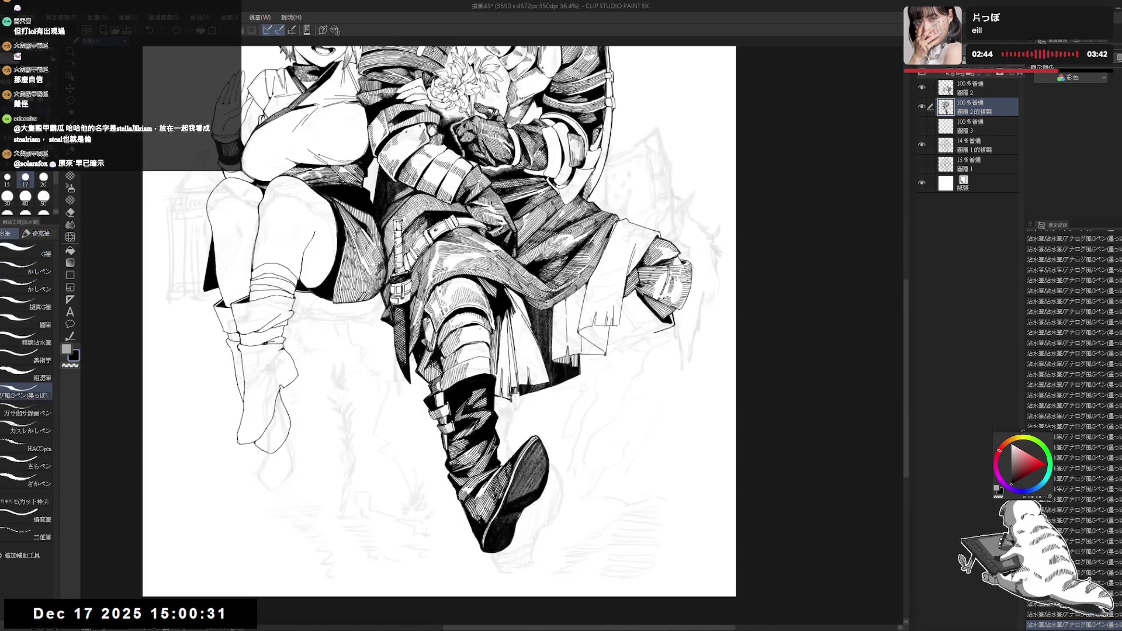
key(ctrl+z)
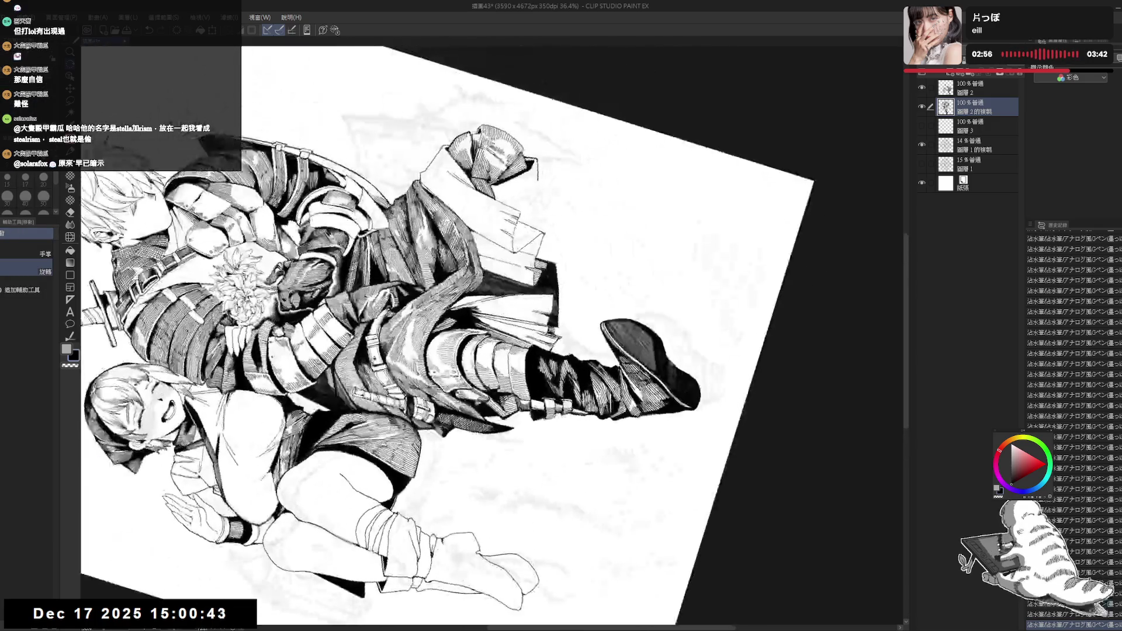
- Set the pen size to 17, undo the last stroke, reset the view upright and zoomed out, and save
key(bracketright)
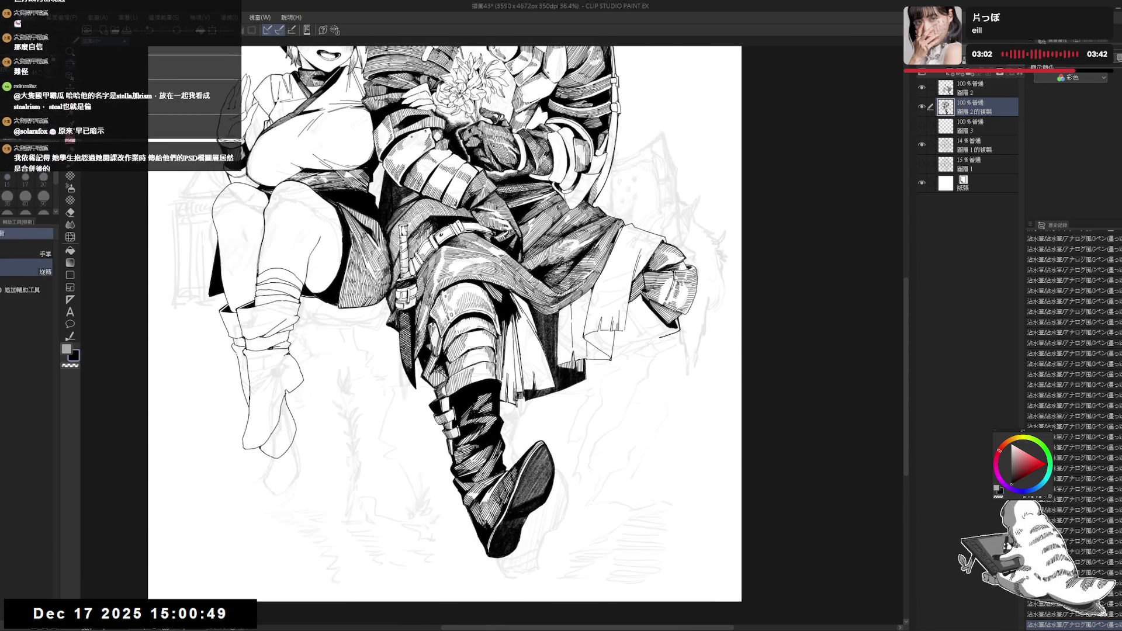
key(ctrl+z)
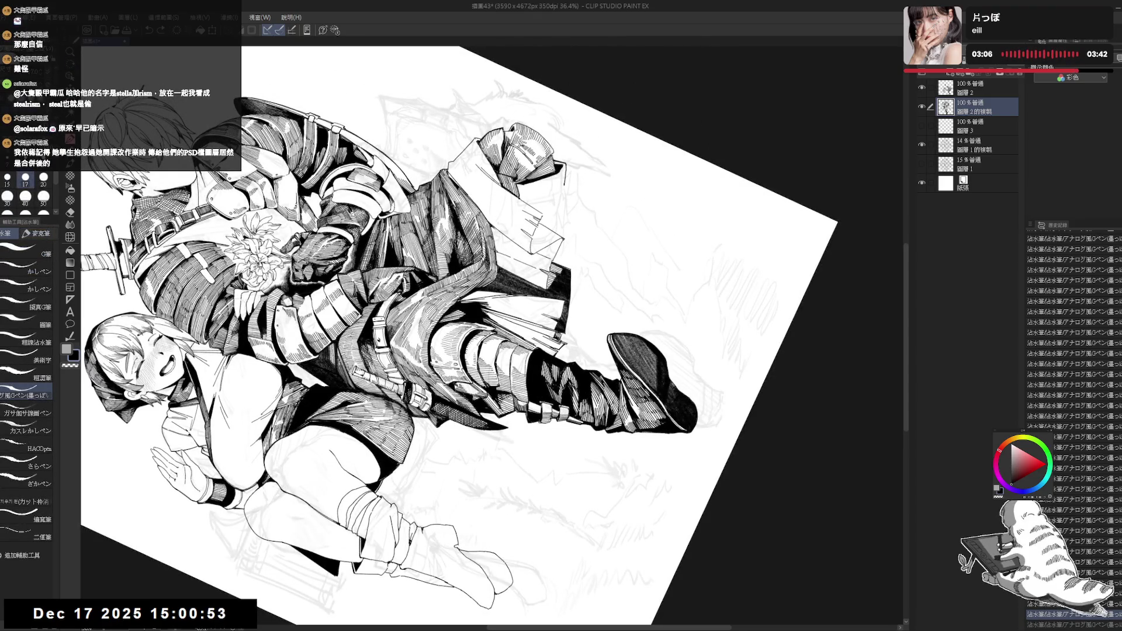
key(x)
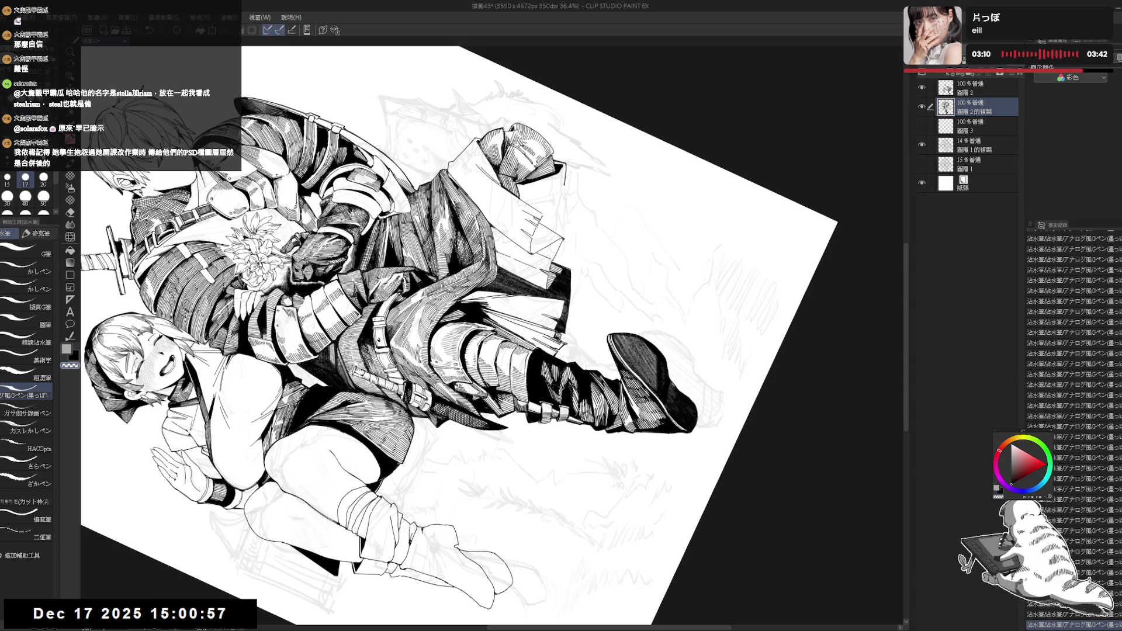
key(x)
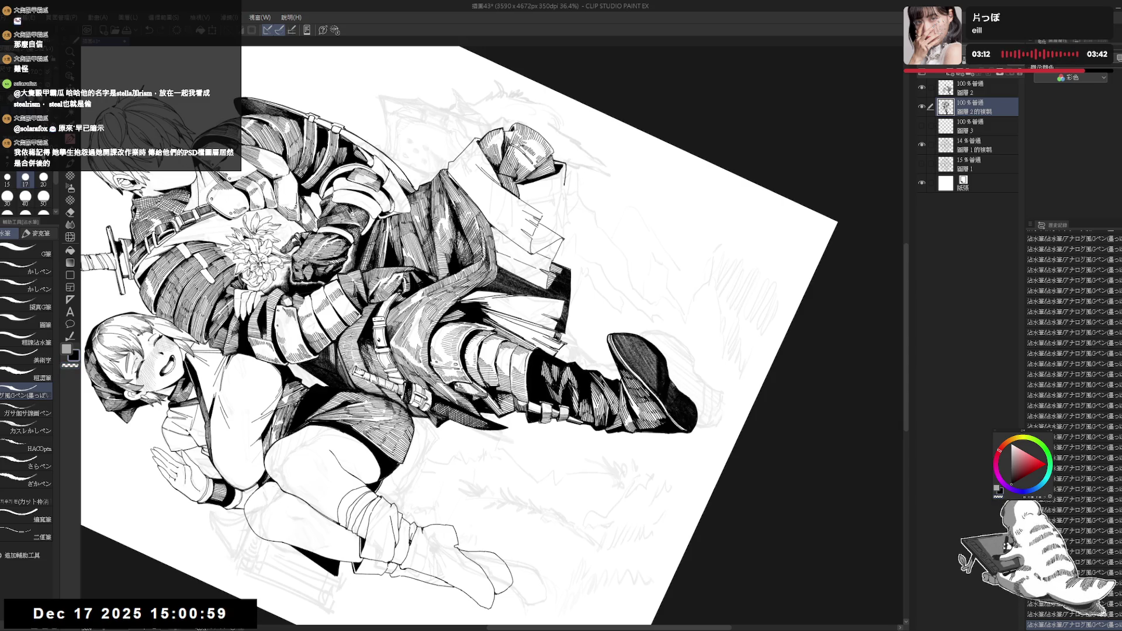
key(at)
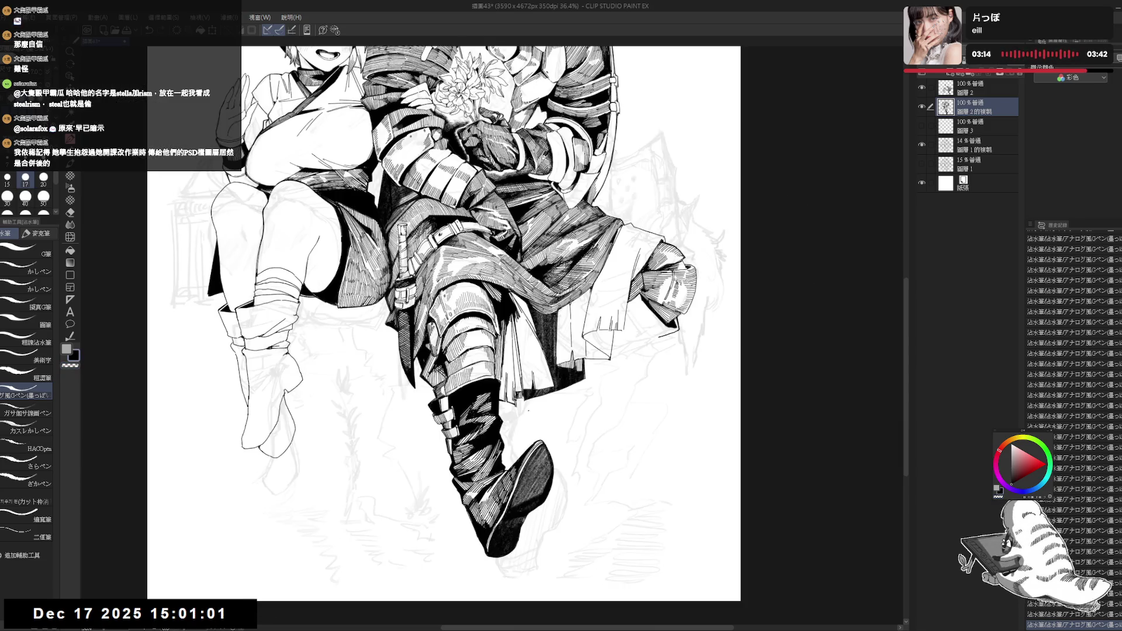
key(ctrl+minus)
key(ctrl+minus)
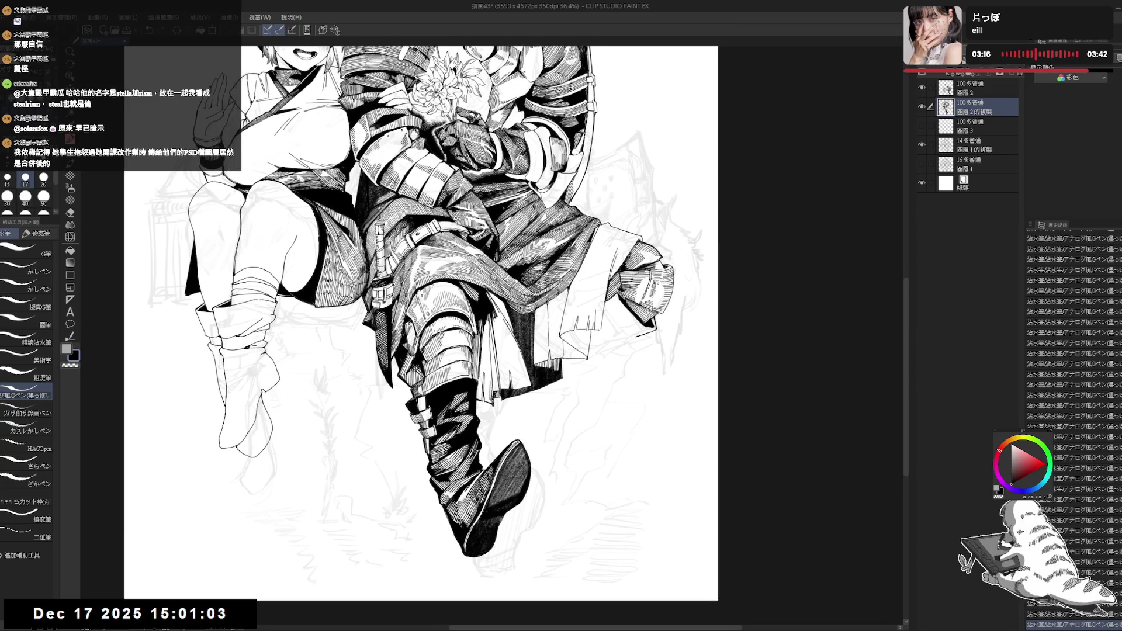
key(ctrl+s)
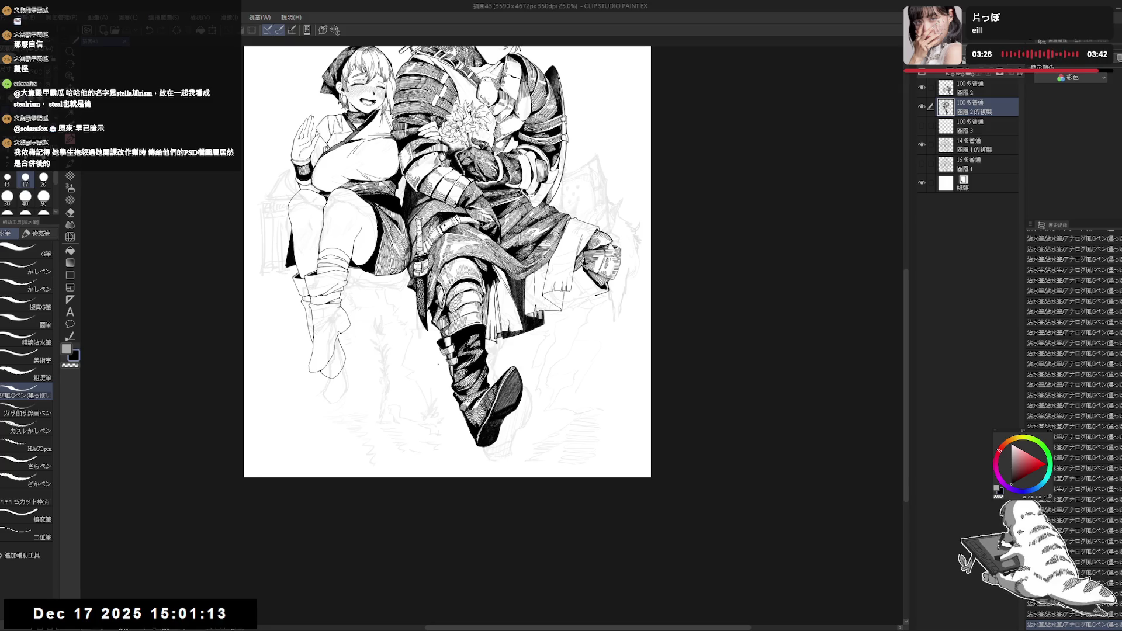
- Undo two stray marks and erase a bit of ink near the knight's knee
scroll(447, 275, up, 2)
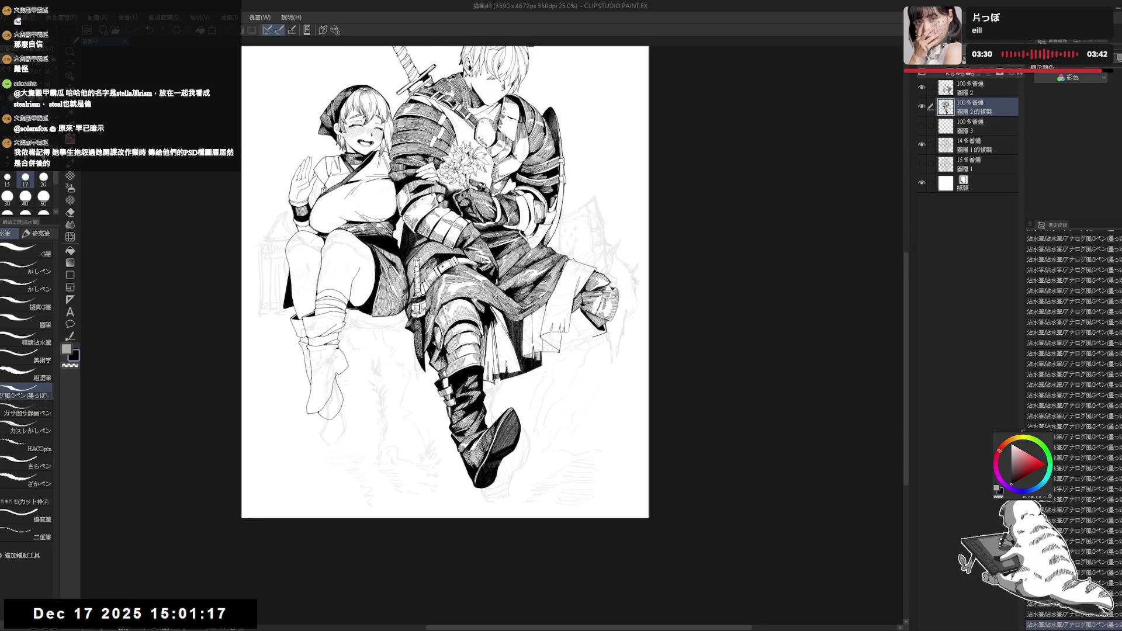
scroll(477, 304, right, 3)
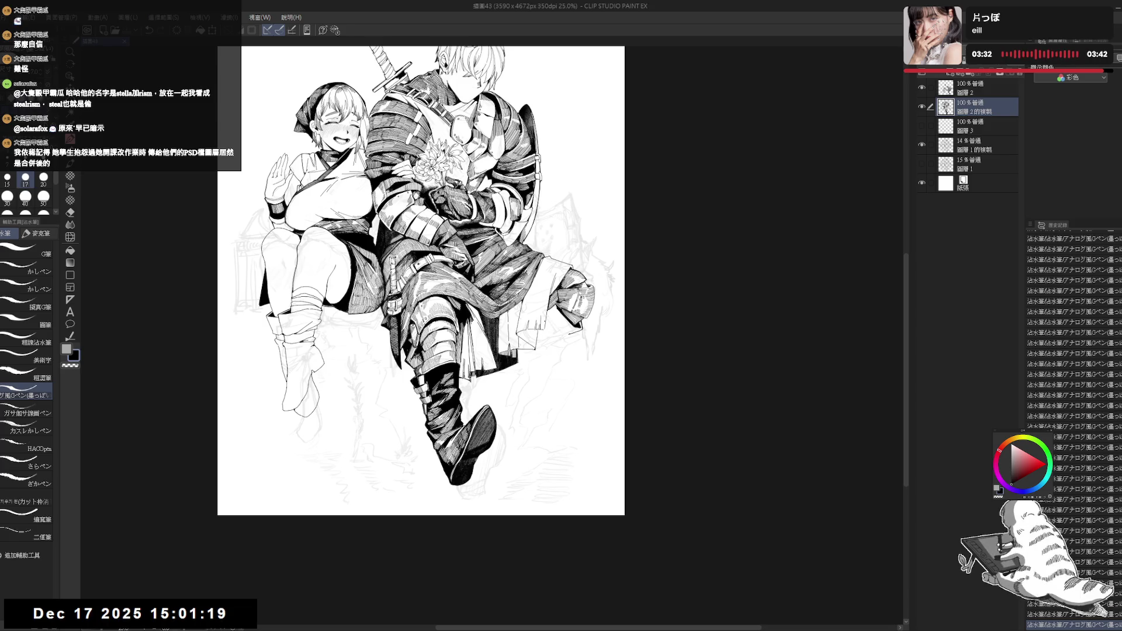
key(ctrl+z)
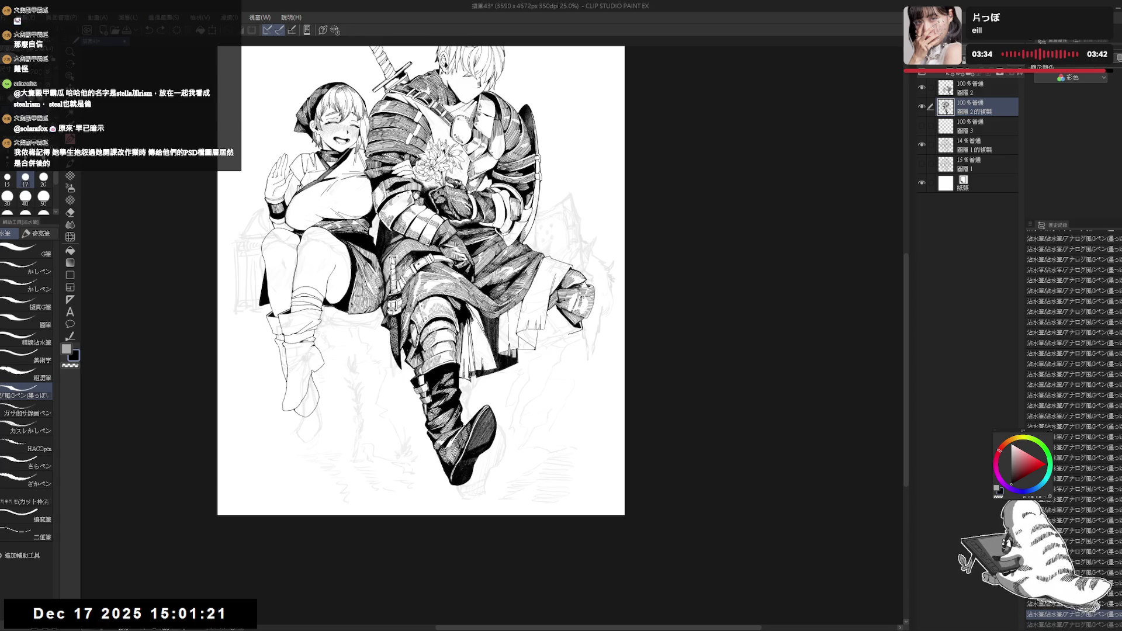
key(ctrl+z)
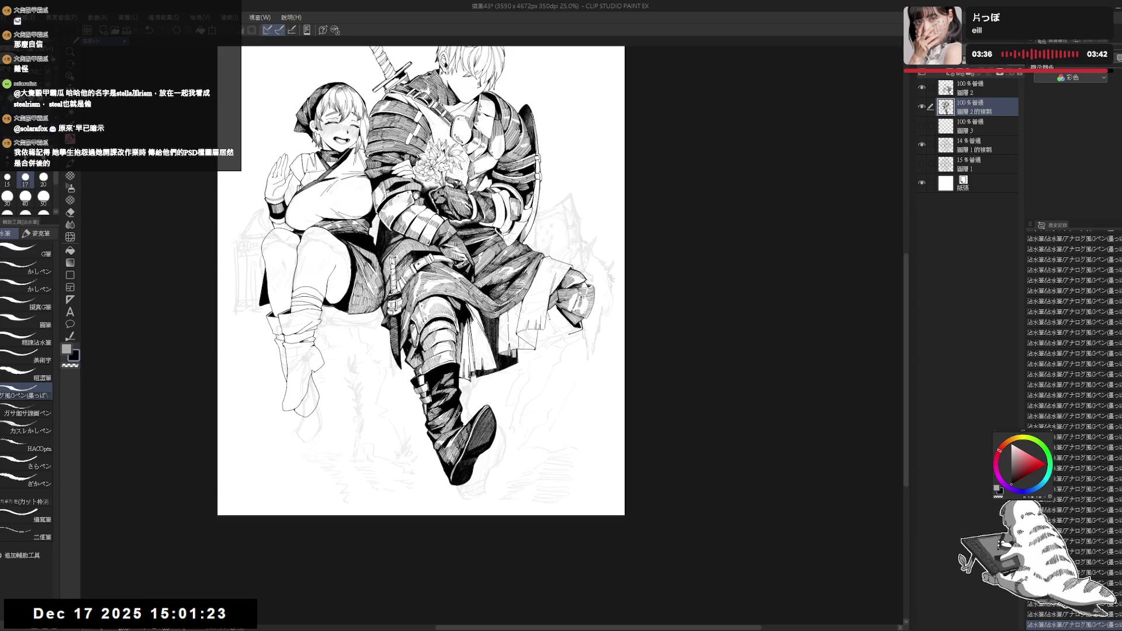
scroll(581, 322, up, 2)
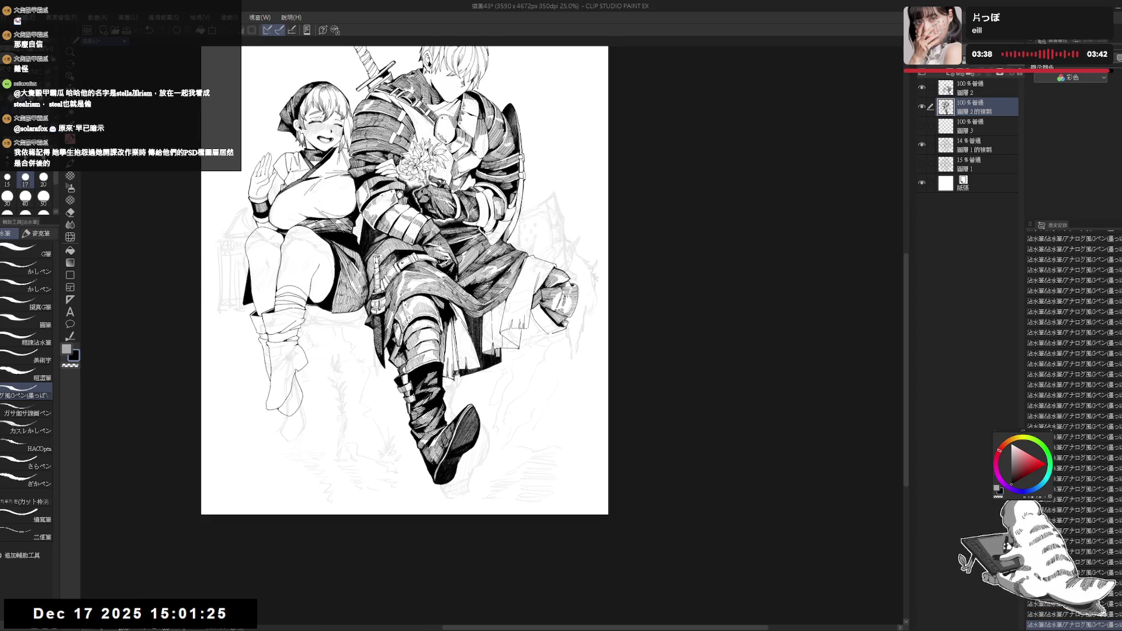
key(e)
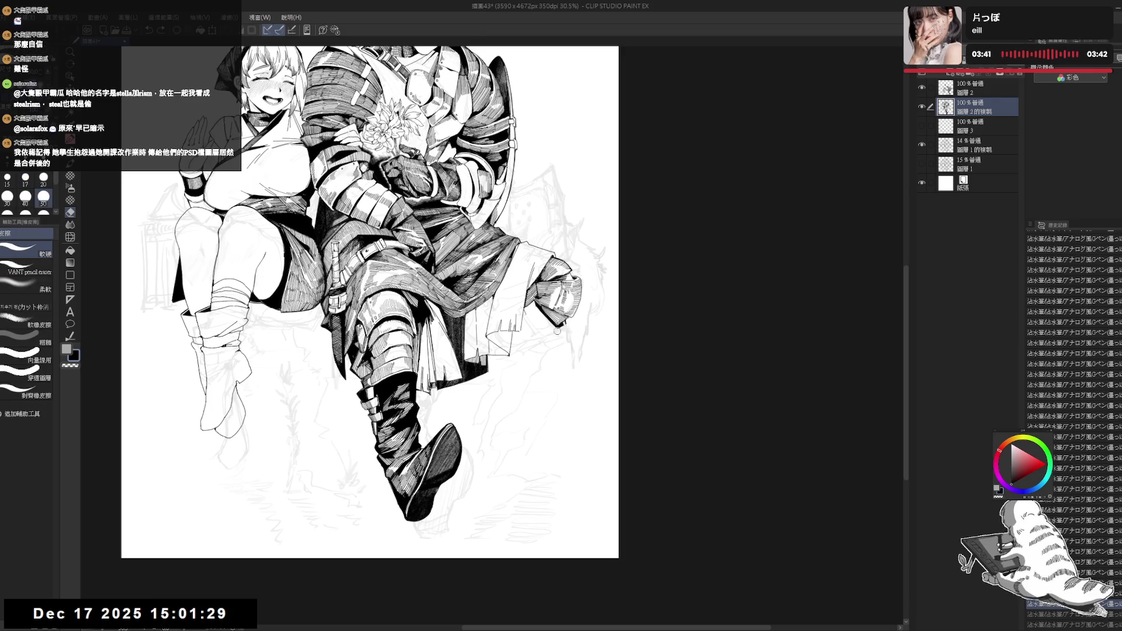
drag(556, 331, 532, 328)
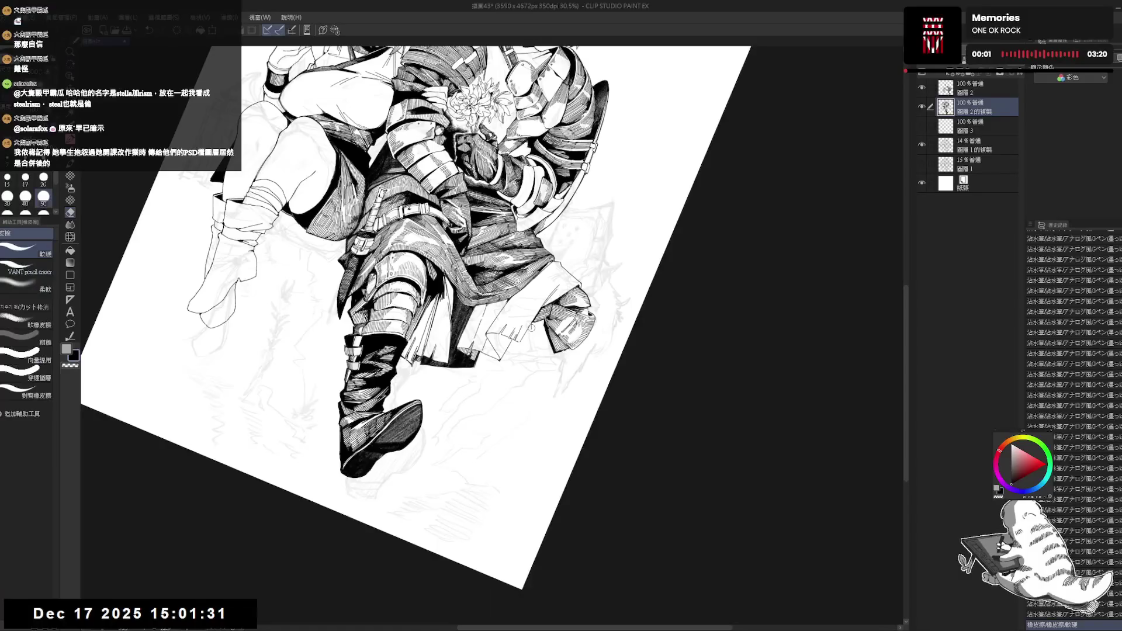
key(ctrl+at)
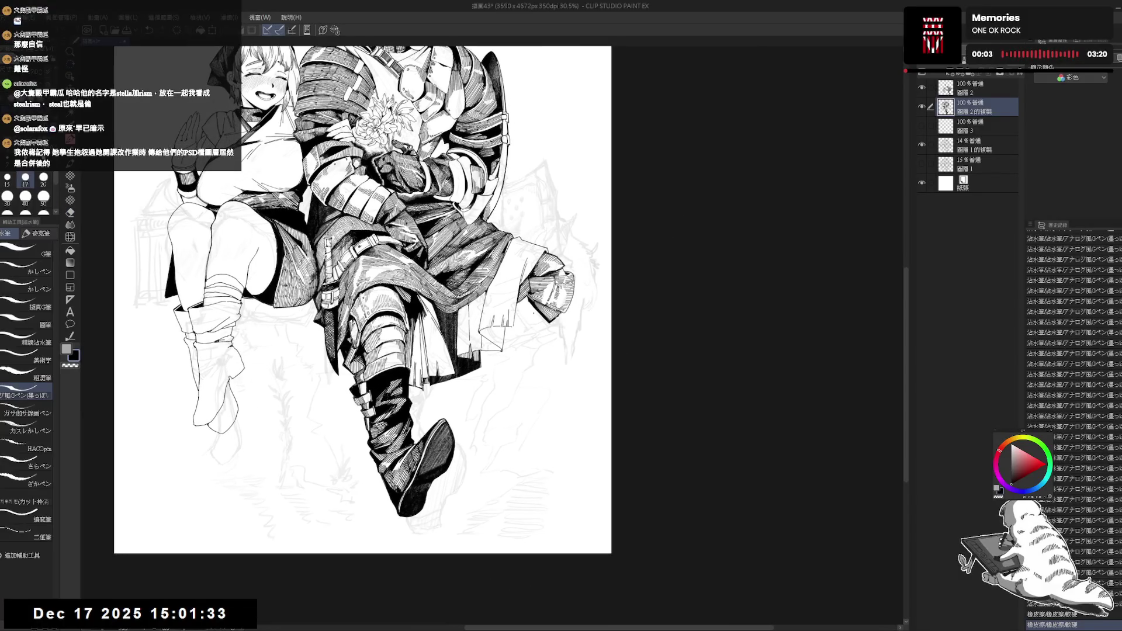
drag(532, 304, 552, 332)
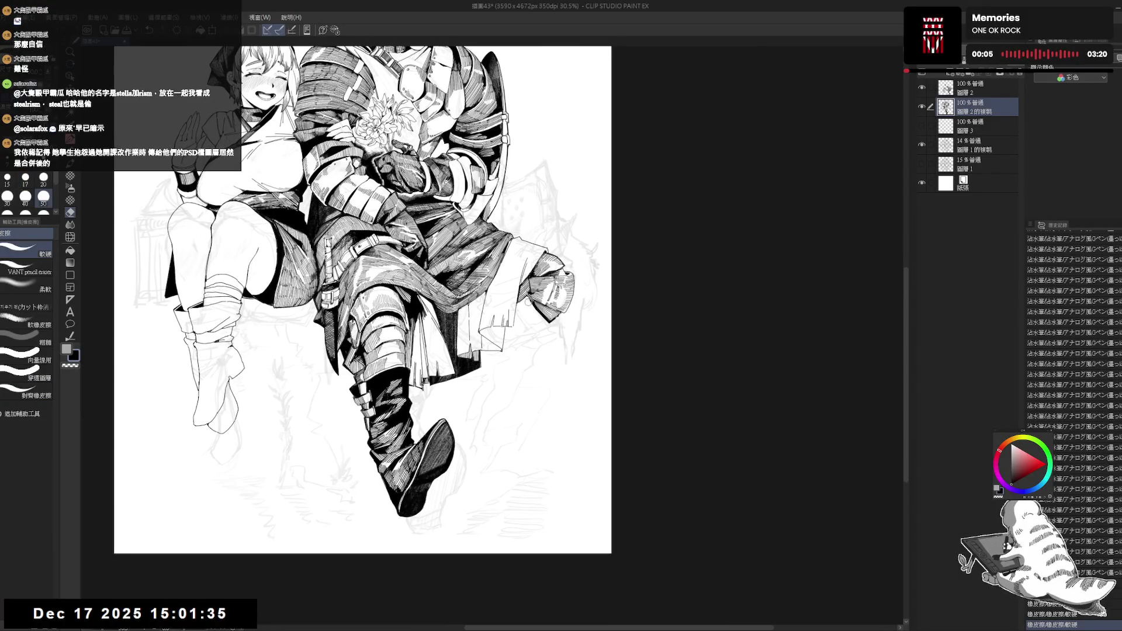
- Erase a small ink spot and add a dot and short stroke on the knee cloth
key(p)
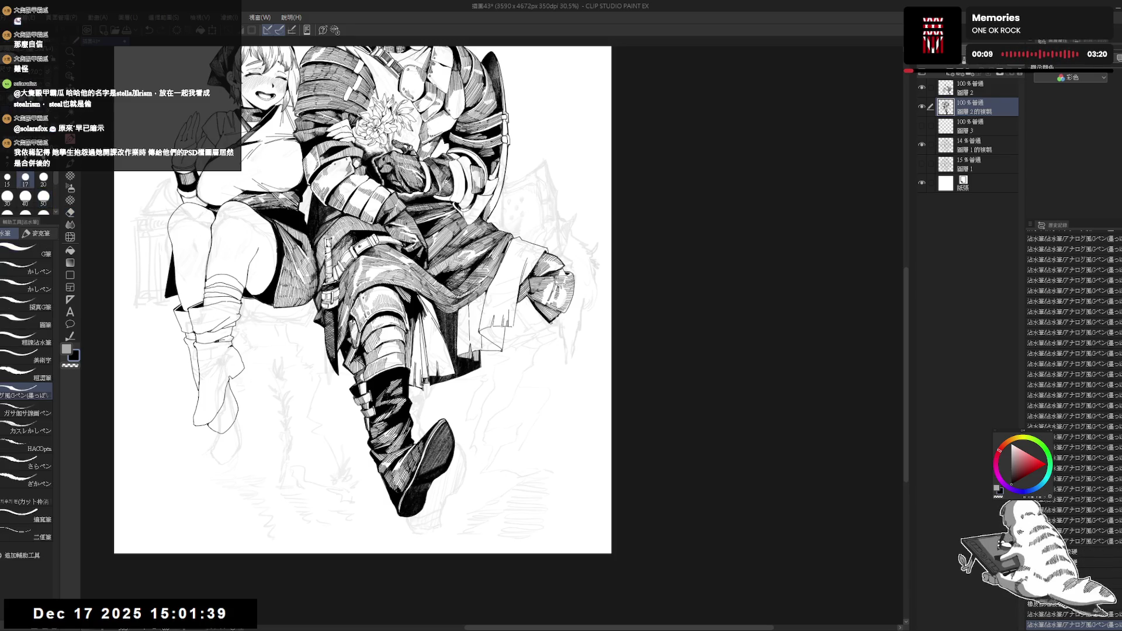
key(e)
drag(553, 314, 560, 321)
key(p)
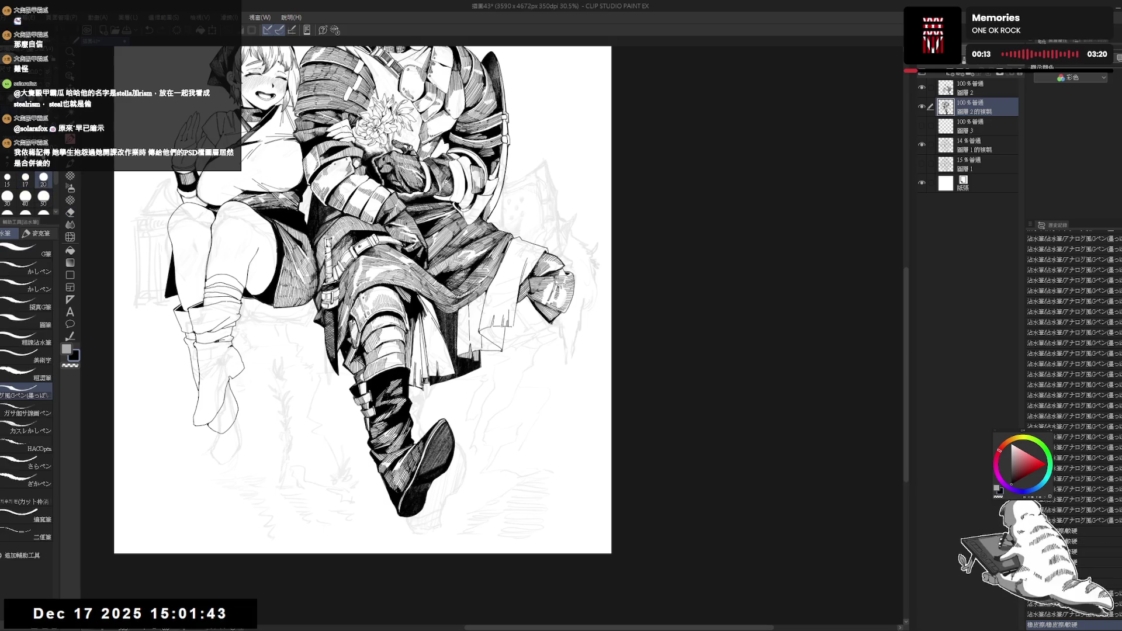
click(579, 290)
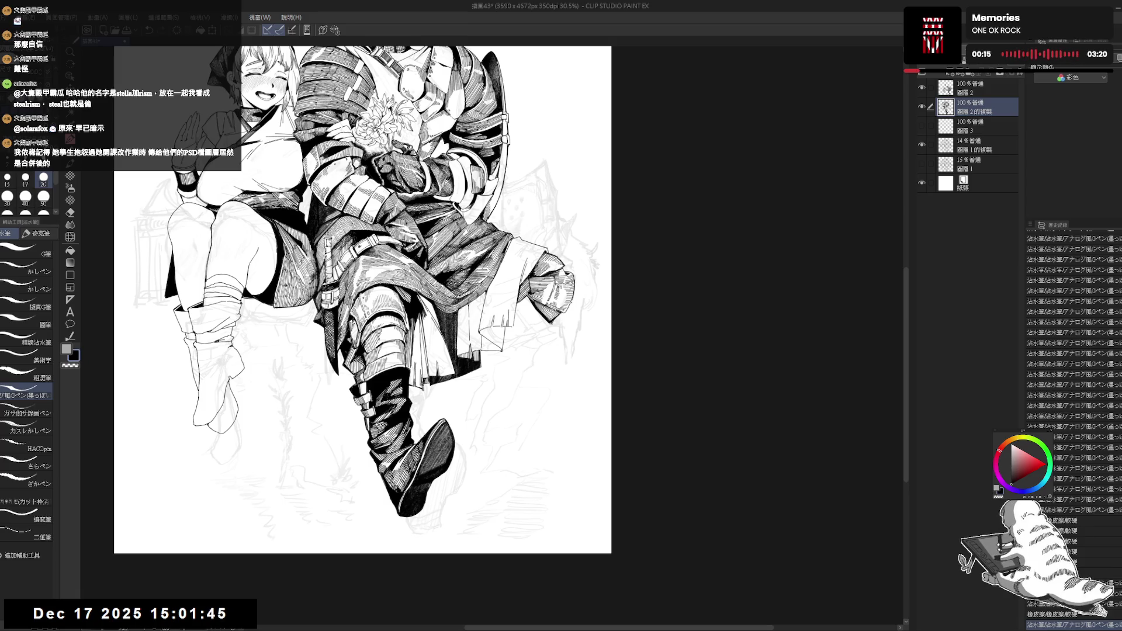
drag(570, 286, 573, 306)
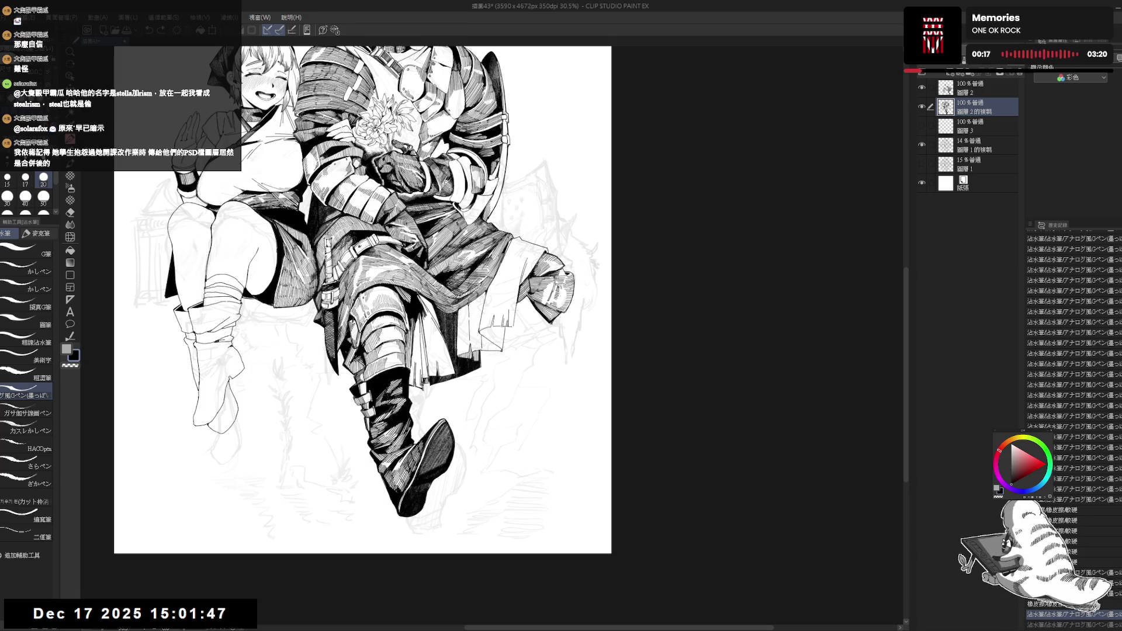
- Rotate, pan and zoom the view in on the knight's legs
drag(362, 292, 357, 303)
mouse_move(526, 175)
mouse_down()
mouse_move(584, 263)
mouse_move(500, 338)
mouse_move(482, 318)
mouse_move(491, 295)
mouse_up()
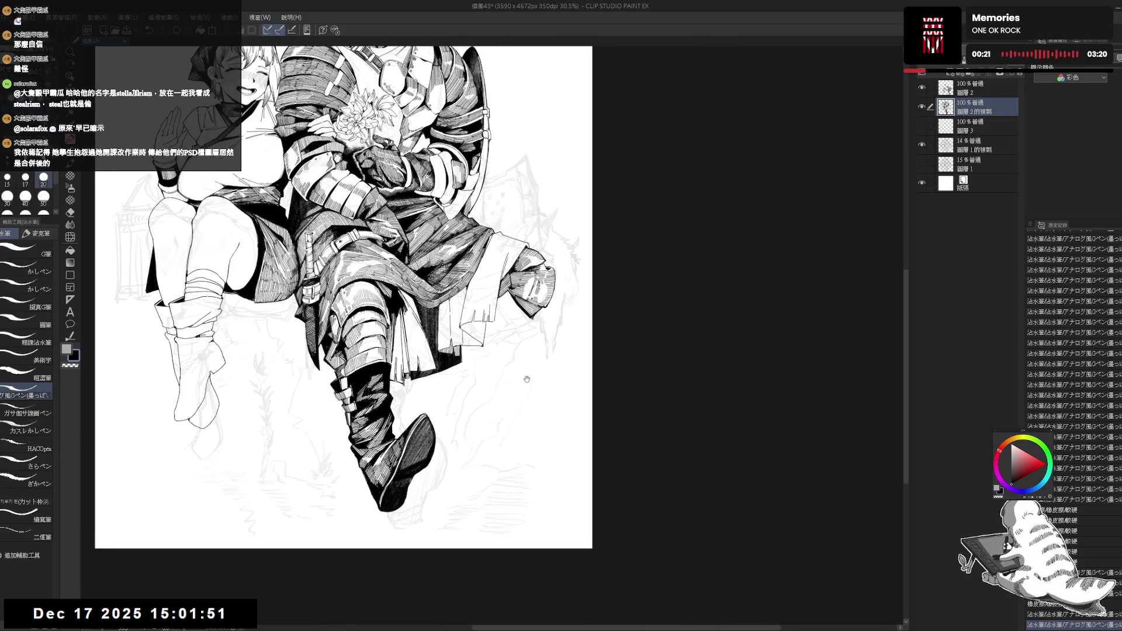
drag(452, 403, 455, 426)
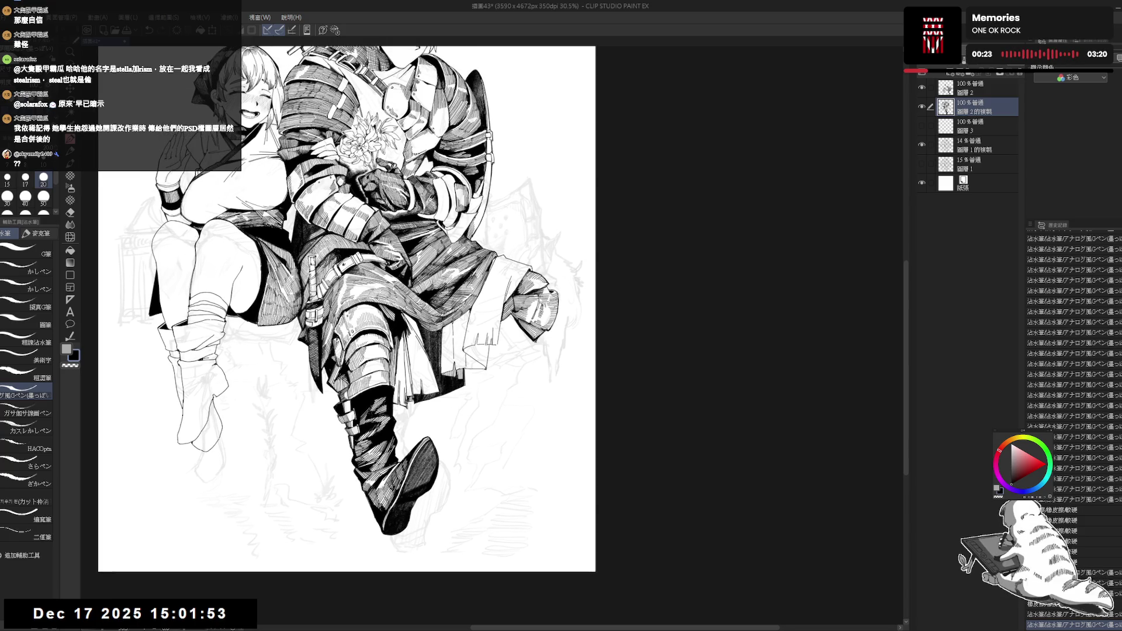
drag(513, 345, 497, 347)
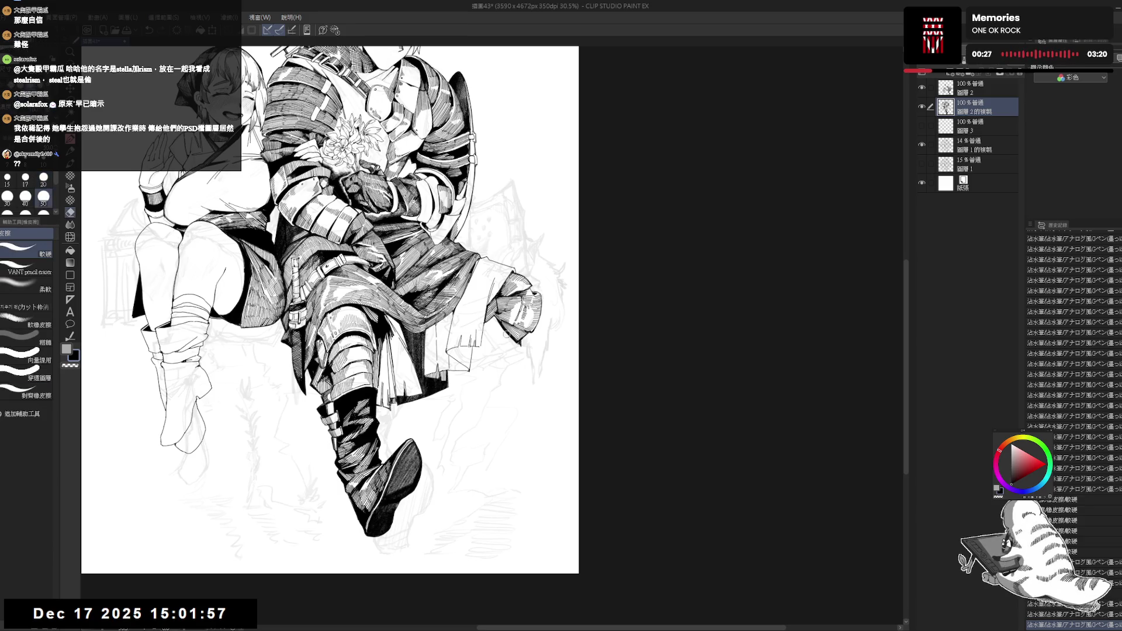
mouse_move(517, 370)
mouse_down()
mouse_move(486, 344)
mouse_move(497, 367)
mouse_move(487, 327)
mouse_move(526, 327)
mouse_up()
key(e)
- Try a short ink stroke on the tunic, undo it, and erase a stray bit
key(r)
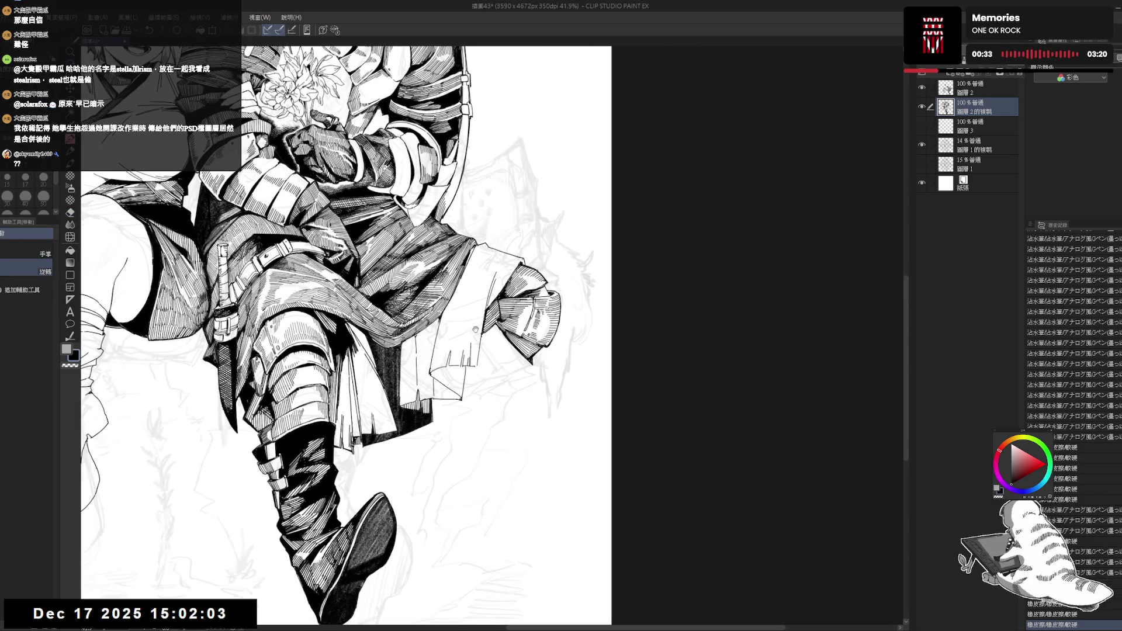
drag(459, 363, 473, 369)
key(p)
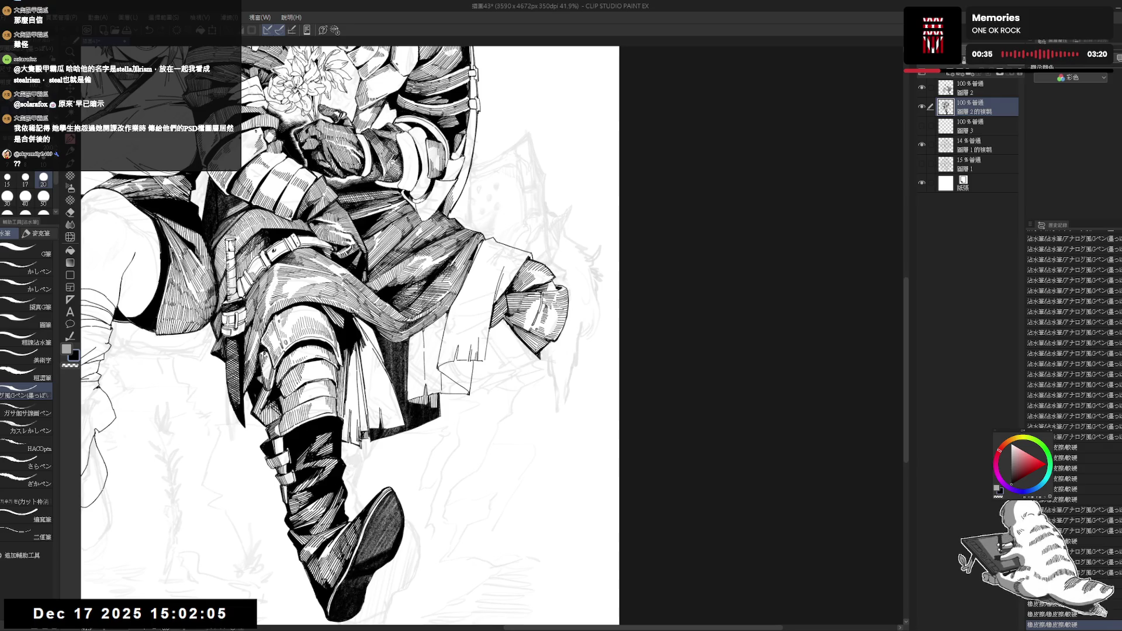
mouse_move(498, 336)
mouse_down()
mouse_move(491, 351)
mouse_move(499, 339)
mouse_move(518, 371)
mouse_move(538, 358)
mouse_up()
key(ctrl+z)
key(ctrl+z)
key(e)
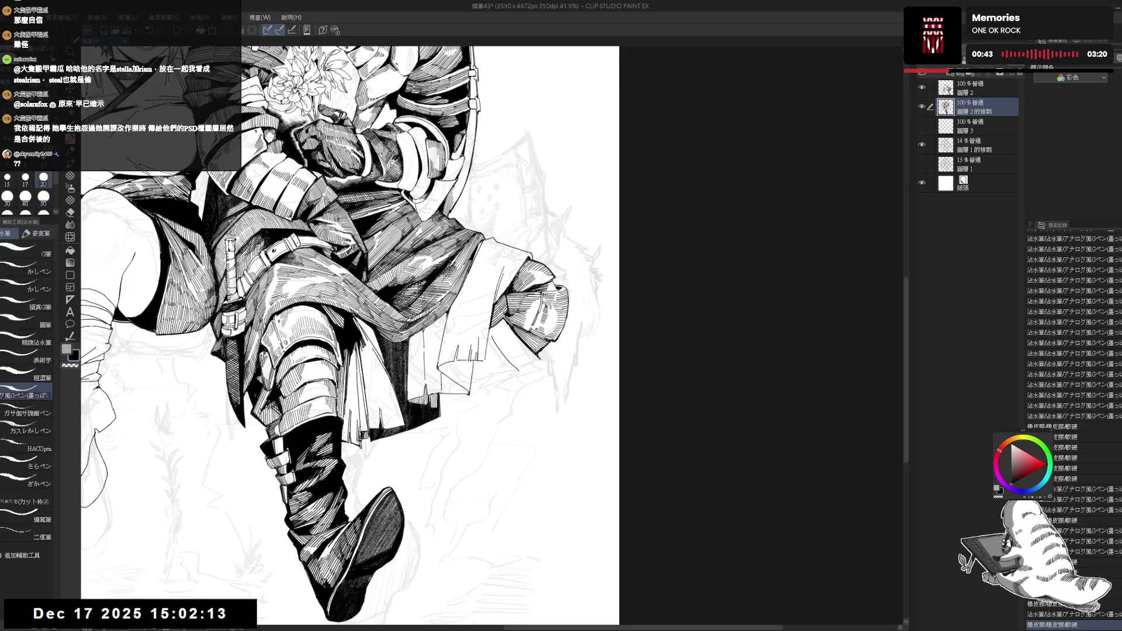
click(538, 355)
- Ink tiny strokes along the tunic hem, redrawing one after an undo
key(p)
mouse_move(535, 353)
mouse_down()
mouse_move(545, 366)
mouse_move(520, 371)
mouse_up()
key(-)
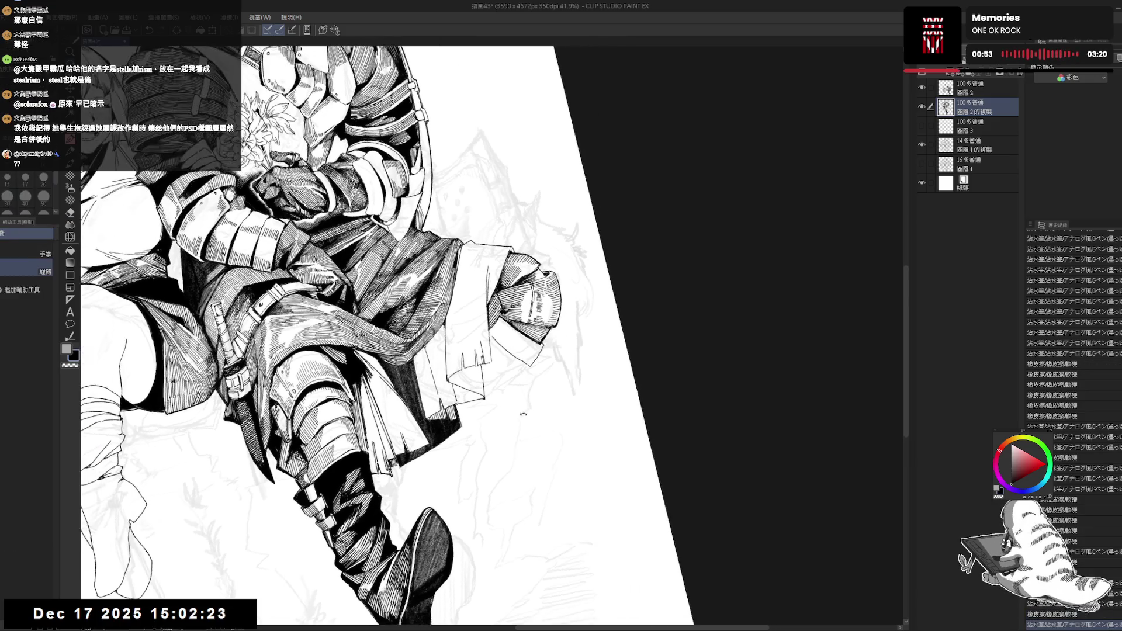
drag(522, 358, 526, 363)
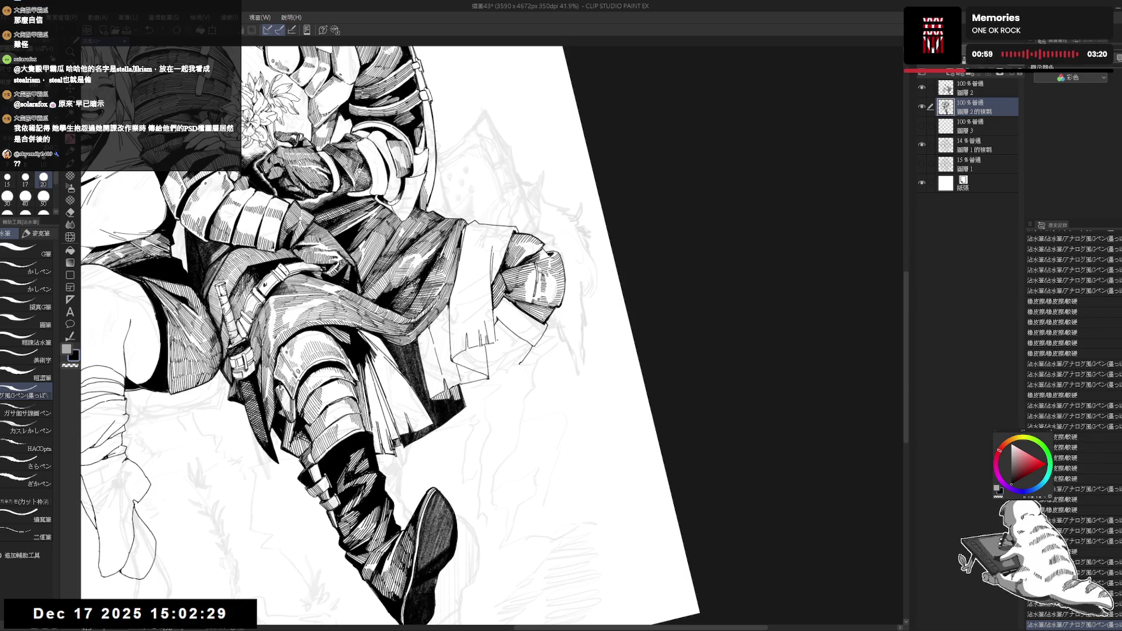
drag(500, 345, 505, 357)
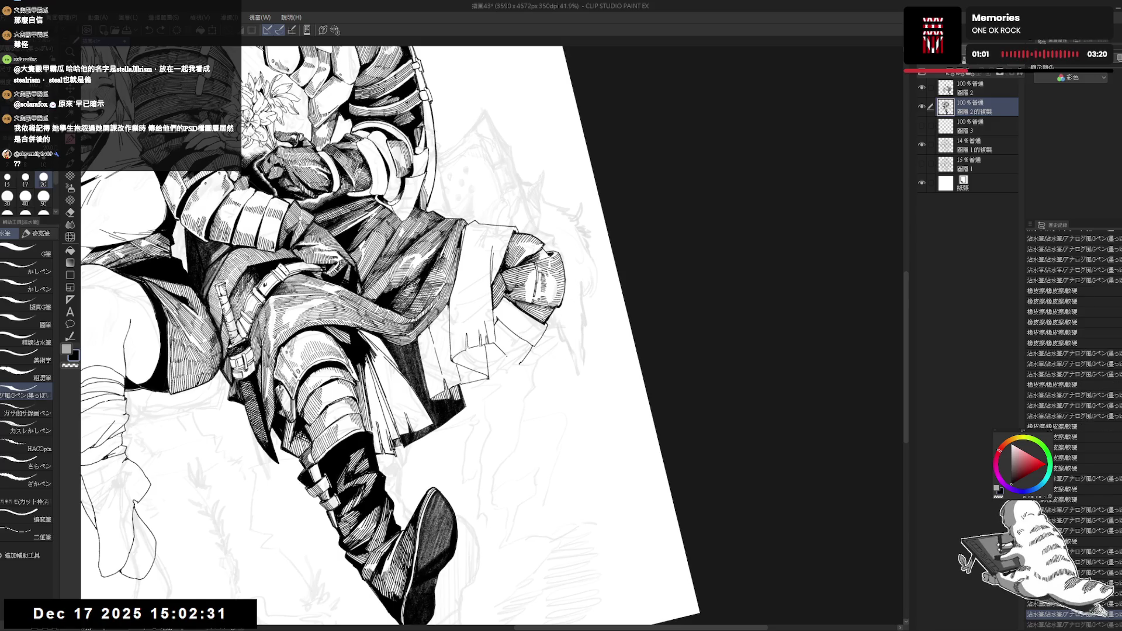
key(ctrl+z)
key(ctrl+z)
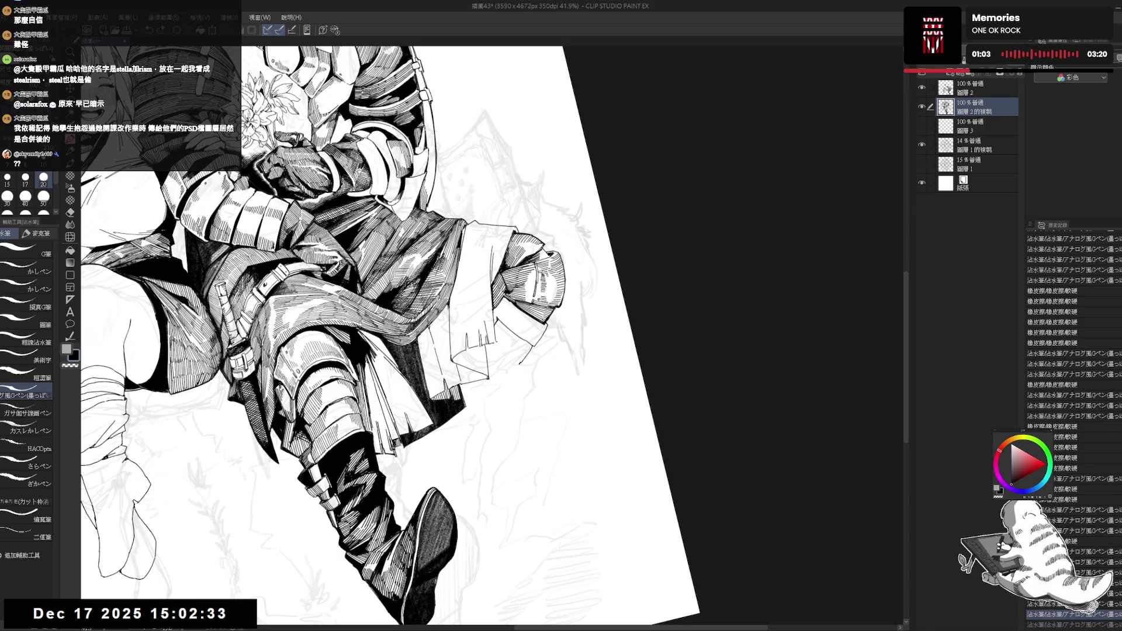
drag(512, 358, 526, 371)
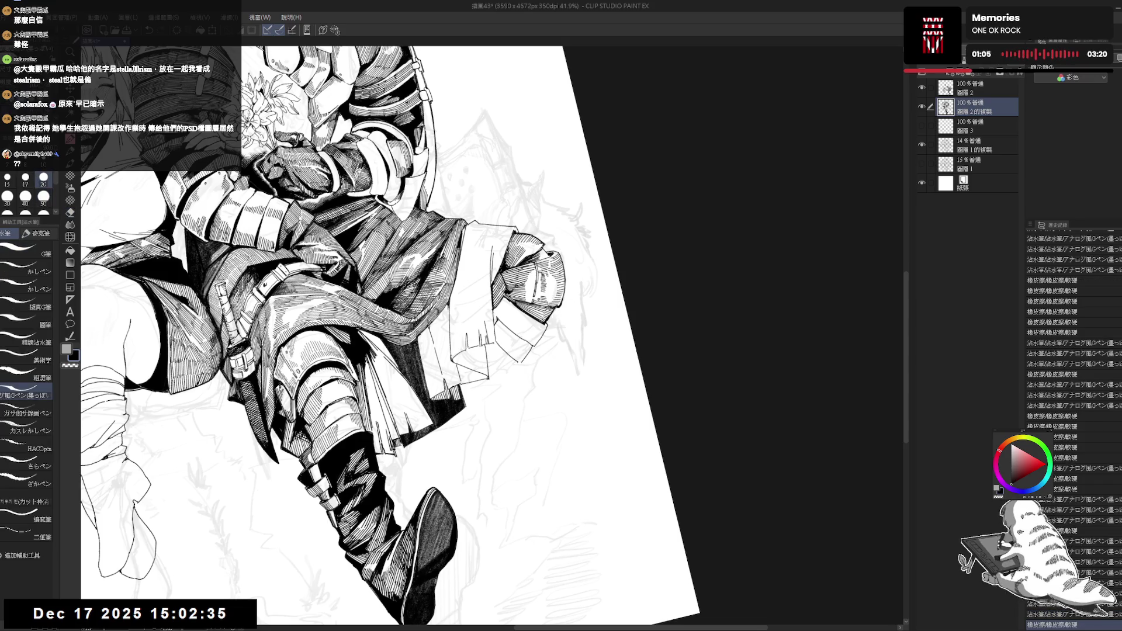
- Darken one small tunic stroke, then zoom out to the whole drawing and mirror it
drag(497, 365, 508, 377)
key(ctrl+minus)
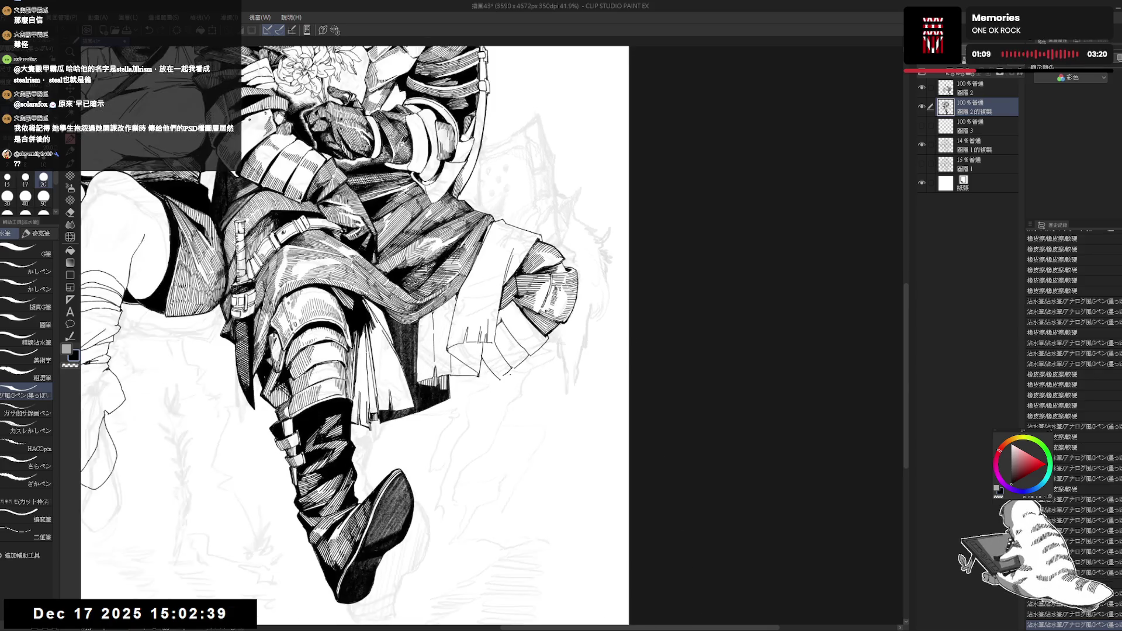
key(at)
key(h)
key(h)
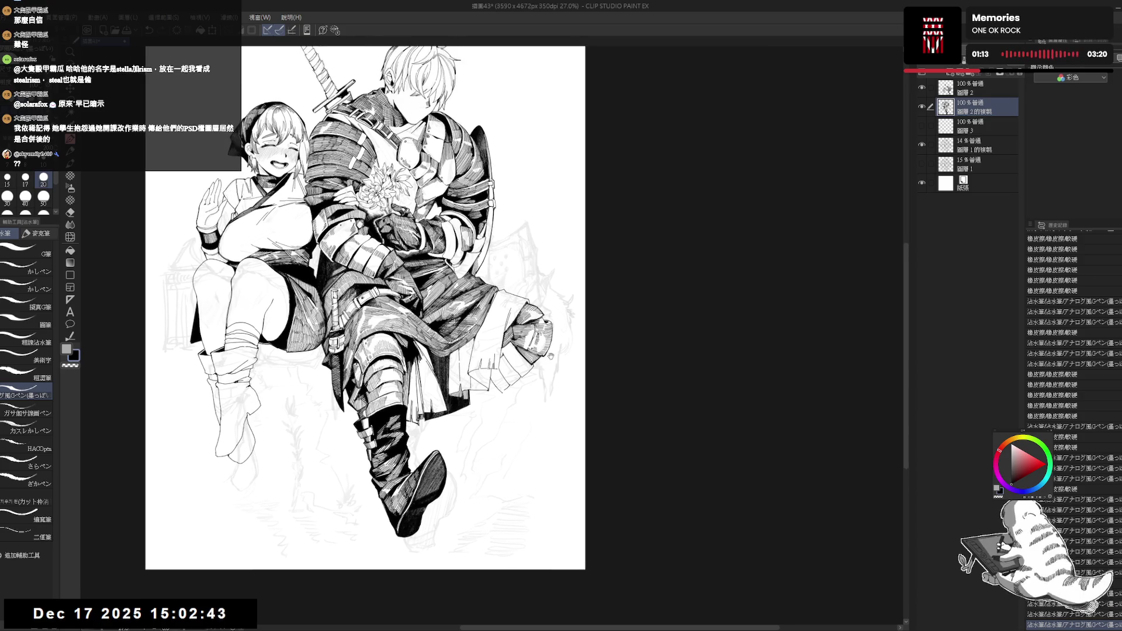
drag(464, 429, 528, 333)
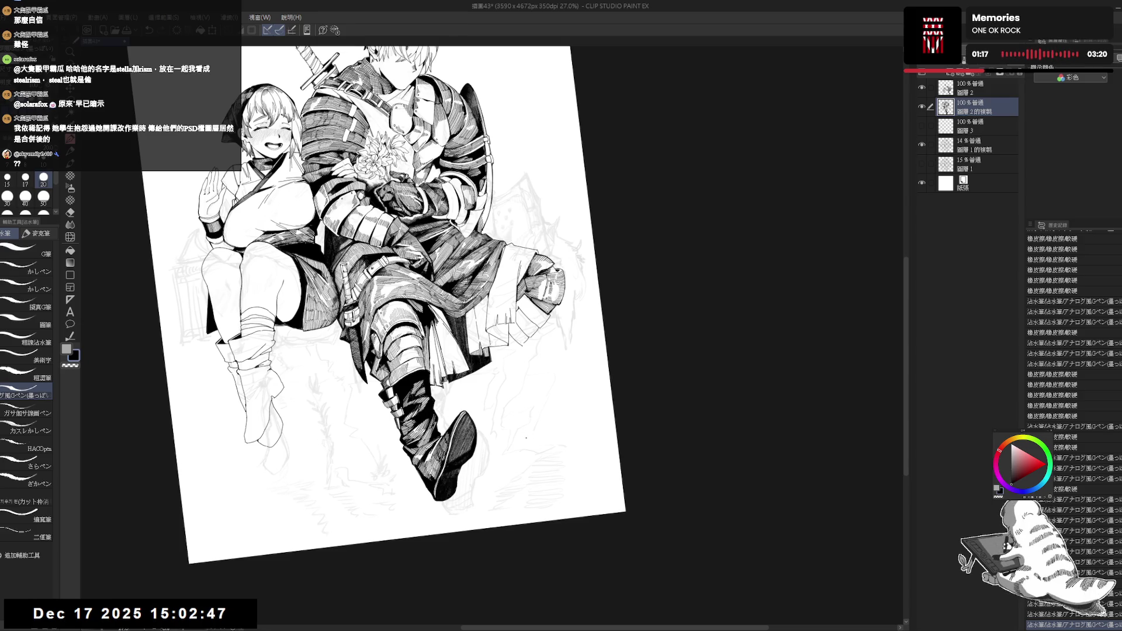
- Reset the view upright and pan to frame the top of the illustration
key(ctrl+at)
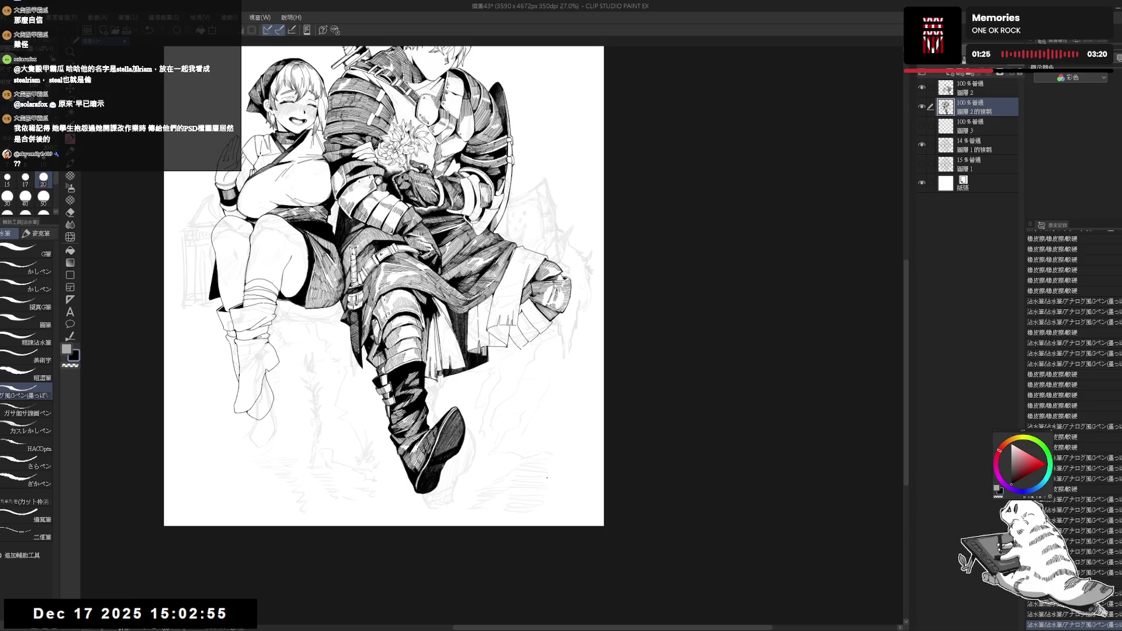
mouse_move(479, 218)
mouse_down()
mouse_move(536, 274)
mouse_move(545, 310)
mouse_up()
drag(534, 248, 540, 251)
drag(508, 313, 599, 239)
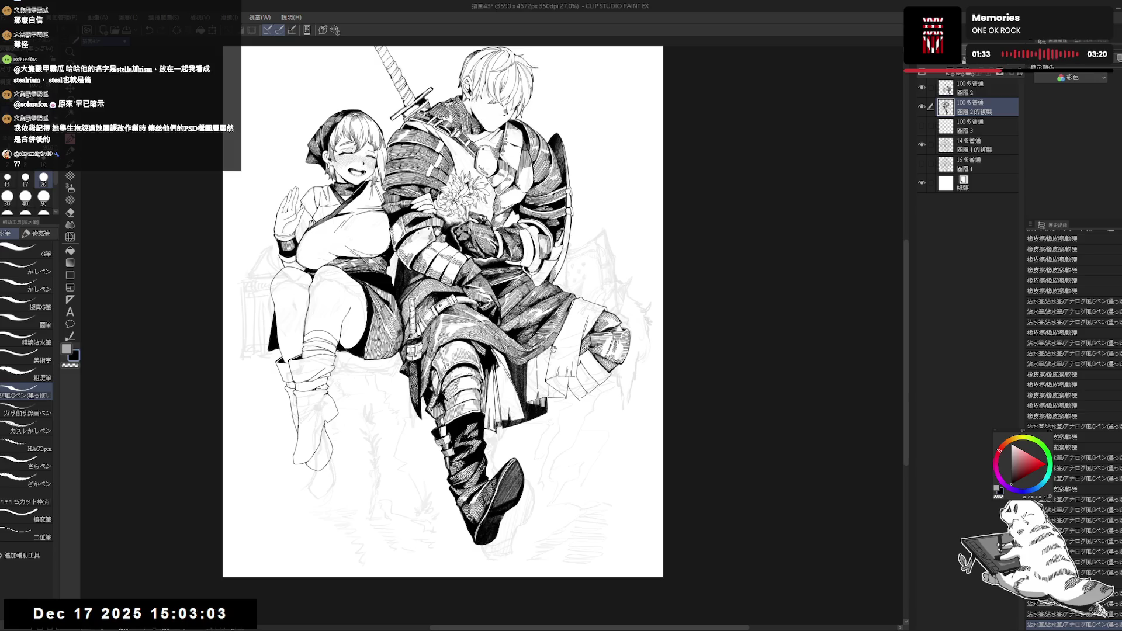
drag(556, 346, 545, 304)
- Erase a small stray mark and tilt the view about 20 degrees for inking
key(e)
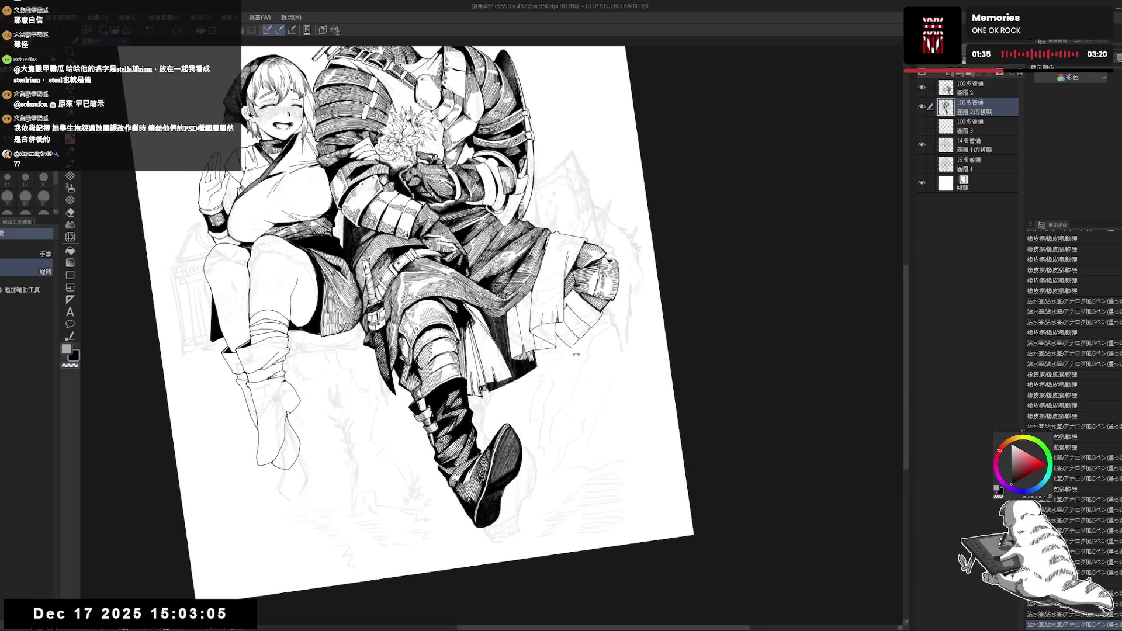
click(572, 349)
key(p)
drag(572, 350, 575, 342)
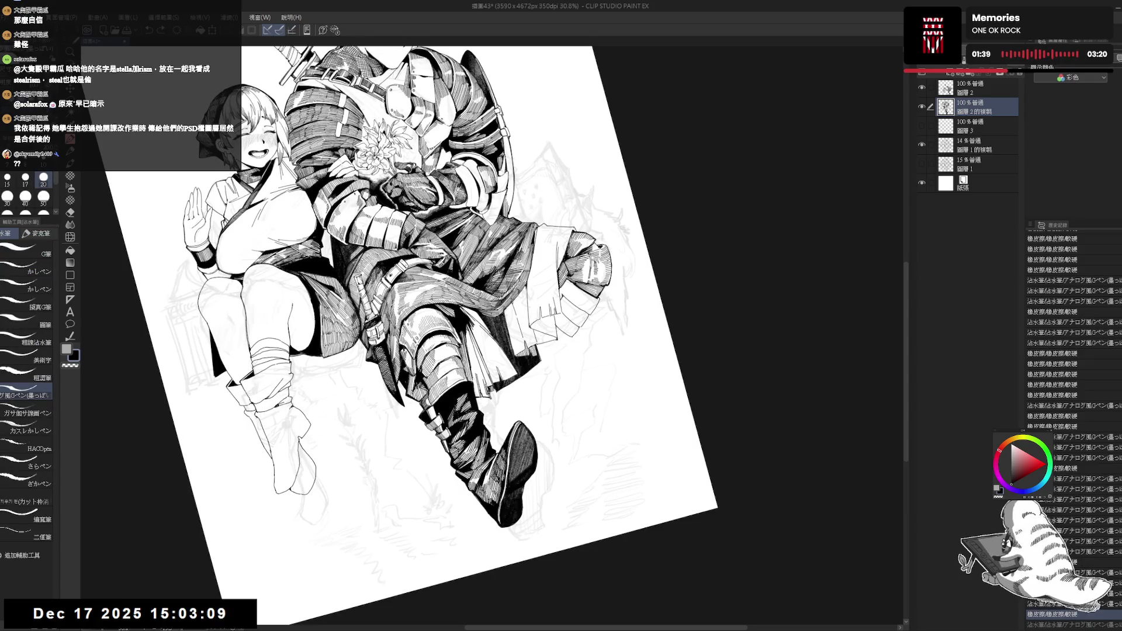
key(minus)
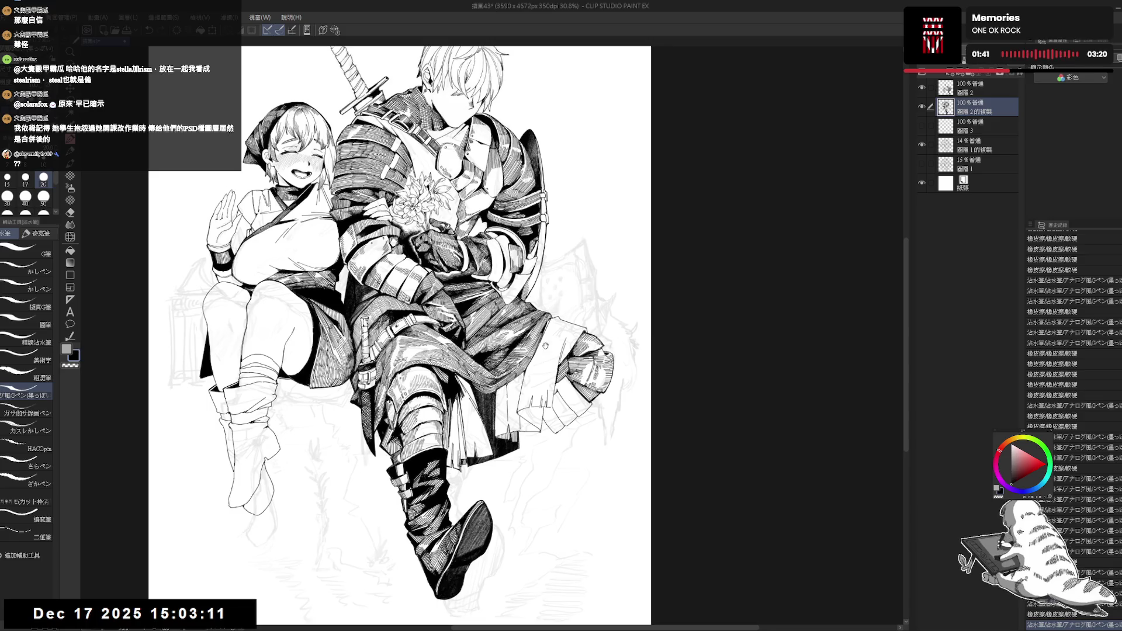
key(r)
mouse_move(530, 419)
mouse_down()
mouse_move(572, 387)
mouse_move(560, 403)
mouse_up()
key(p)
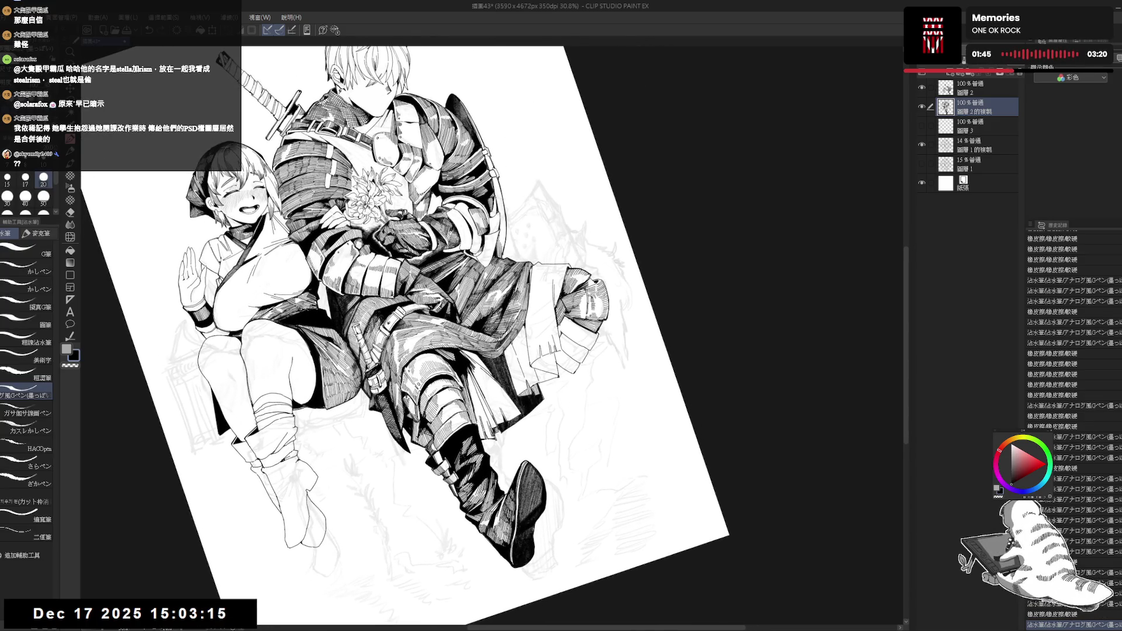
- Fill two small enclosed areas with black ink and add a short stroke between them
key(g)
click(555, 327)
key(minus)
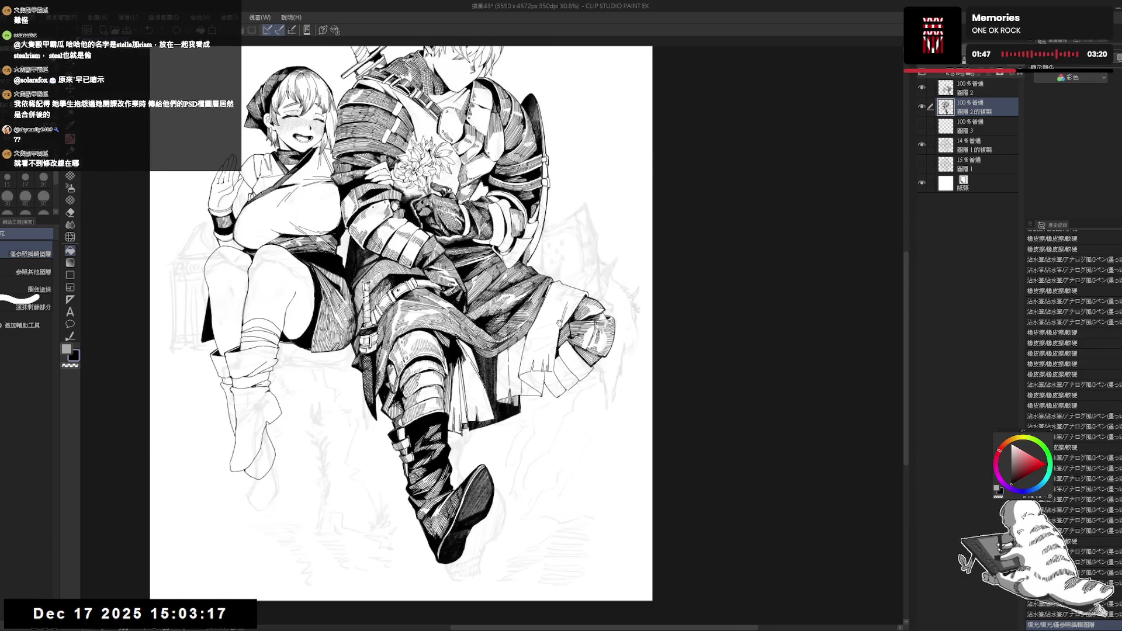
key(r)
drag(543, 415, 536, 390)
key(p)
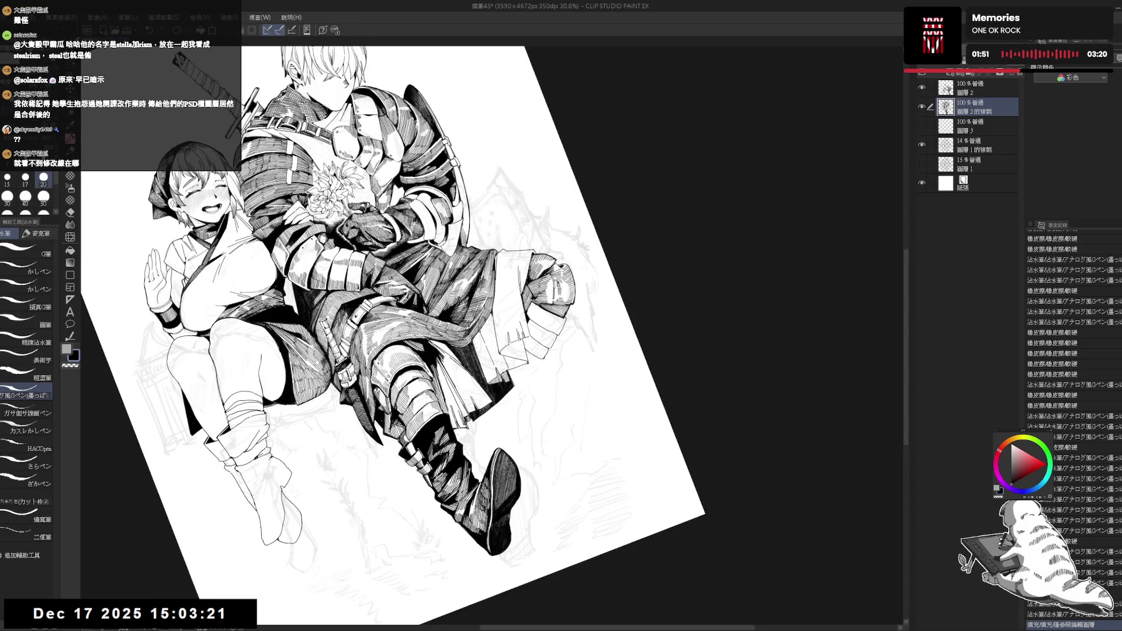
key(ctrl+z)
drag(547, 368, 548, 358)
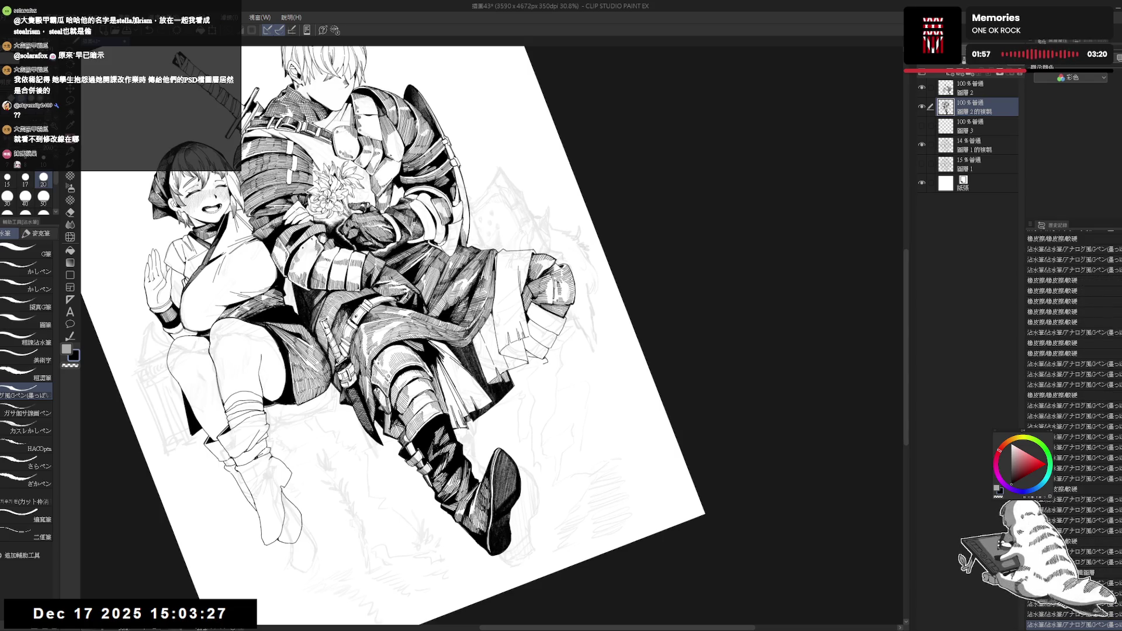
key(g)
click(547, 368)
- Reset rotation, mirror the view, and scroll to frame the whole drawing
key(ctrl+0)
key(h)
key(h)
scroll(536, 404, up, 5)
scroll(539, 417, down, 1)
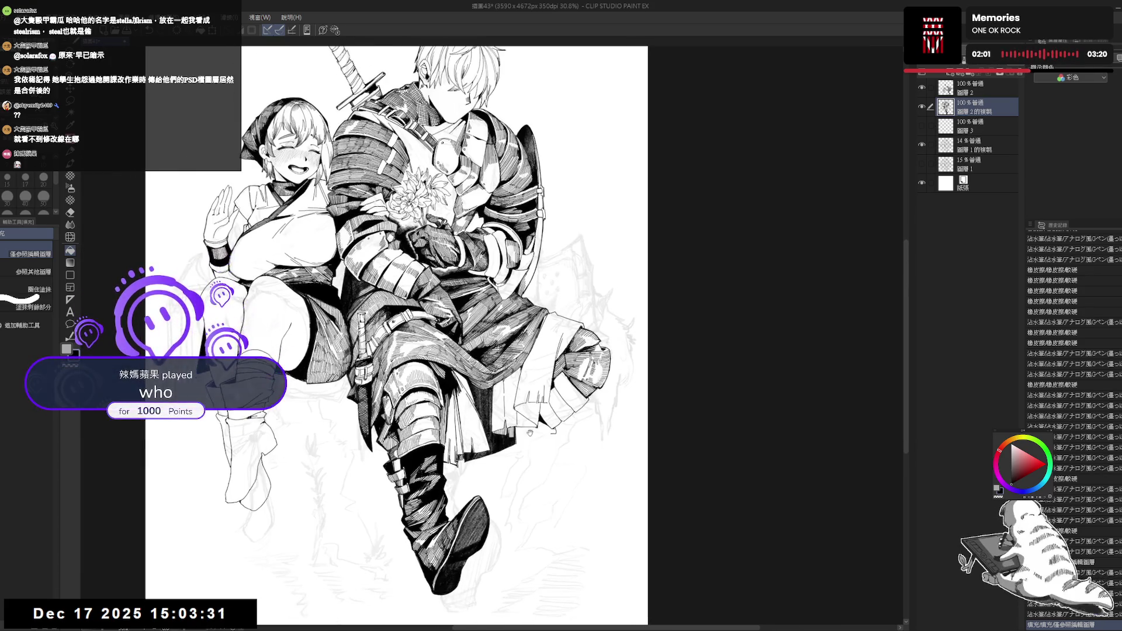
drag(520, 442, 467, 508)
scroll(468, 508, down, 1)
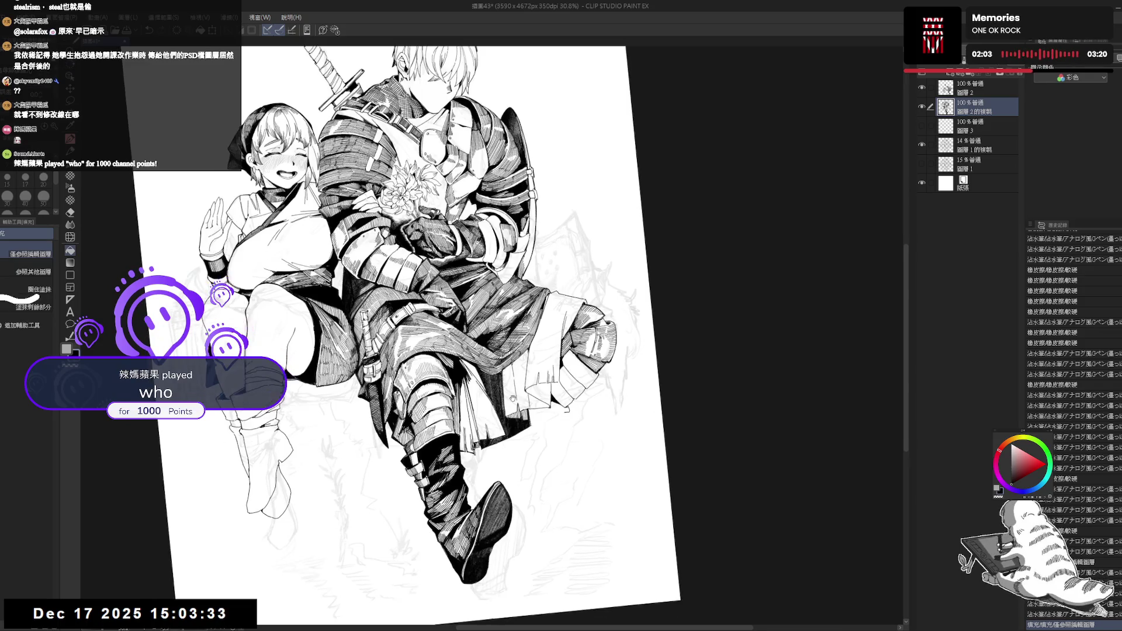
key(ctrl+0)
scroll(494, 388, down, 1)
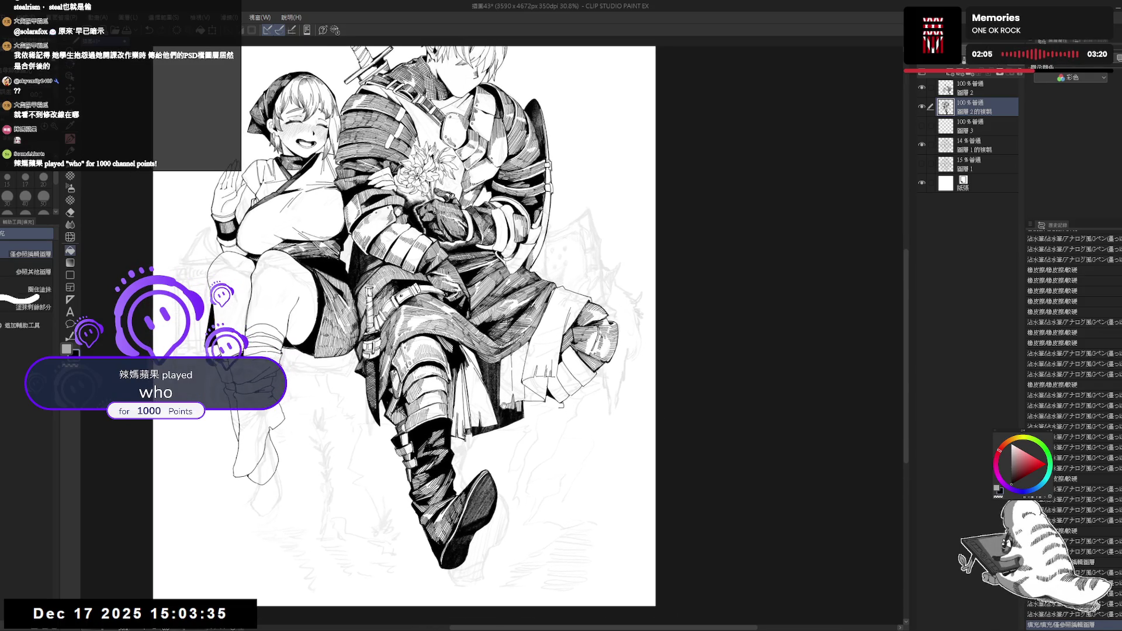
key(p)
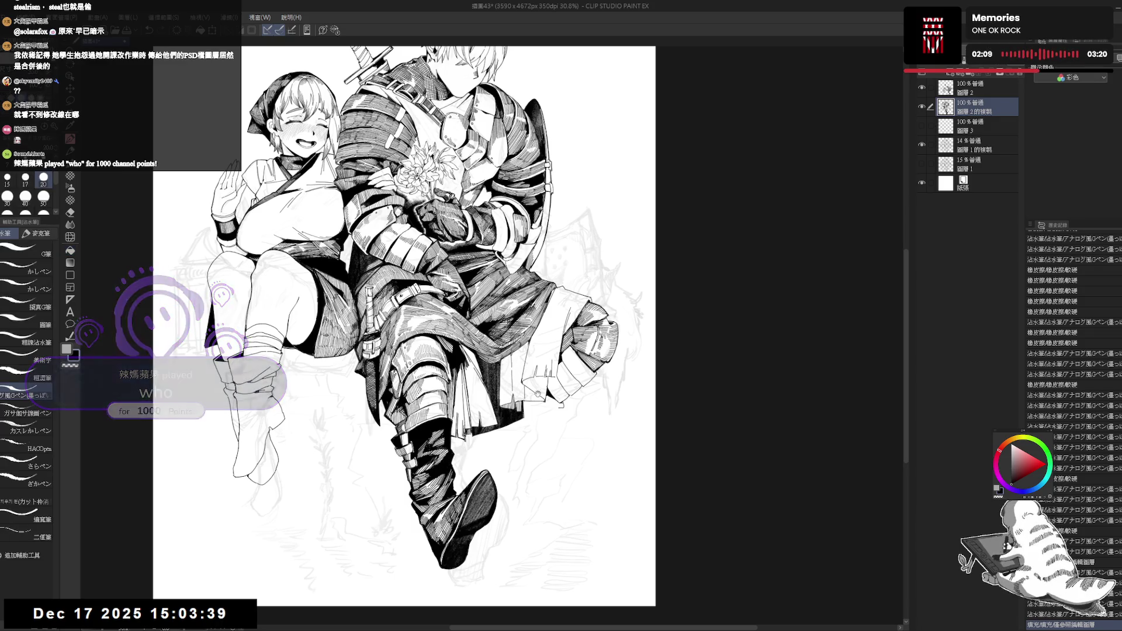
scroll(557, 383, down, 2)
scroll(556, 383, down, 2)
- Tilt the canvas to a working angle, fill a small area with solid black, then straighten the view
mouse_move(556, 383)
mouse_down()
mouse_move(570, 291)
mouse_move(548, 223)
mouse_up()
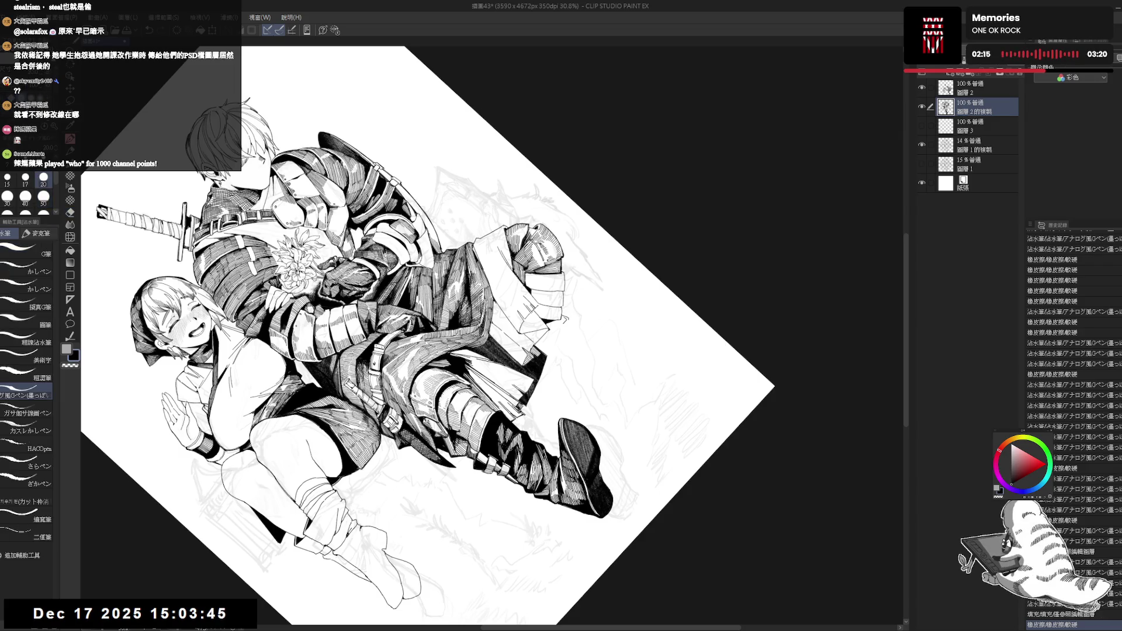
key(e)
key(r)
mouse_move(560, 325)
mouse_down()
mouse_move(585, 304)
mouse_move(579, 357)
mouse_move(572, 344)
mouse_up()
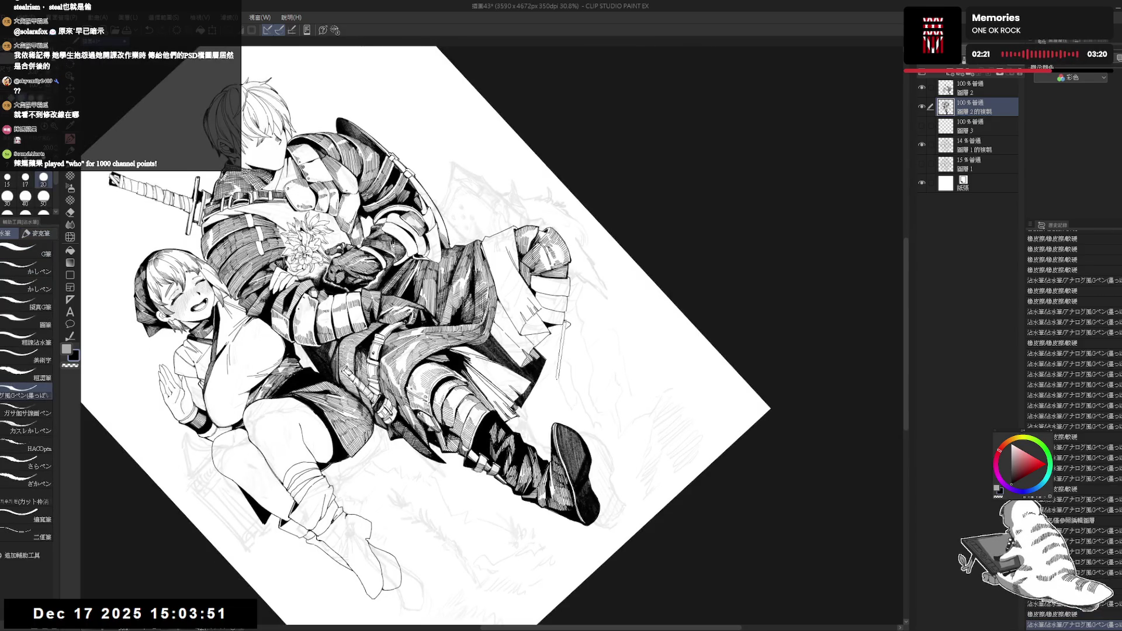
key(p)
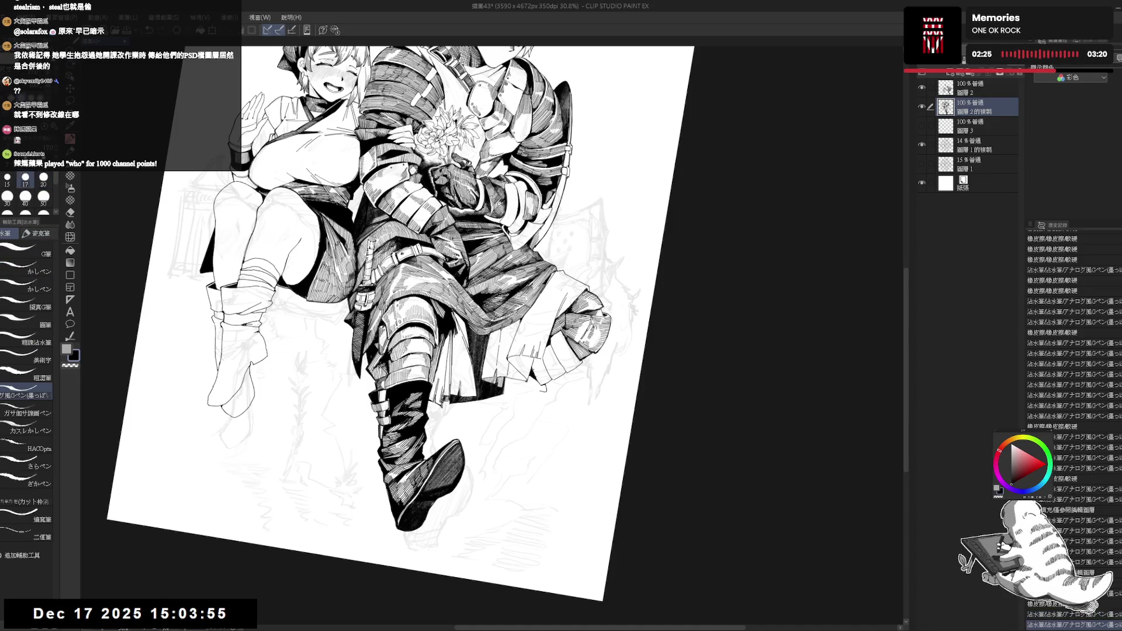
drag(386, 316, 409, 328)
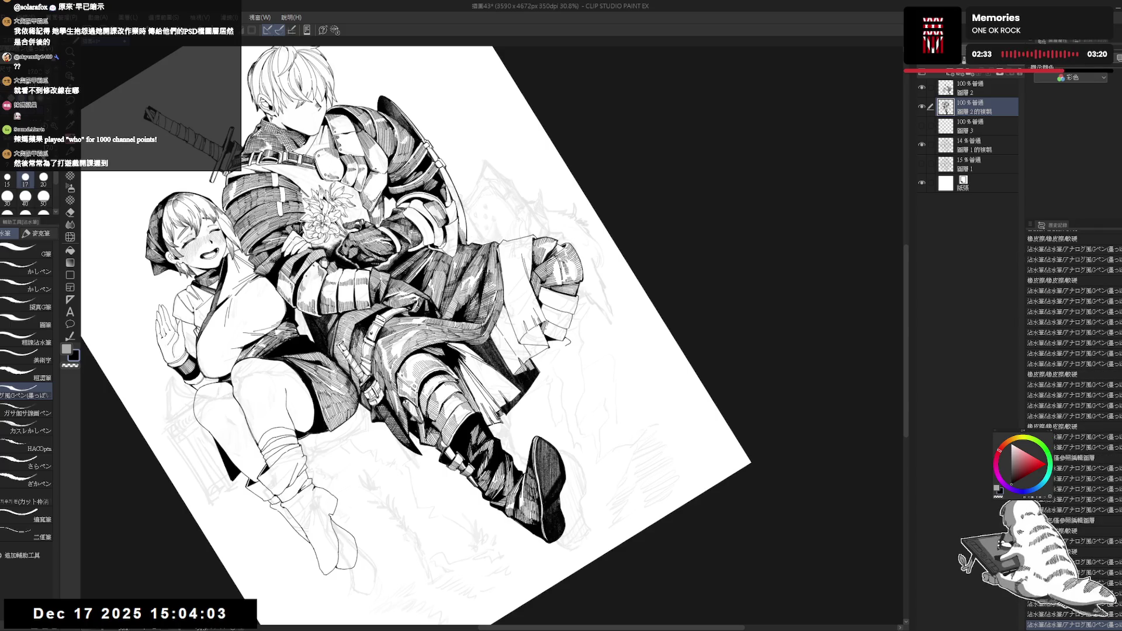
click(548, 329)
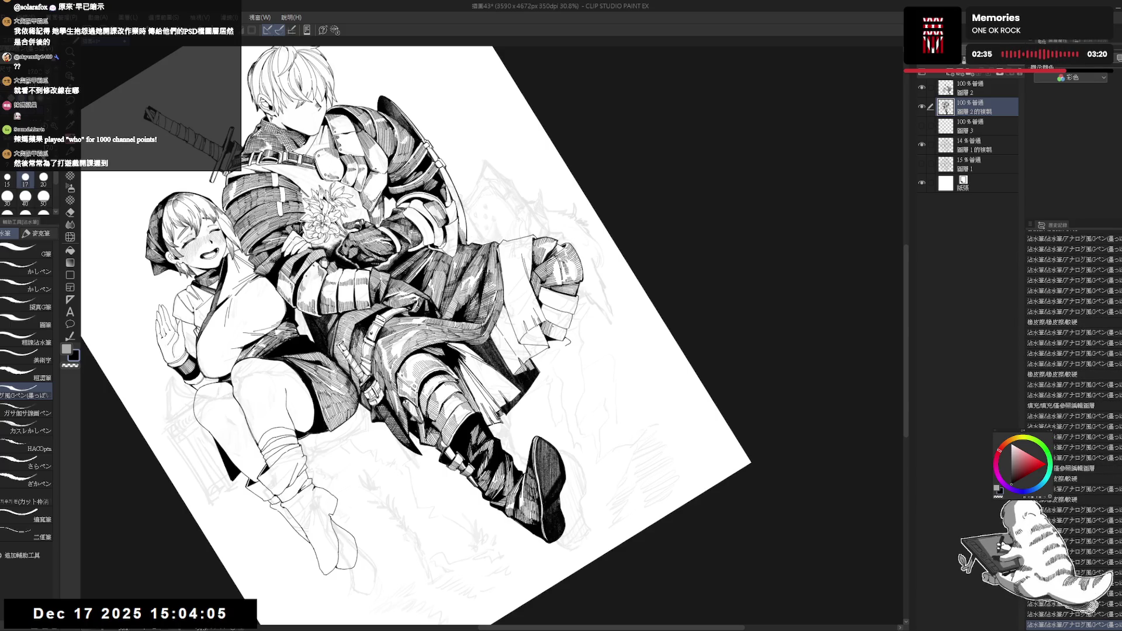
key(ctrl+at)
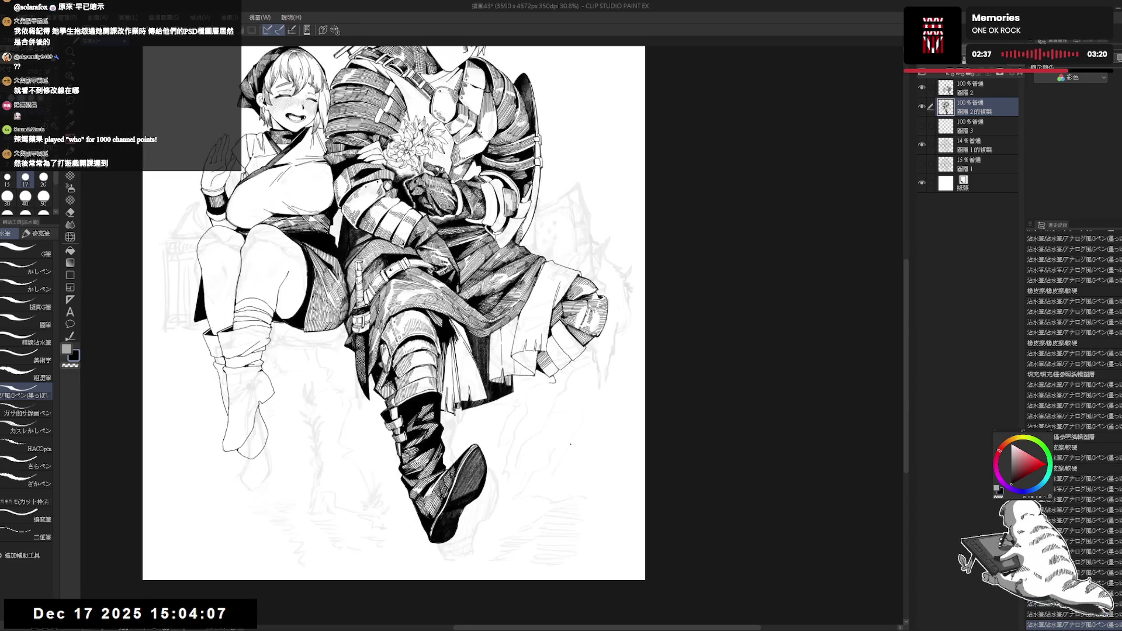
- Undo recent strokes on the knight's knee and cloth and tilt the view about 30°
drag(578, 371, 574, 395)
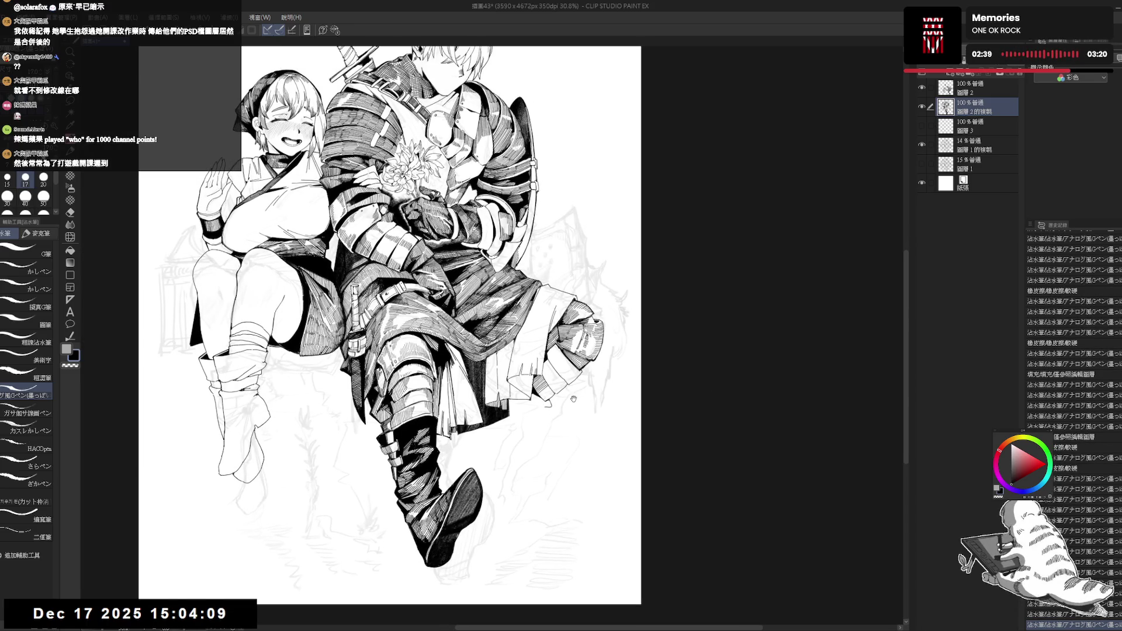
scroll(556, 356, up, 2)
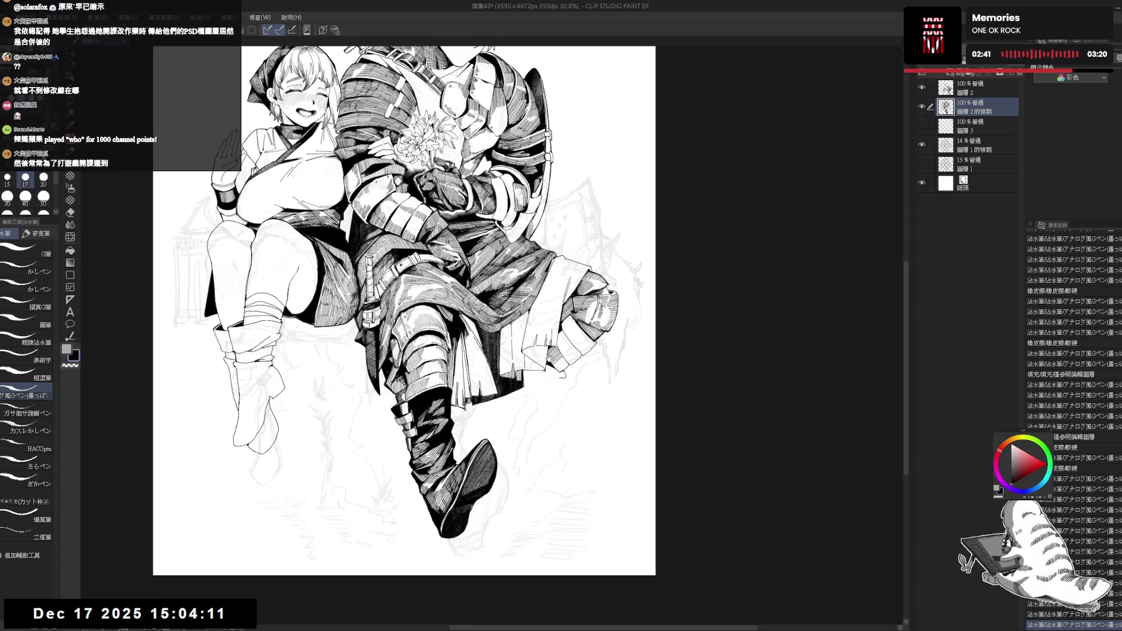
key(ctrl+z)
key(ctrl+z)
key(ctrl+z)
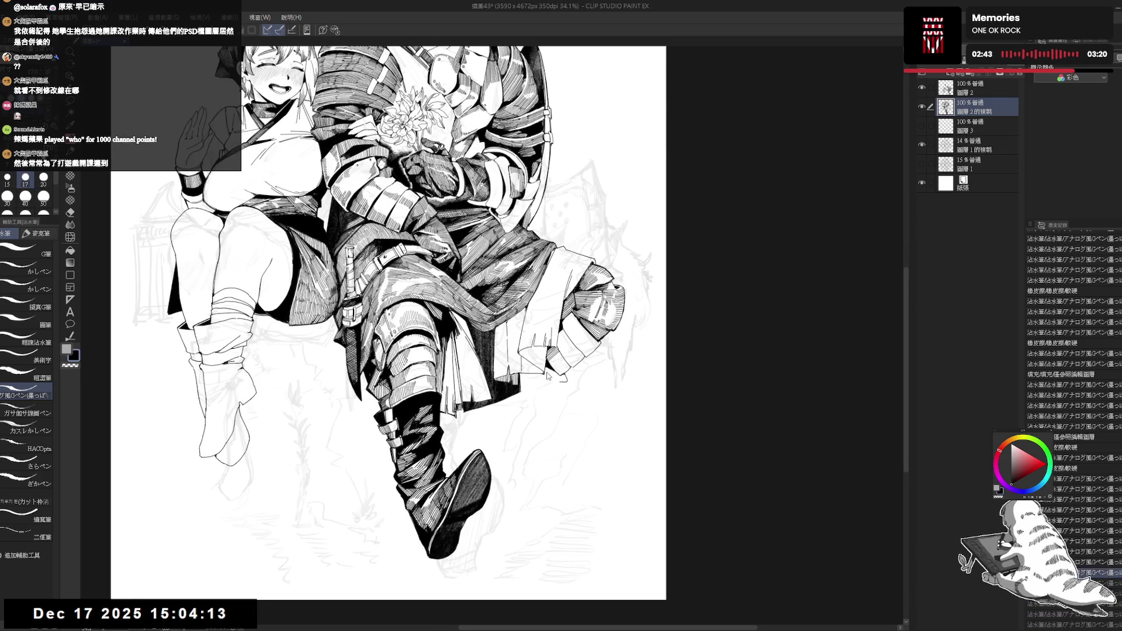
drag(548, 376, 551, 290)
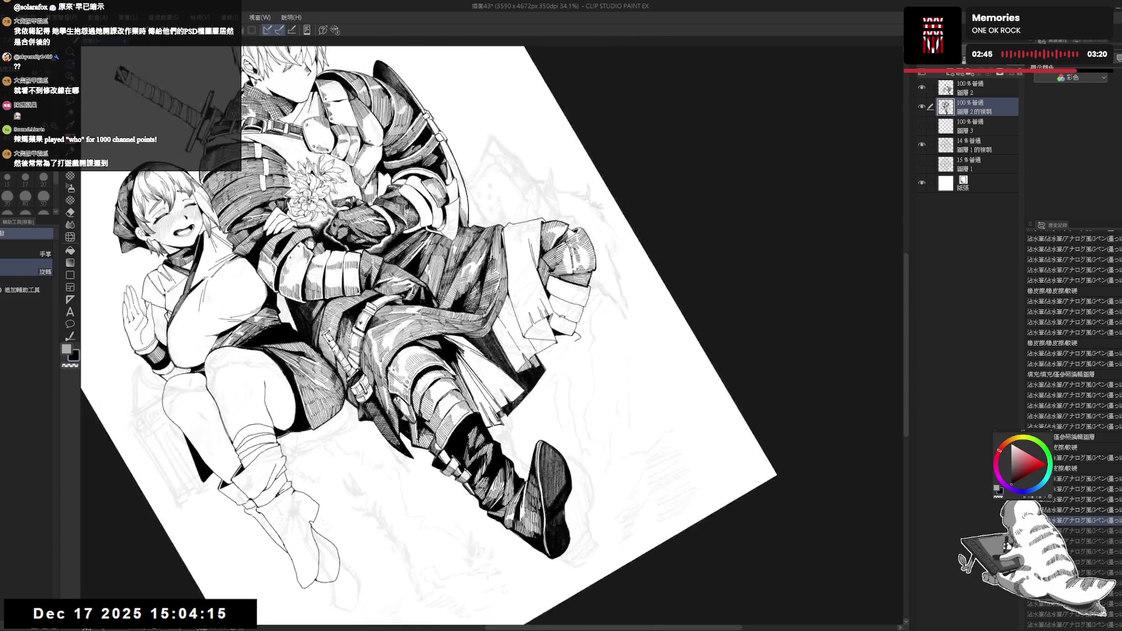
key(e)
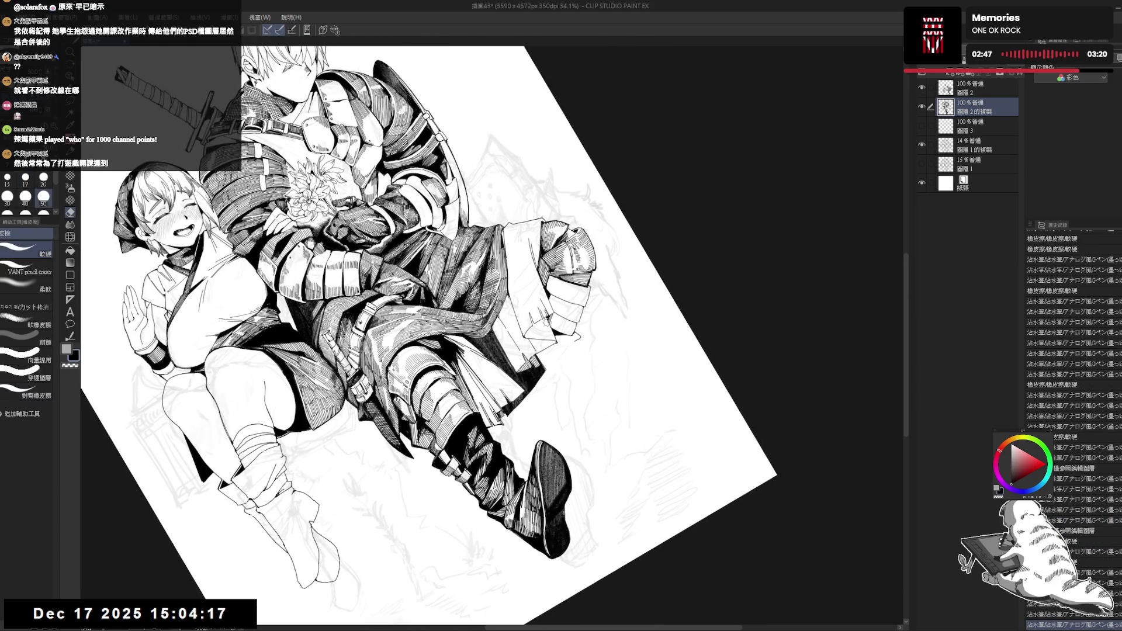
key(p)
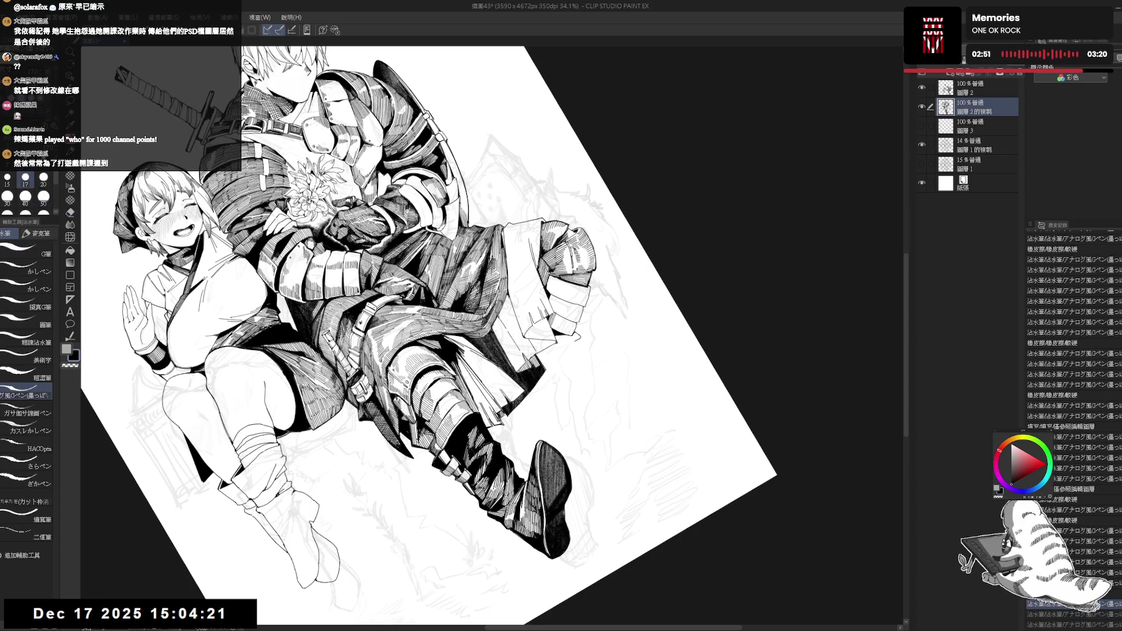
- Ink a short stroke at pen size 20, return to size 17, and step back one action
key(bracketright)
mouse_move(550, 313)
mouse_down()
mouse_move(573, 346)
mouse_move(526, 246)
mouse_move(479, 199)
mouse_up()
key(bracketleft)
key(ctrl+@)
key(r)
key(ctrl+z)
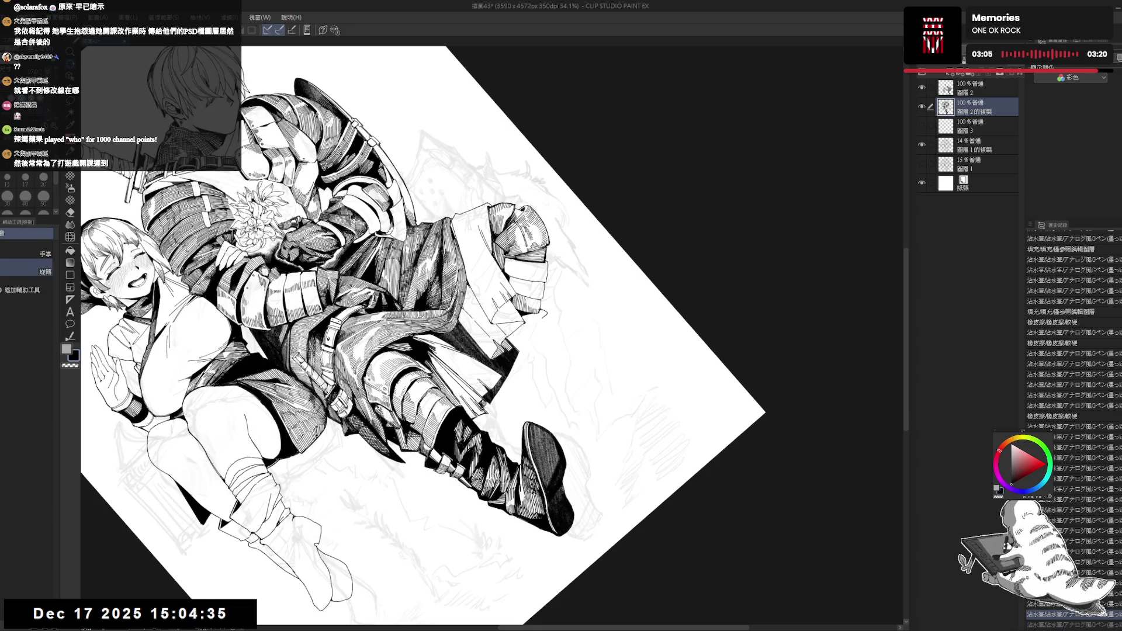
- Redo the five undone steps on the knight's knee and cloth
key(ctrl+y)
key(ctrl+y)
key(ctrl+y)
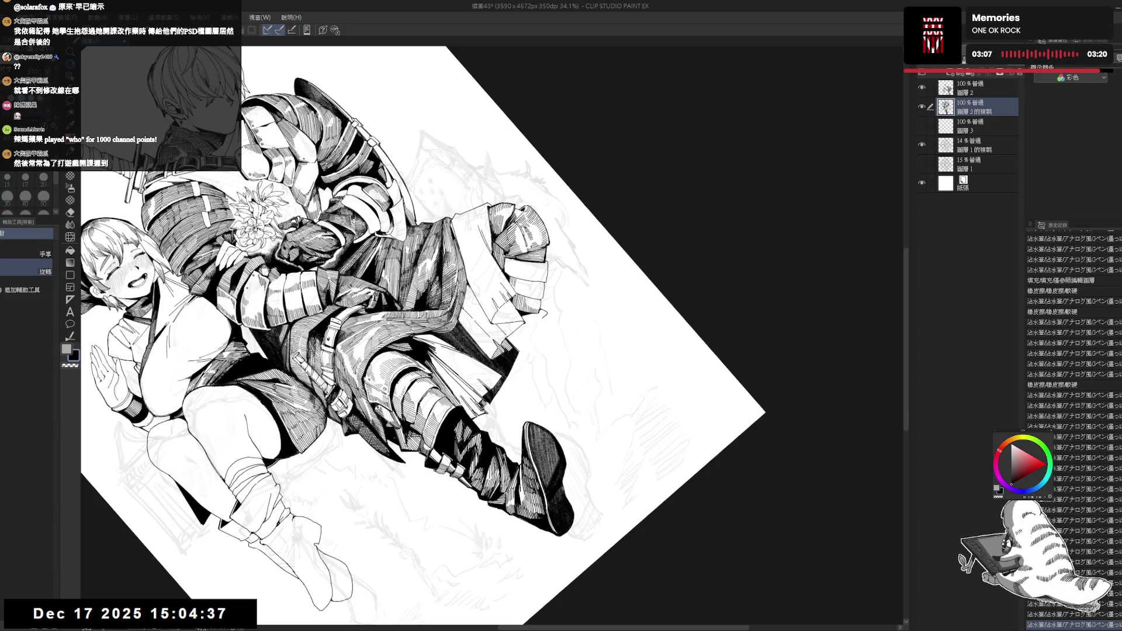
key(ctrl+y)
key(ctrl+y)
key(ctrl+y)
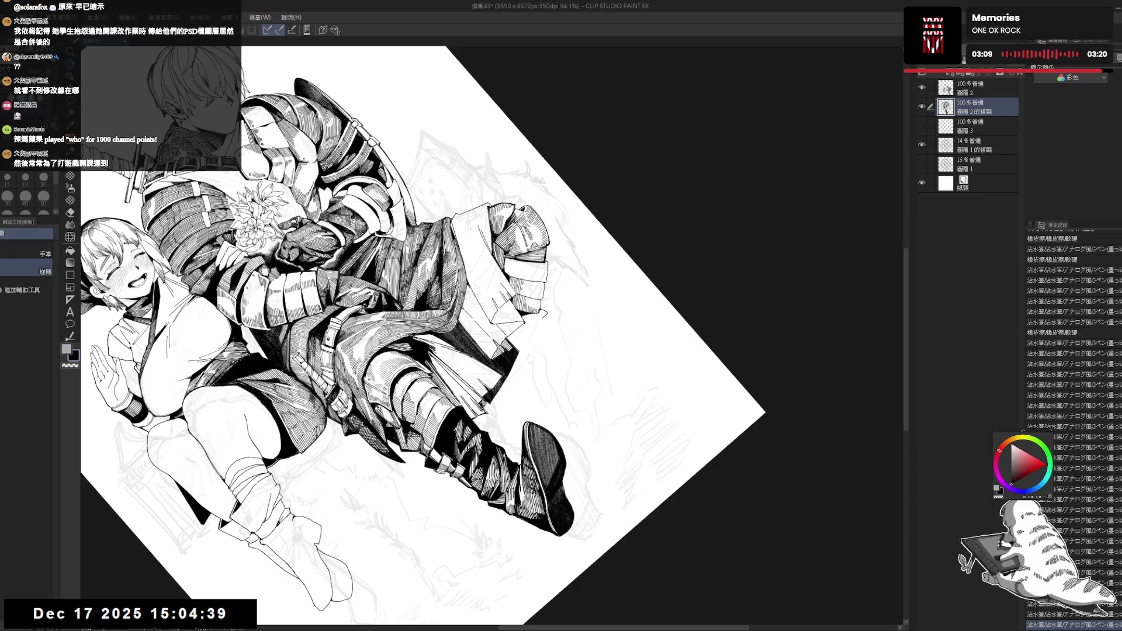
key(ctrl+y)
key(ctrl+y)
key(ctrl+y)
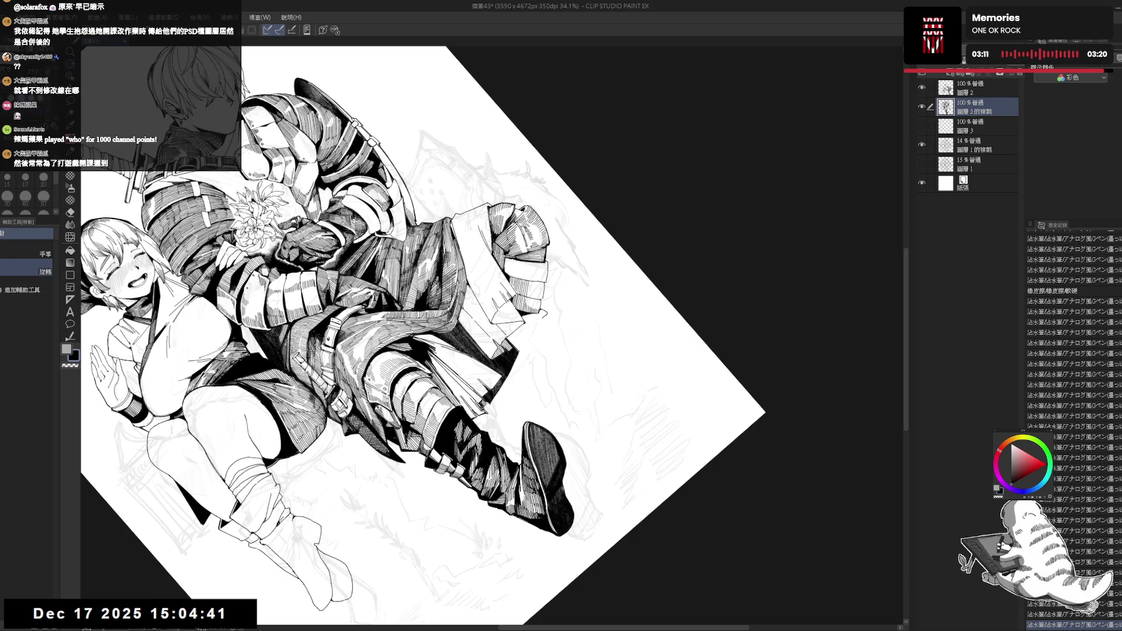
key(ctrl+y)
key(ctrl+y)
key(ctrl+y)
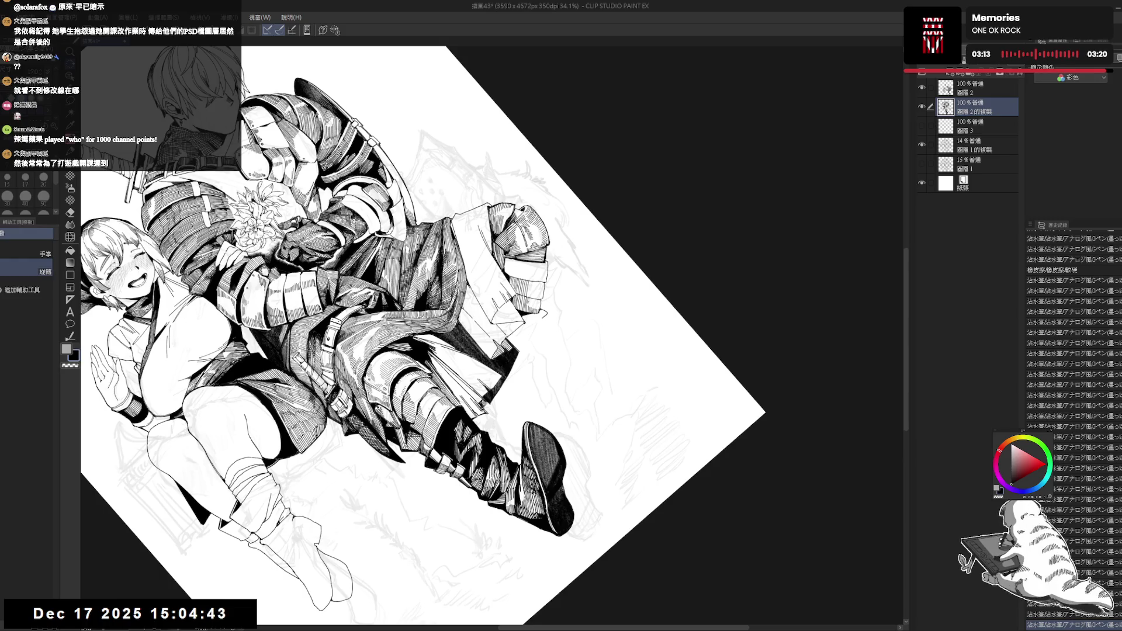
key(ctrl+y)
key(ctrl+y)
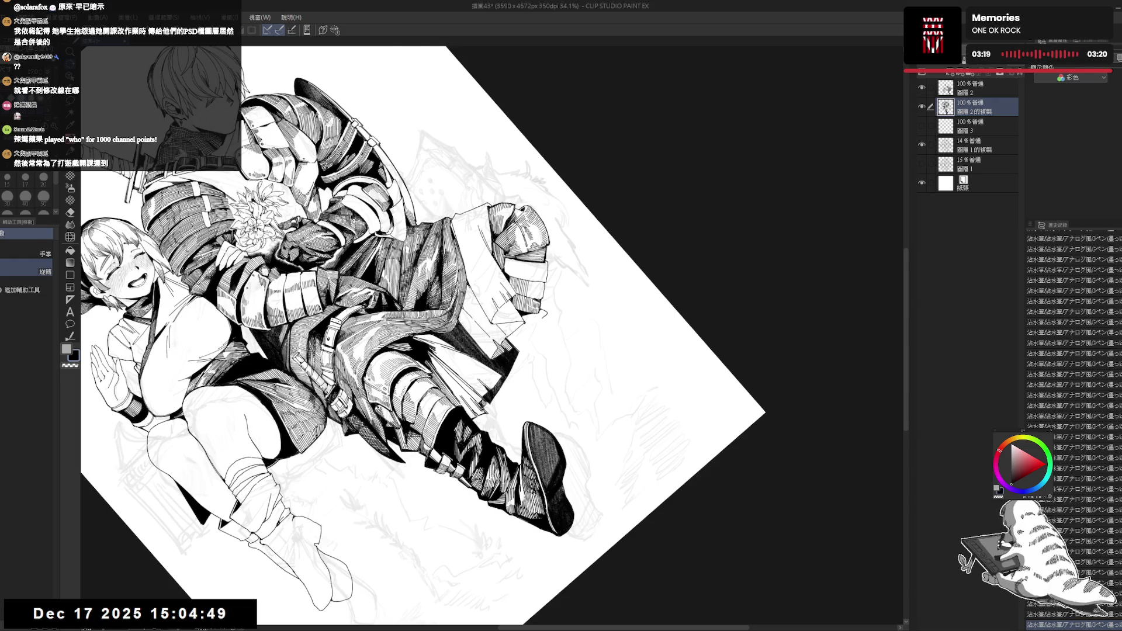
- Straighten the view upright and erase a small stray mark
key(ctrl+@)
key(e)
drag(538, 329, 539, 344)
key(p)
scroll(539, 322, down, 1)
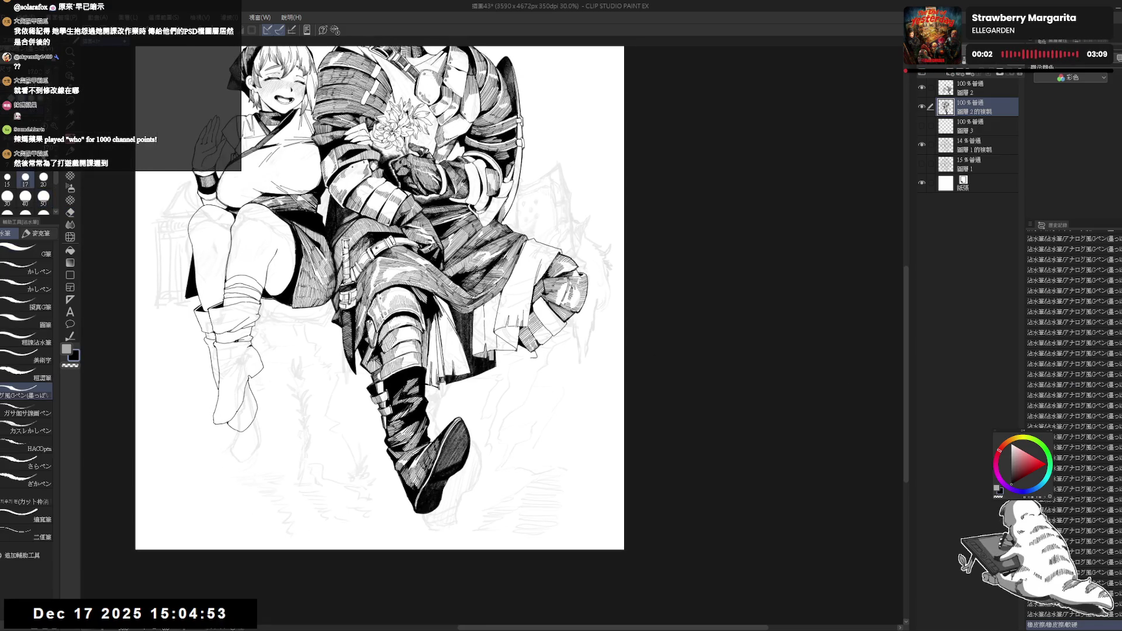
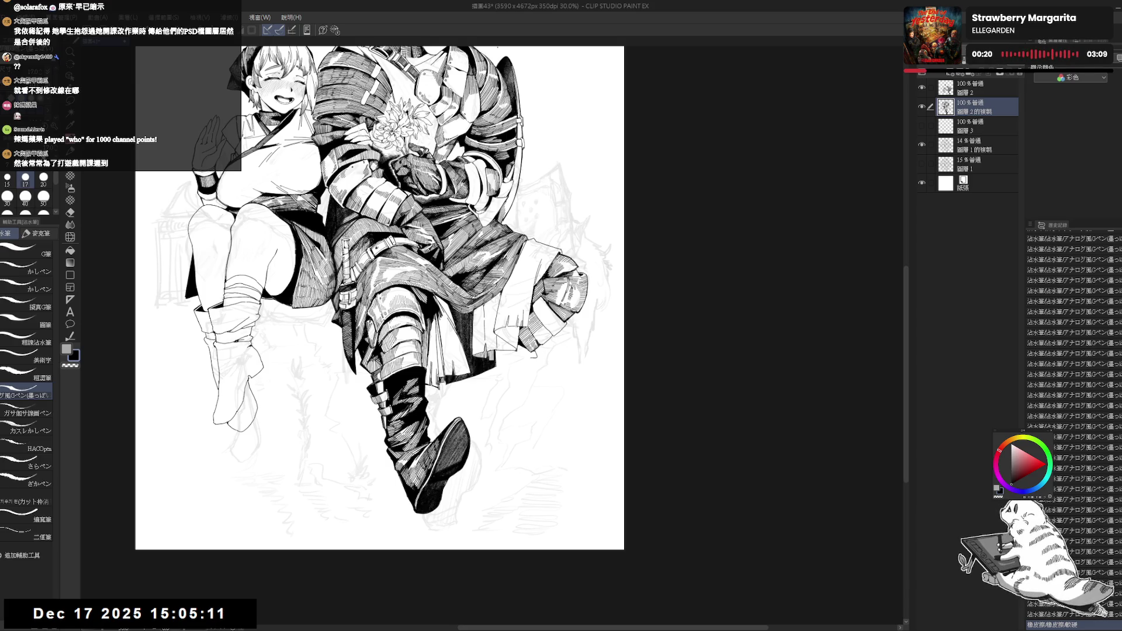
- Zoom onto the legs and ink a short G-pen hatch stroke on the knee, redrawing it after an undo
scroll(520, 291, up, 2)
drag(520, 290, 585, 363)
drag(543, 330, 547, 351)
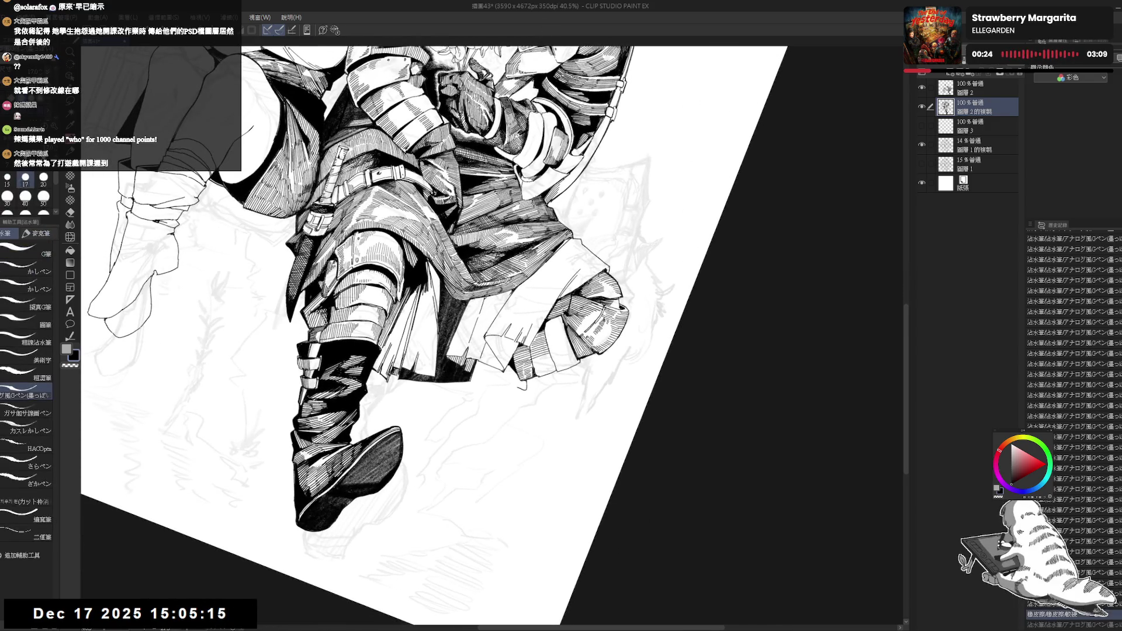
key(ctrl+z)
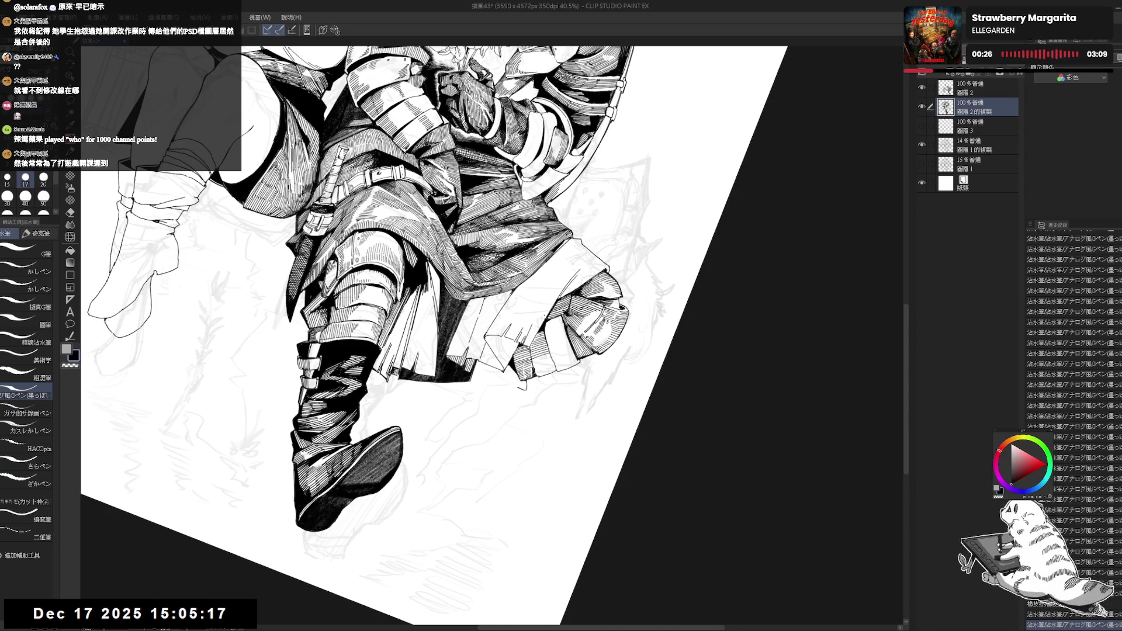
drag(543, 320, 530, 411)
key(p)
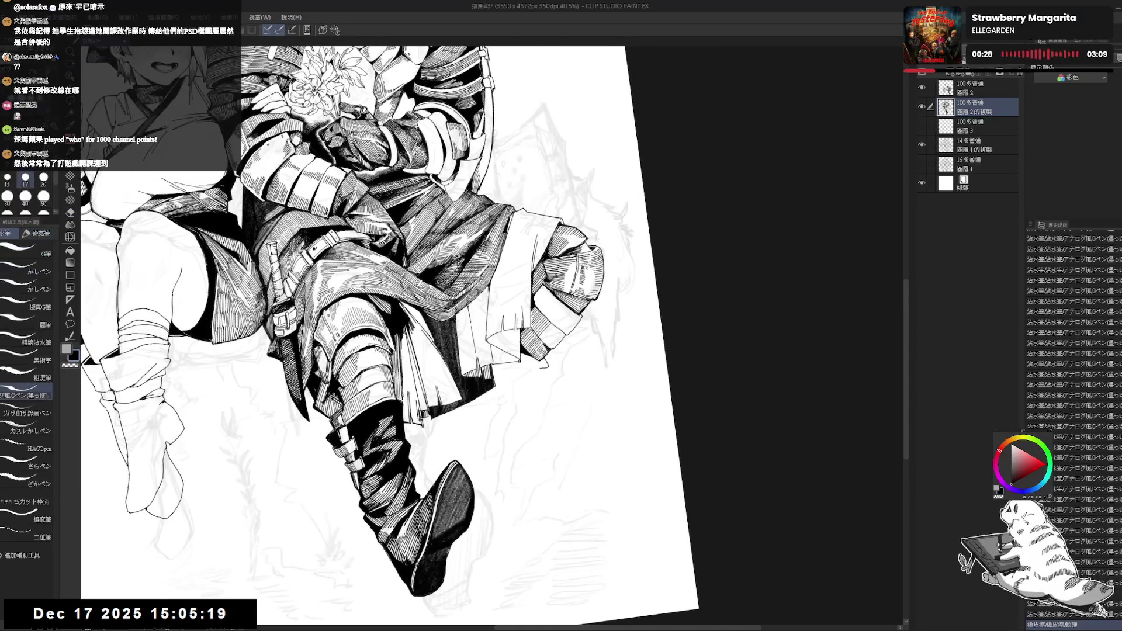
drag(533, 305, 532, 326)
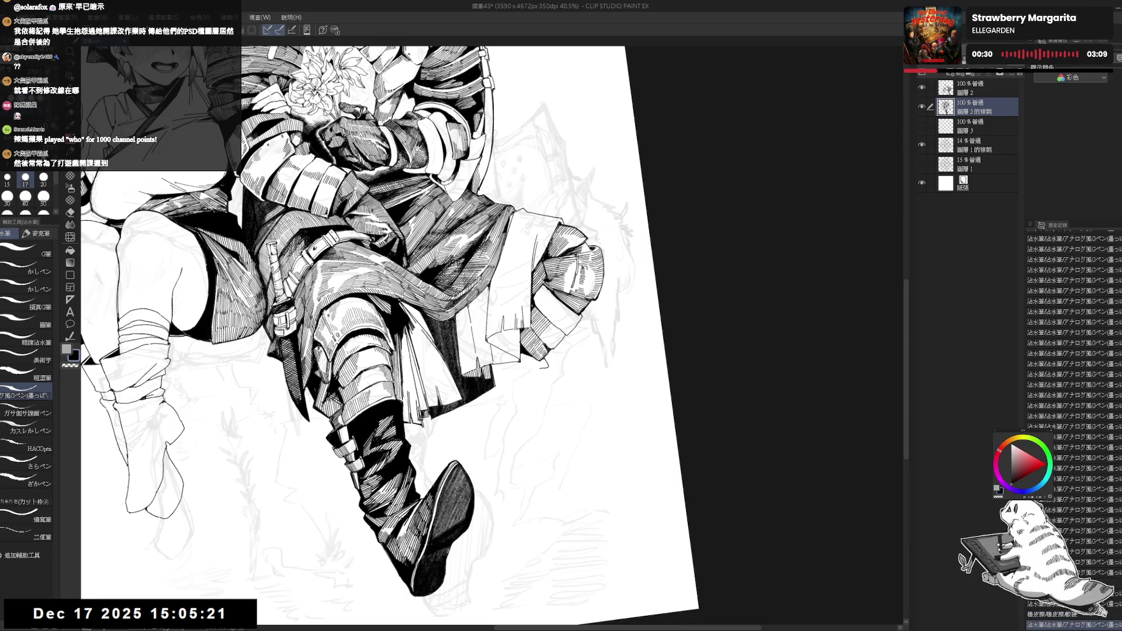
- Flip and rotate the canvas view to bring the knight's boot to the centre
key(h)
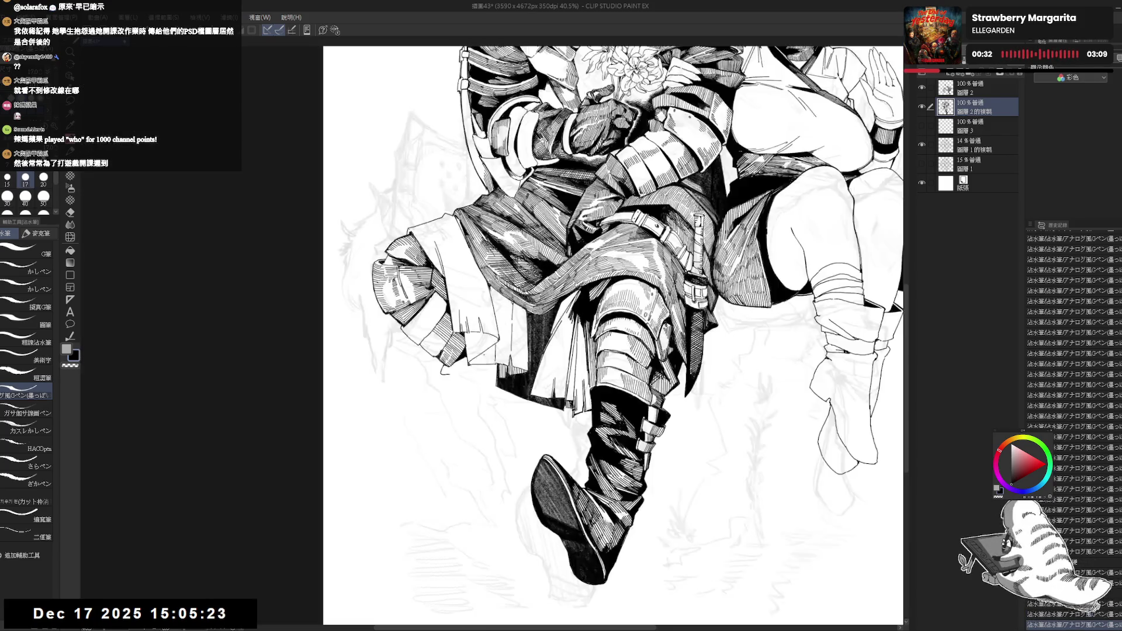
key(asciicircum)
key(asciicircum)
key(asciicircum)
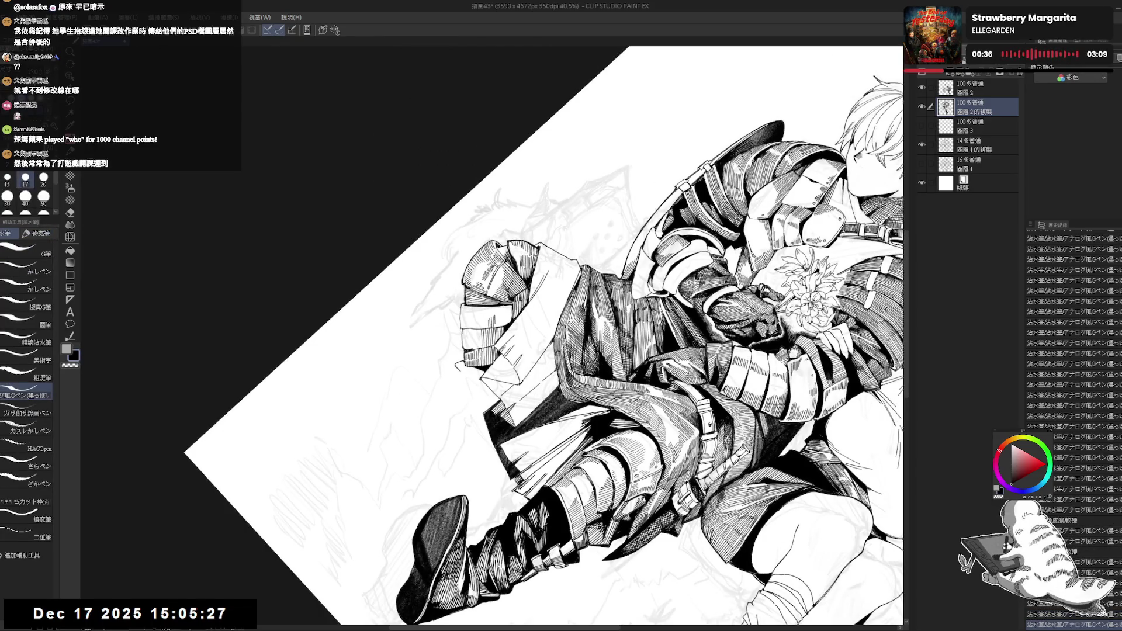
mouse_move(502, 311)
mouse_down()
mouse_move(501, 326)
mouse_move(513, 322)
mouse_up()
key(r)
mouse_move(436, 418)
mouse_down()
mouse_move(524, 471)
mouse_move(463, 315)
mouse_up()
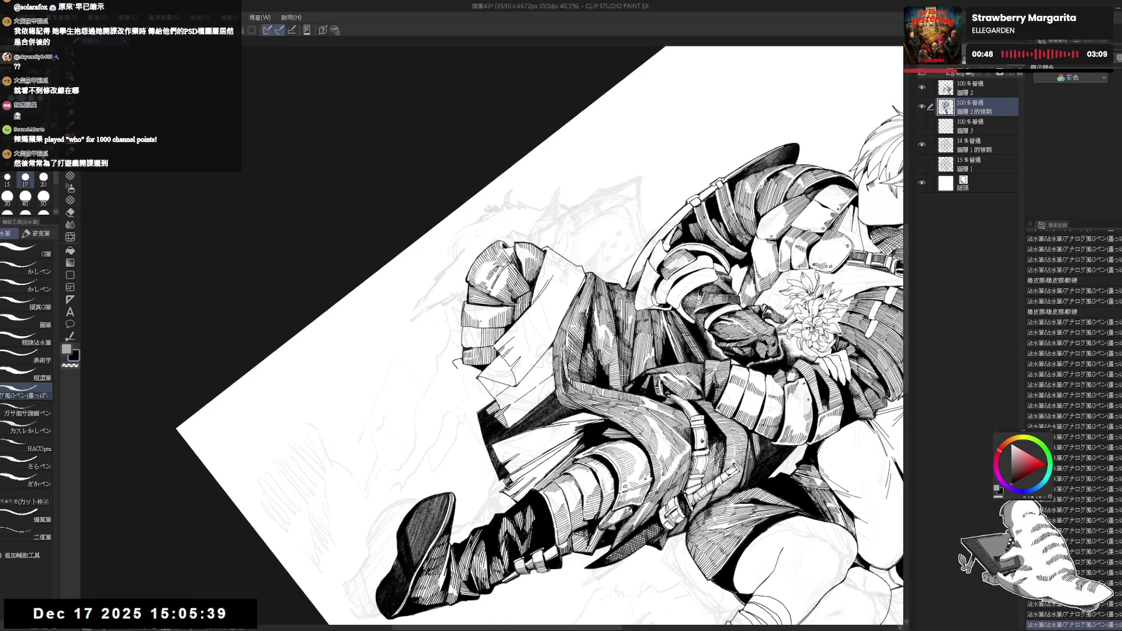
drag(467, 316, 488, 331)
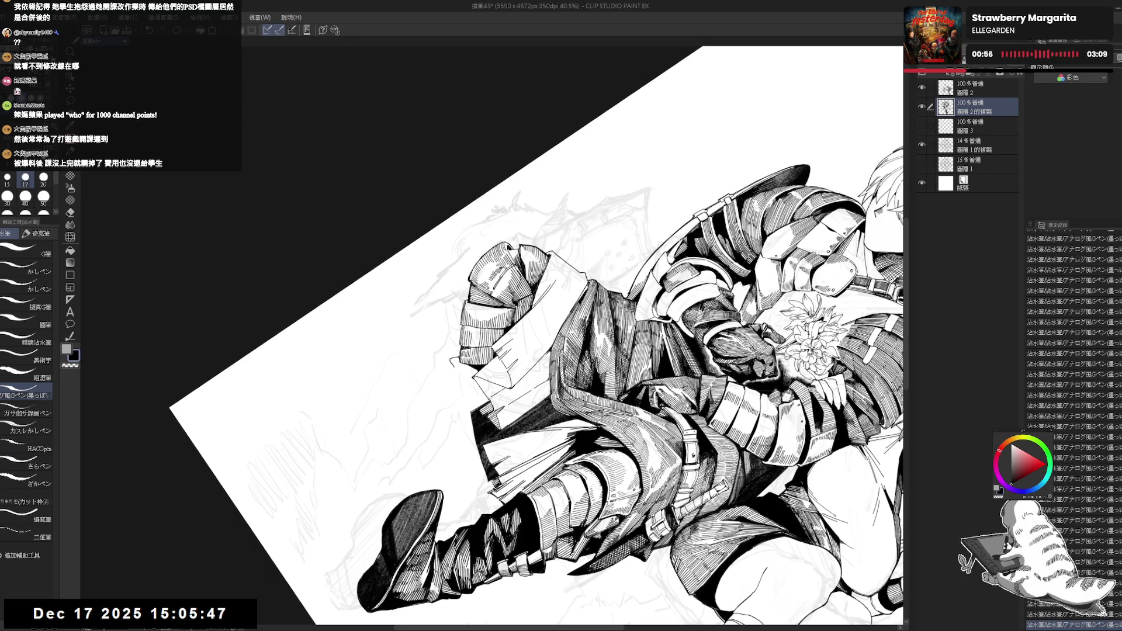
drag(526, 351, 673, 263)
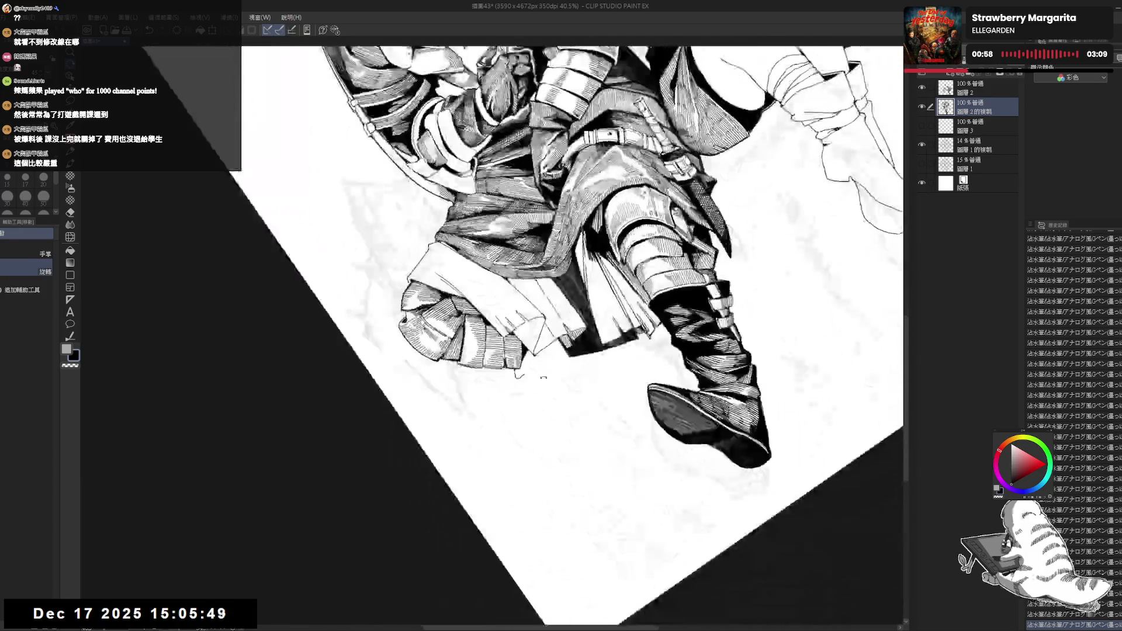
- Undo the last small ink mark, then flip and tilt the view for erasing the lower leg
key(ctrl+z)
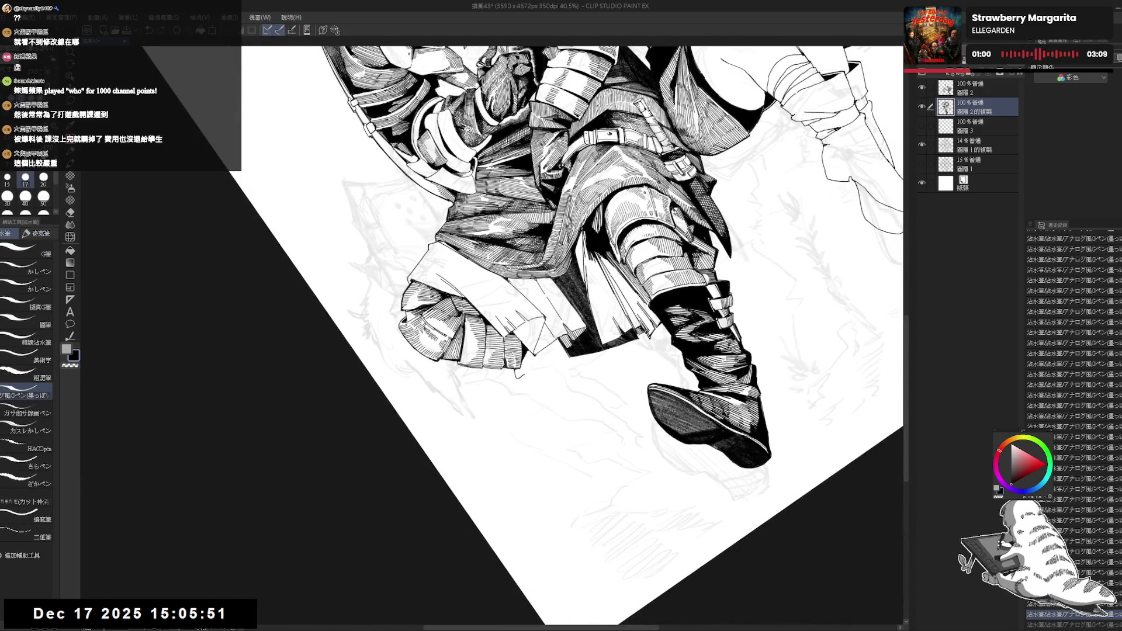
key(ctrl+at)
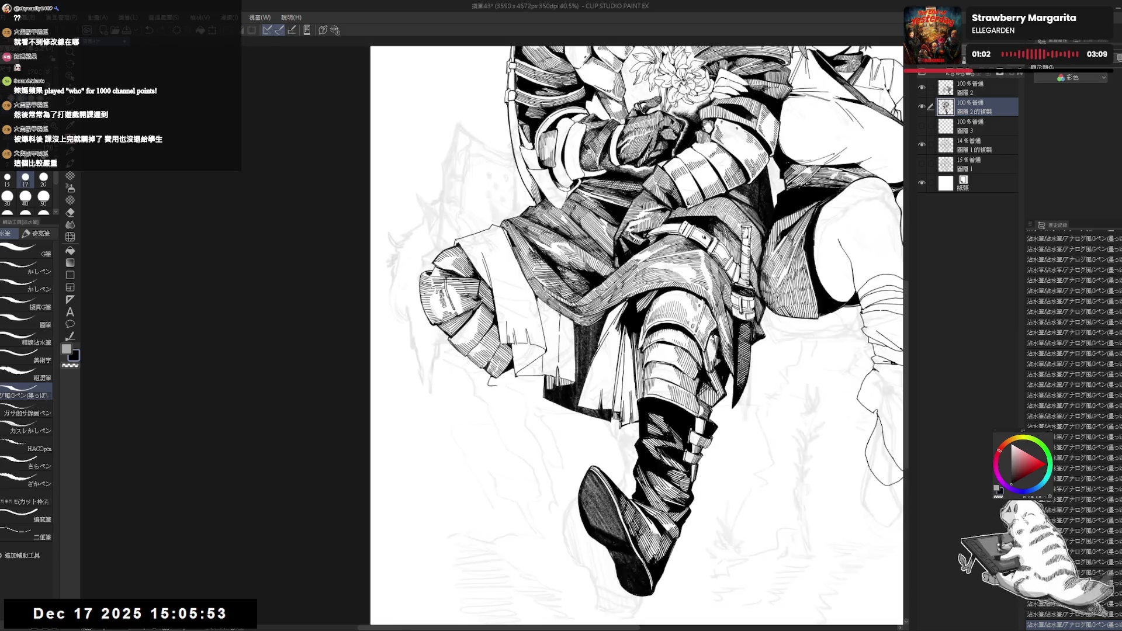
drag(493, 382, 517, 427)
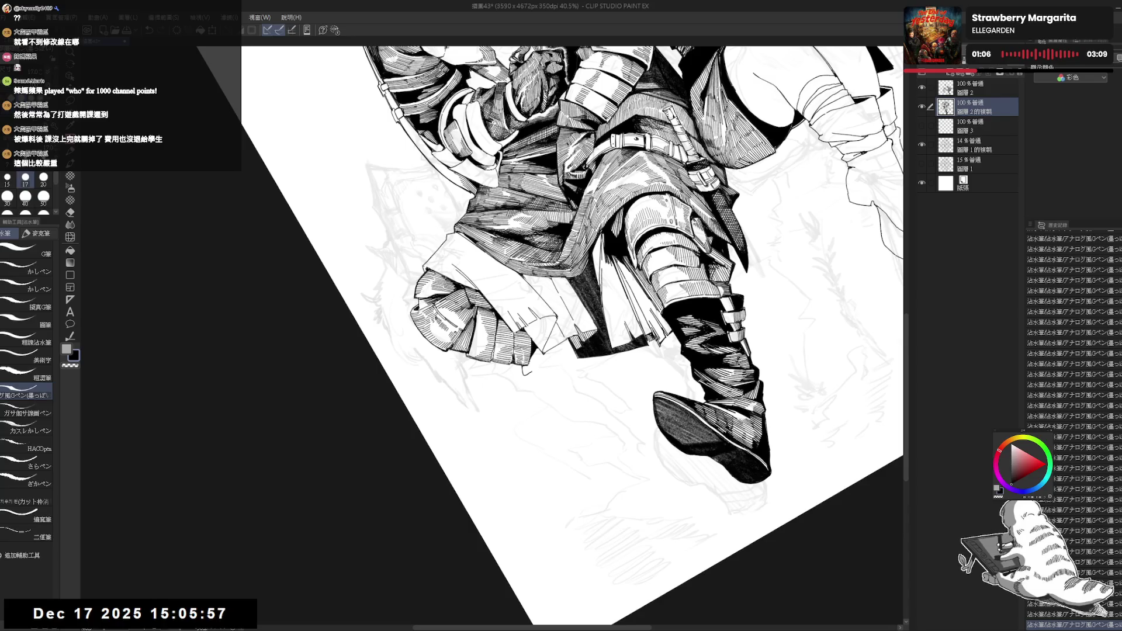
key(at)
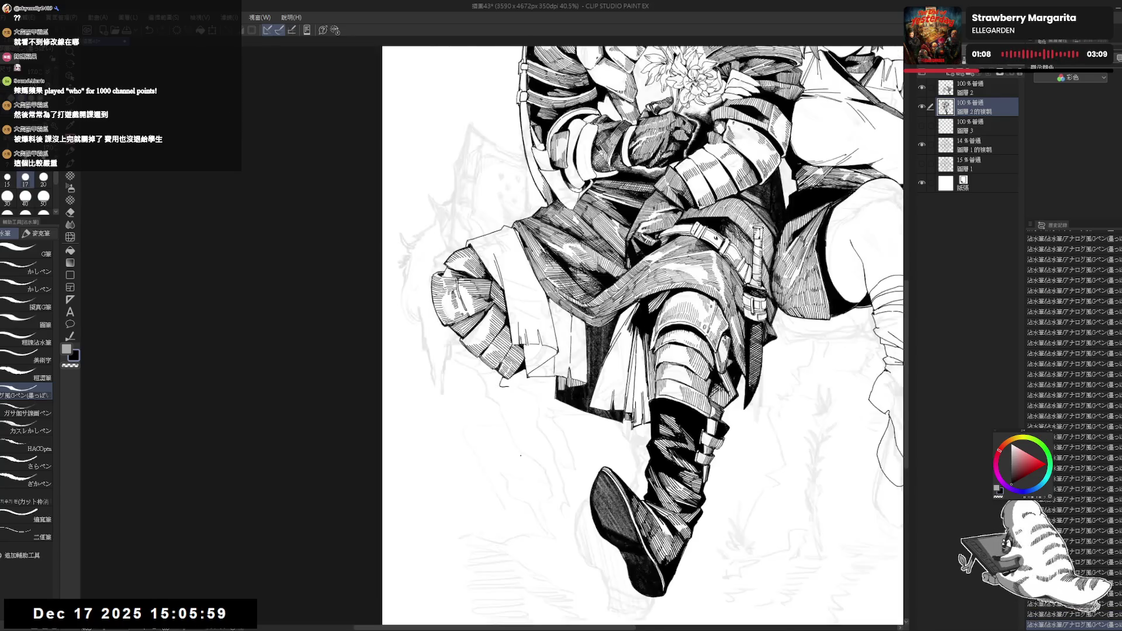
key(h)
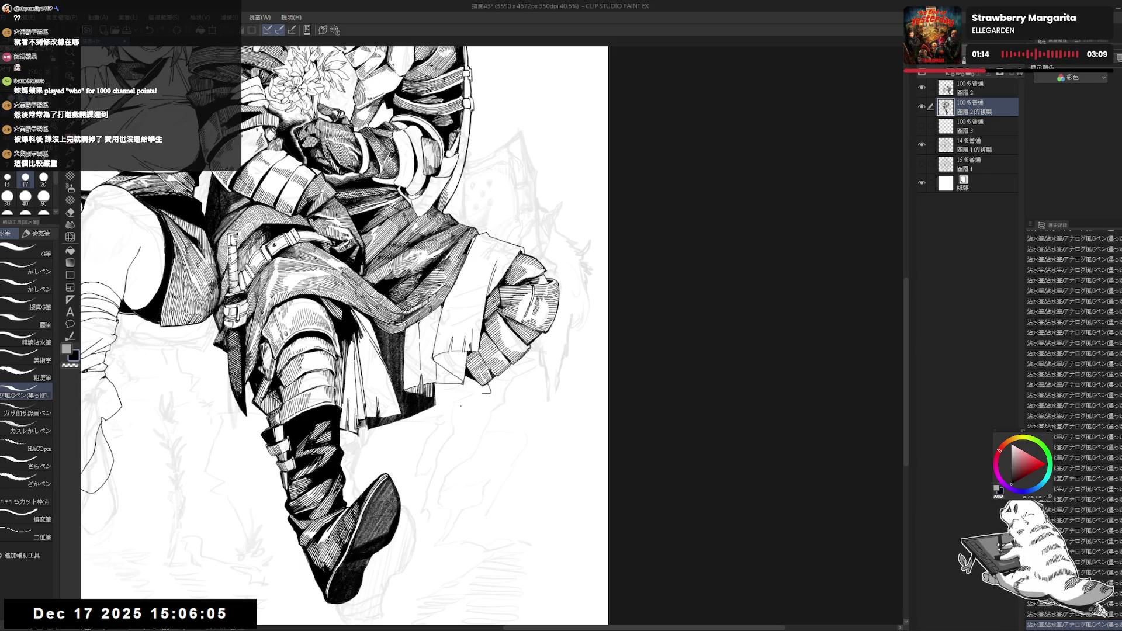
key(asciicircum)
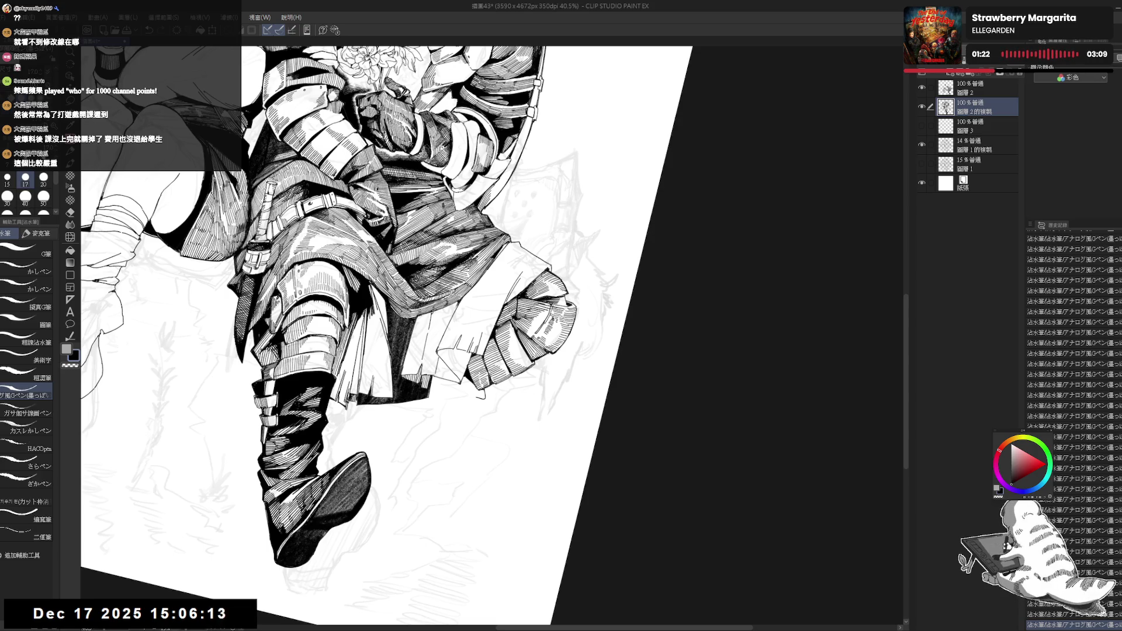
key(asciicircum)
key(asciicircum)
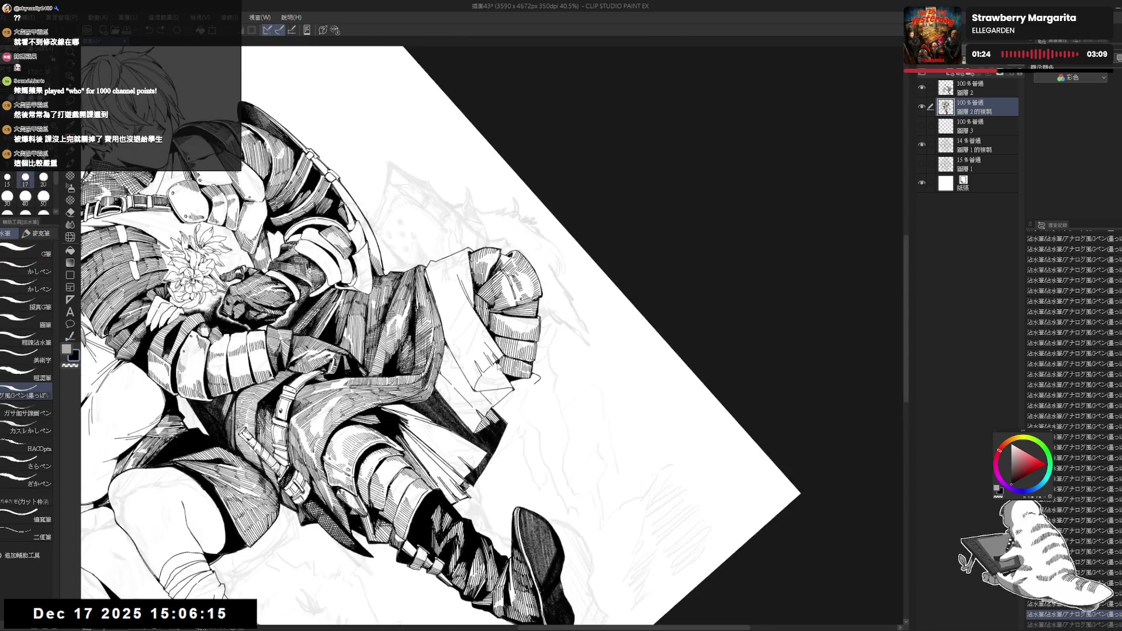
- Erase small stray strokes on the leg, add a G-pen touch-up, and zoom out to 30%
mouse_move(494, 362)
mouse_down()
mouse_move(509, 383)
mouse_move(497, 365)
mouse_up()
key(minus)
key(minus)
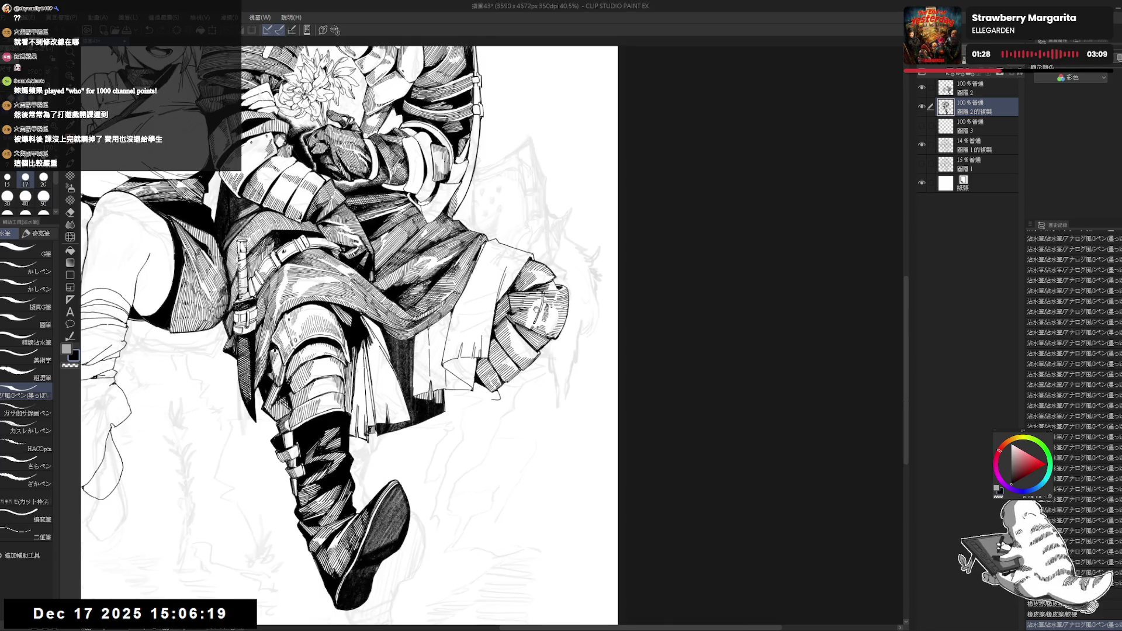
drag(479, 410, 432, 390)
key(ctrl+minus)
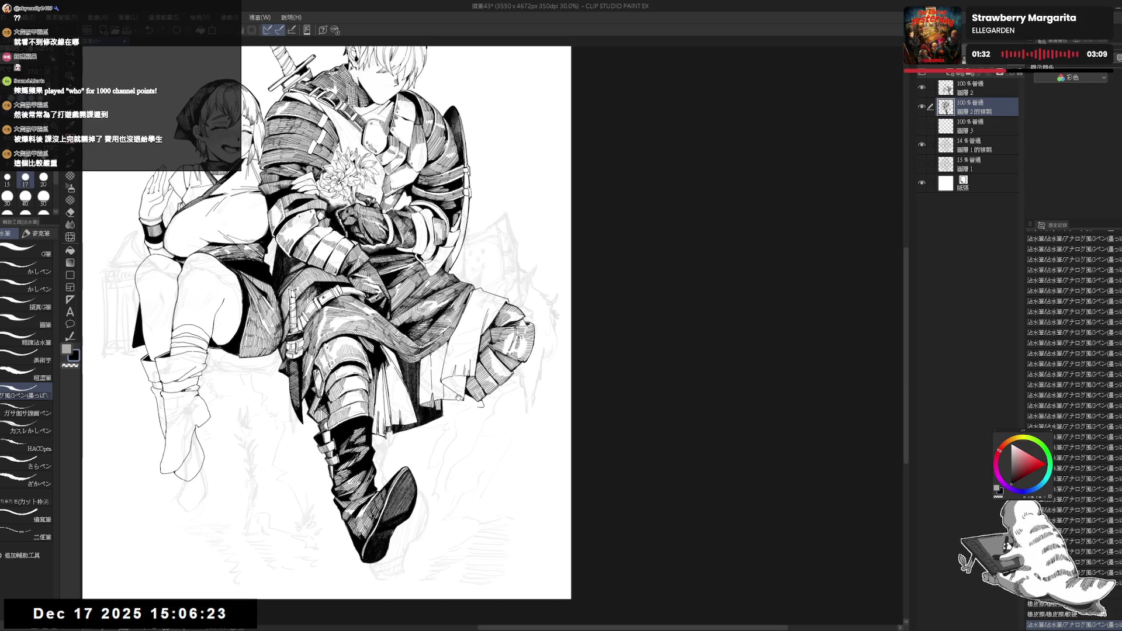
- Increase the pen size to 20 and reposition the upright view on the knight's skirt hem
mouse_move(443, 394)
mouse_down()
mouse_move(446, 353)
mouse_move(437, 399)
mouse_move(475, 367)
mouse_up()
drag(484, 406, 518, 302)
key(bracketright)
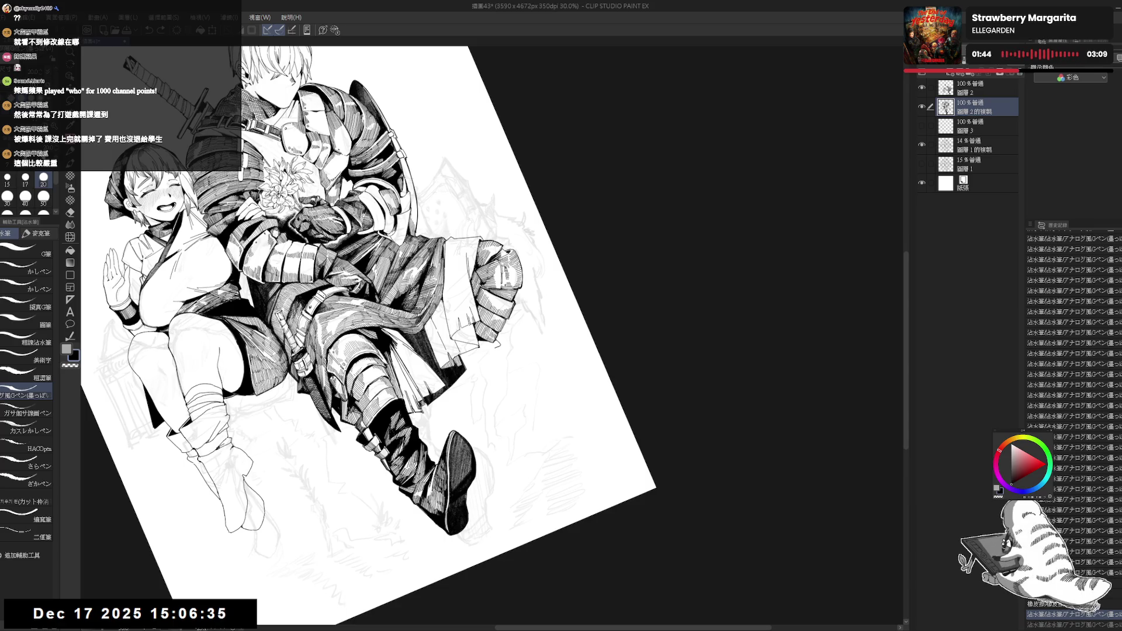
key(ctrl+at)
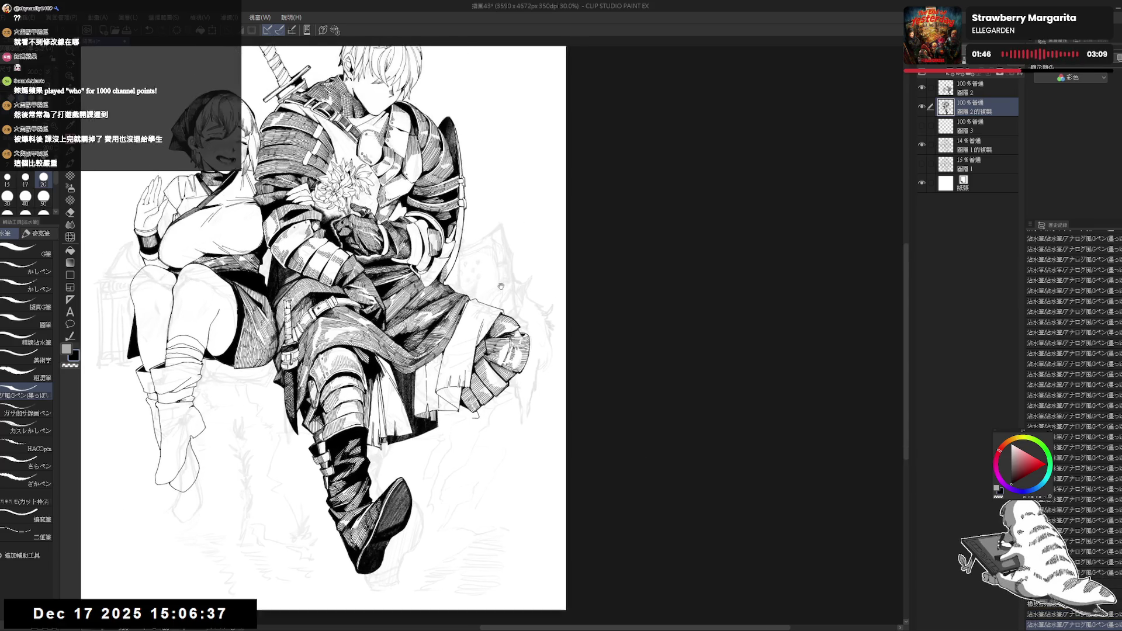
drag(462, 357, 471, 375)
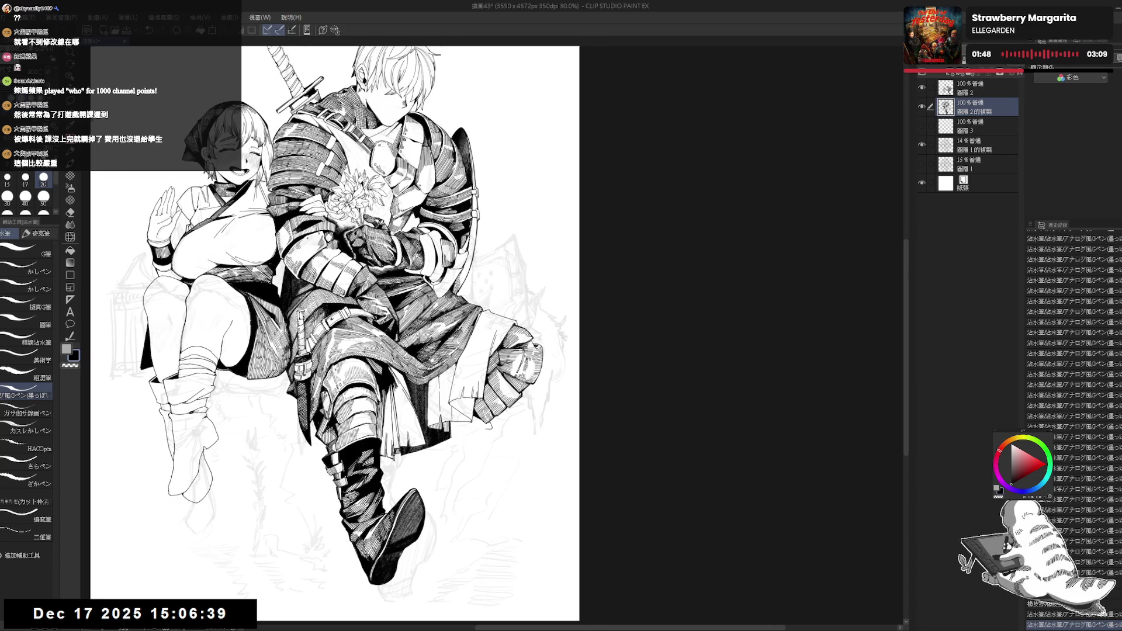
drag(406, 423, 471, 424)
drag(519, 525, 489, 498)
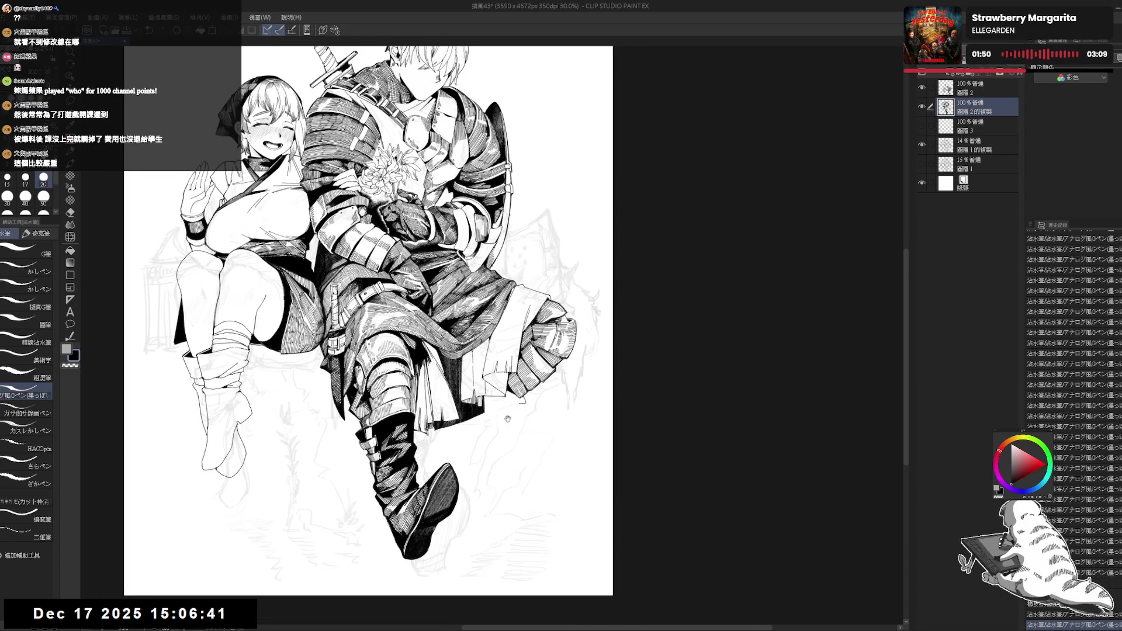
drag(507, 421, 497, 435)
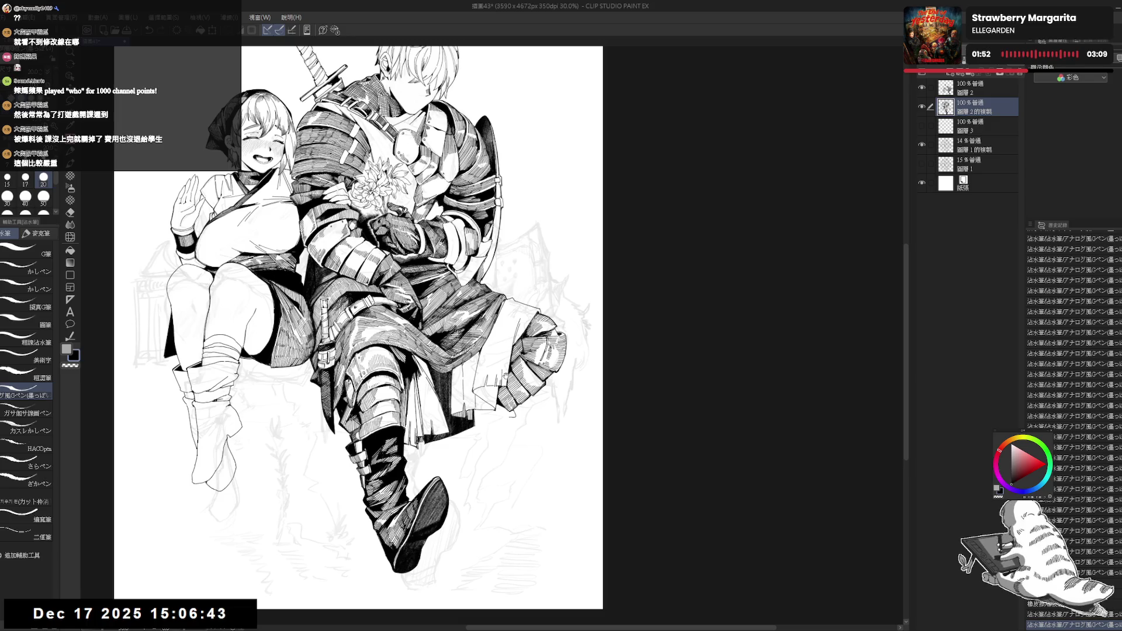
drag(468, 444, 464, 425)
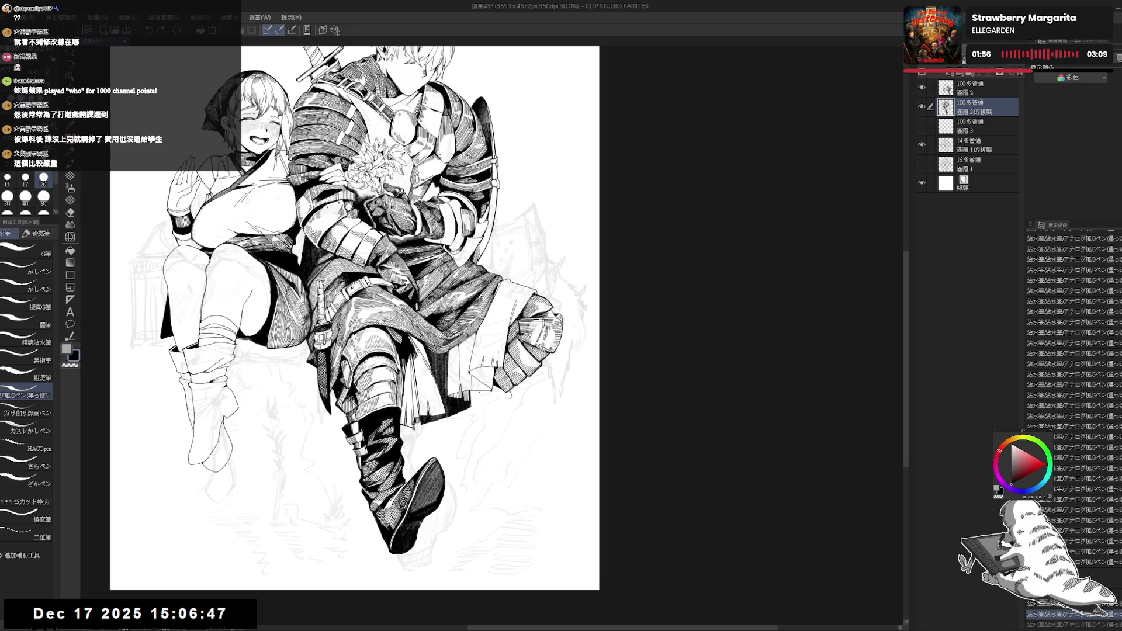
- Undo the last ink stroke and zoom in with a straightened view of the hem
key(e)
key(p)
drag(508, 393, 486, 387)
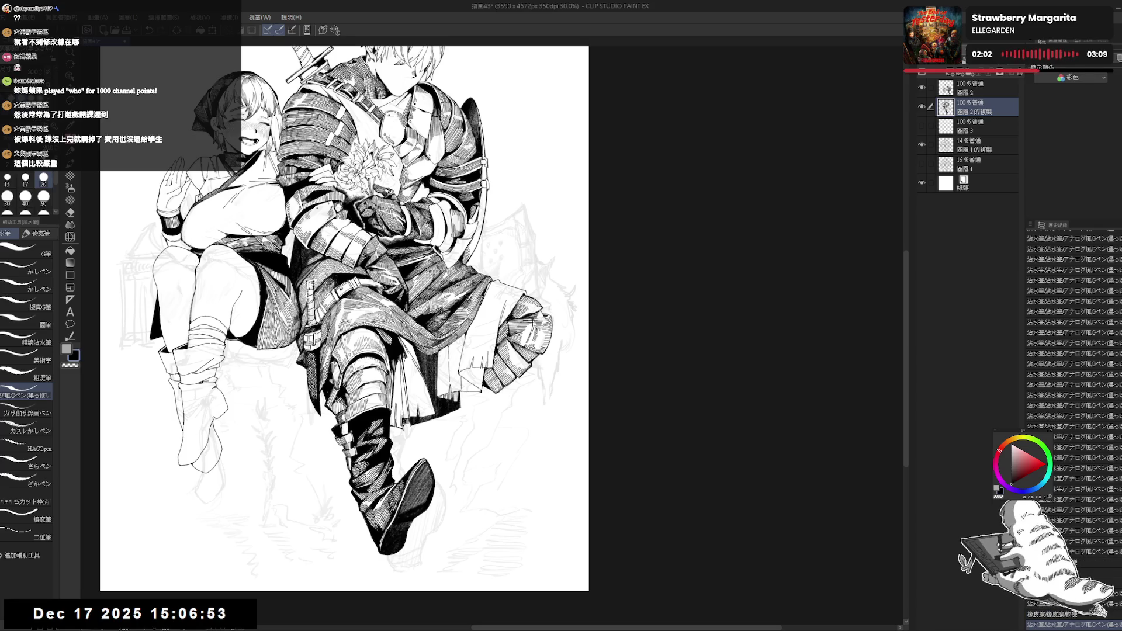
key(ctrl+z)
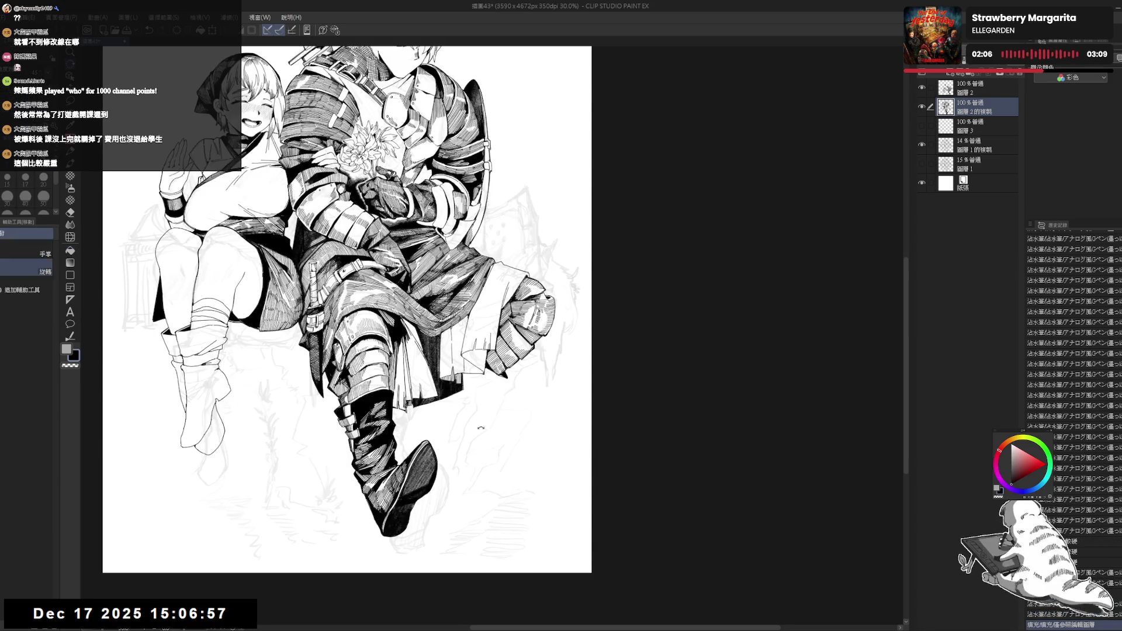
key(minus)
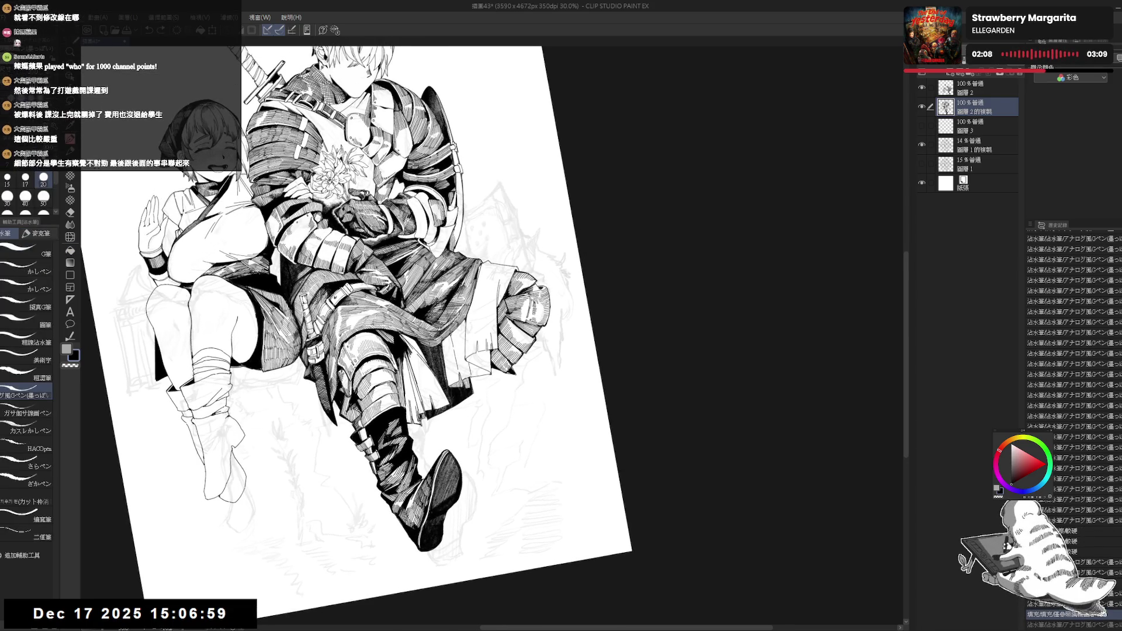
key(ctrl+plus)
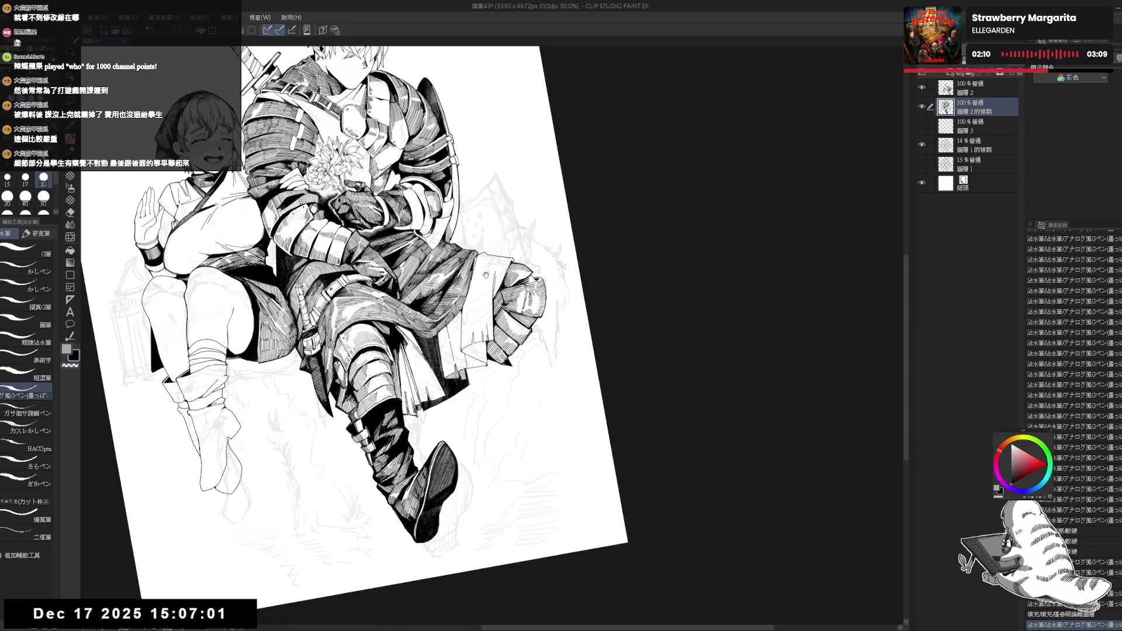
key(asciicircum)
drag(497, 343, 478, 353)
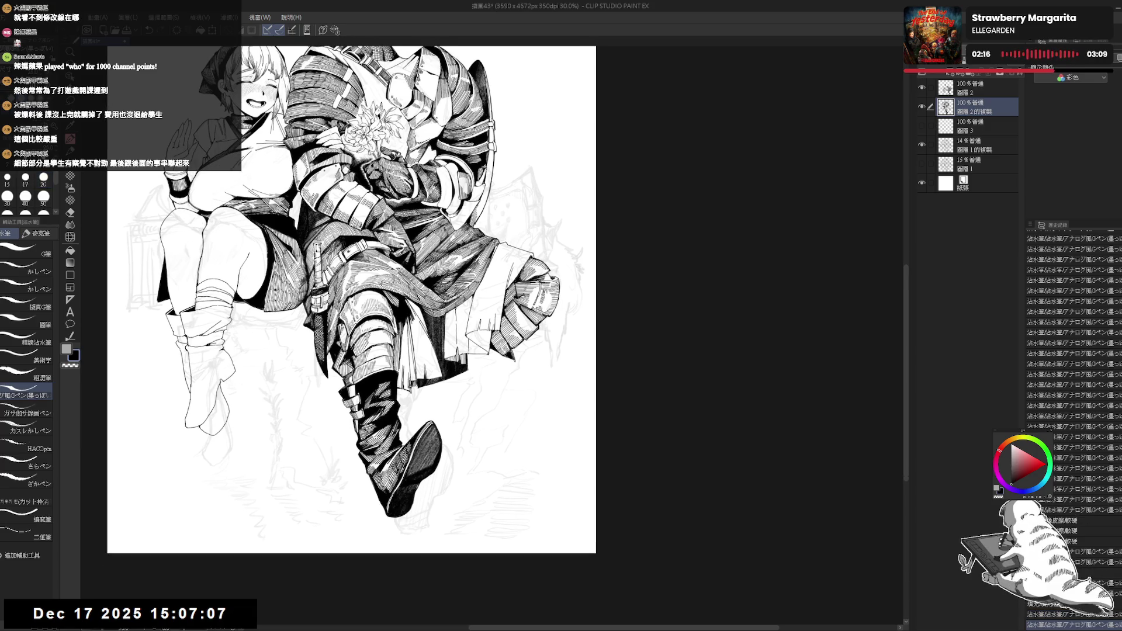
- Erase stray marks on the knight's skirt, add a short ink stroke, and mirror the view to check
drag(501, 361, 509, 354)
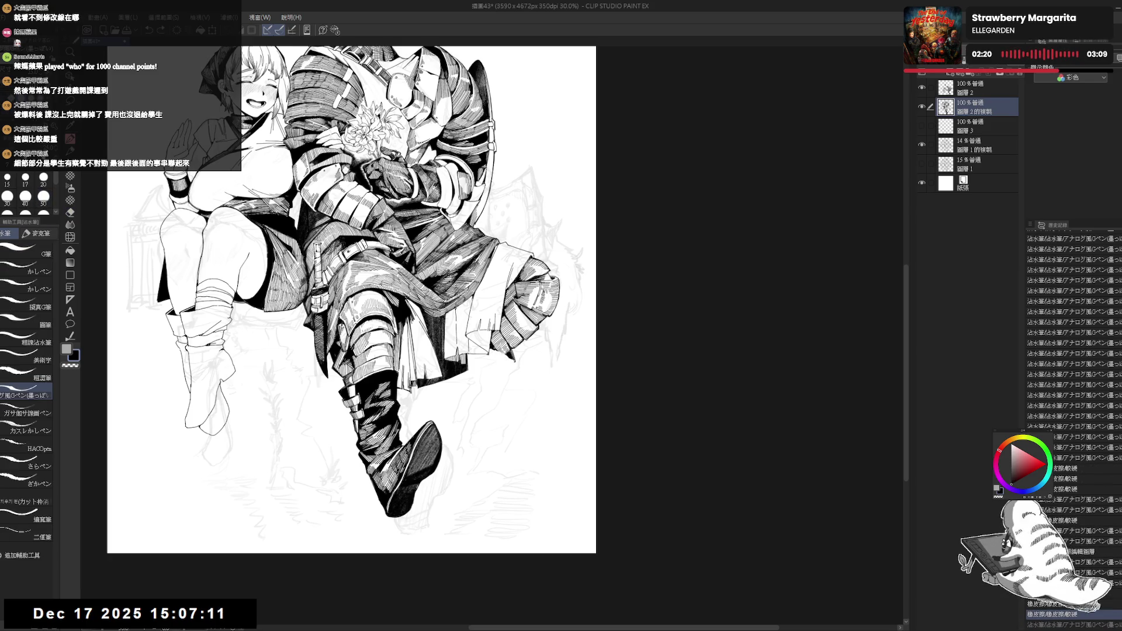
key(minus)
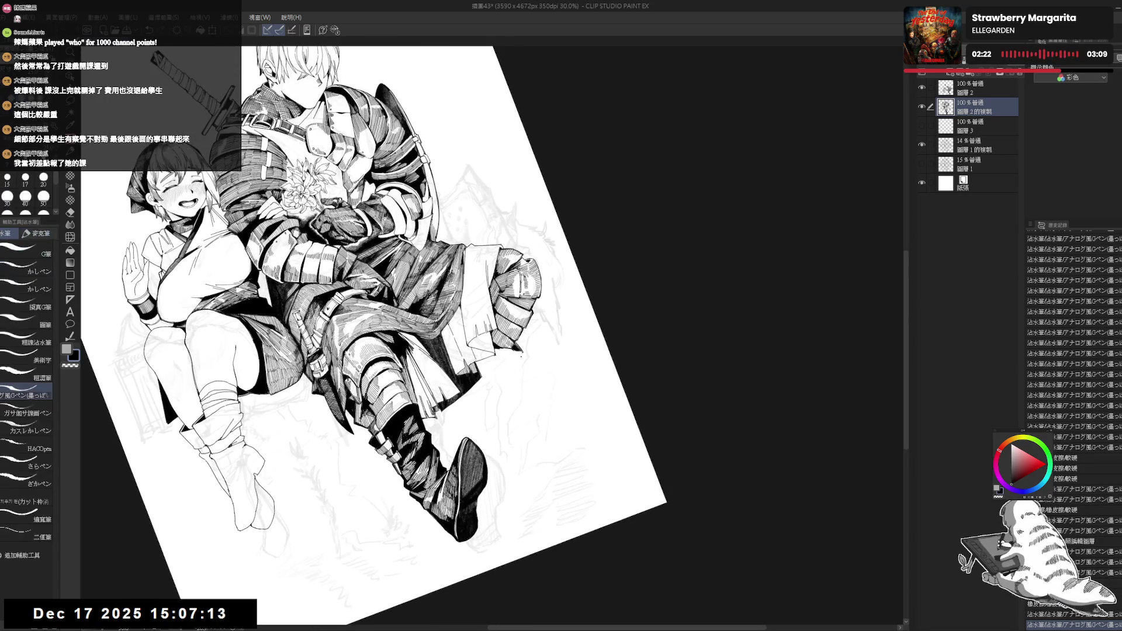
drag(497, 380, 523, 354)
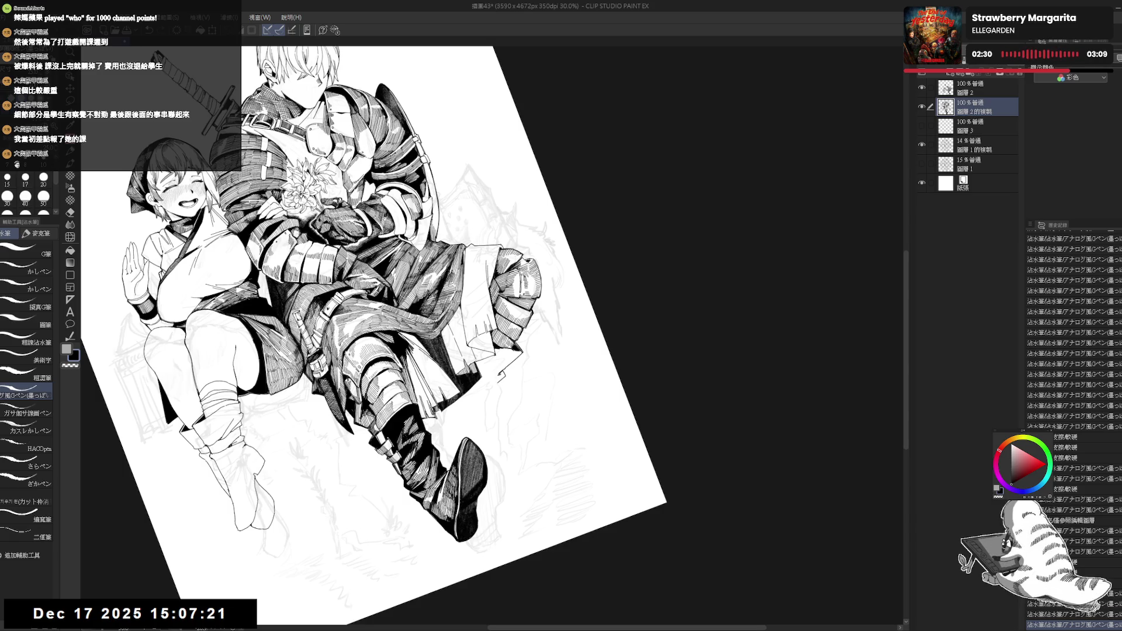
key(ctrl+shift+r)
key(h)
key(h)
- Erase a small stray ink mark and add small corrective strokes on the straightened view
key(e)
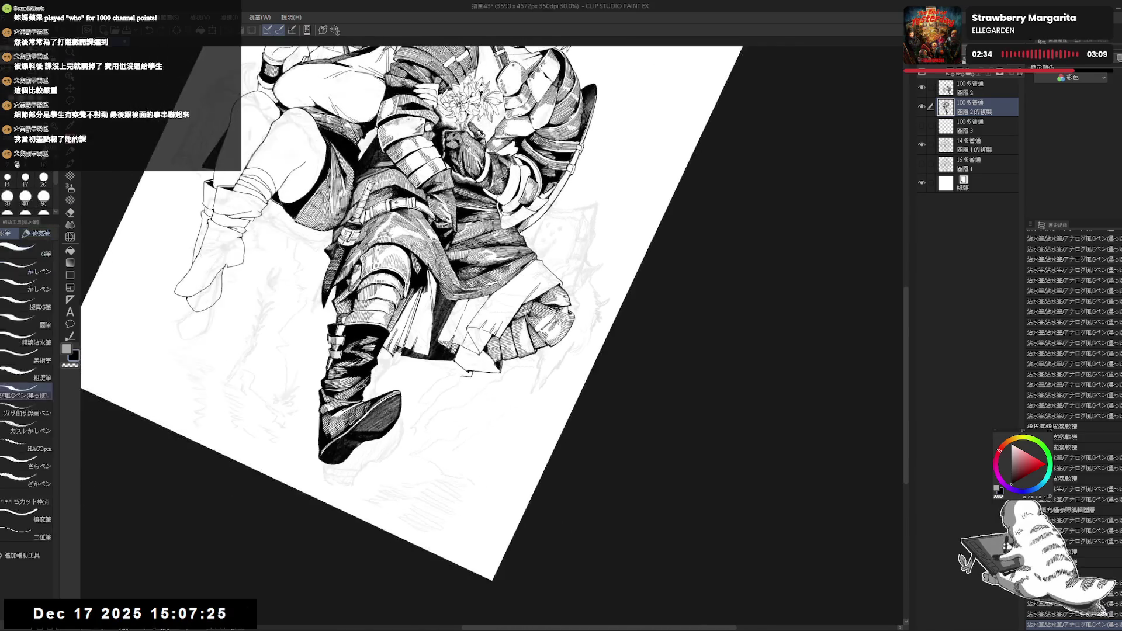
key(p)
key(ctrl+shift+r)
drag(496, 422, 491, 409)
drag(475, 345, 478, 350)
drag(475, 346, 479, 353)
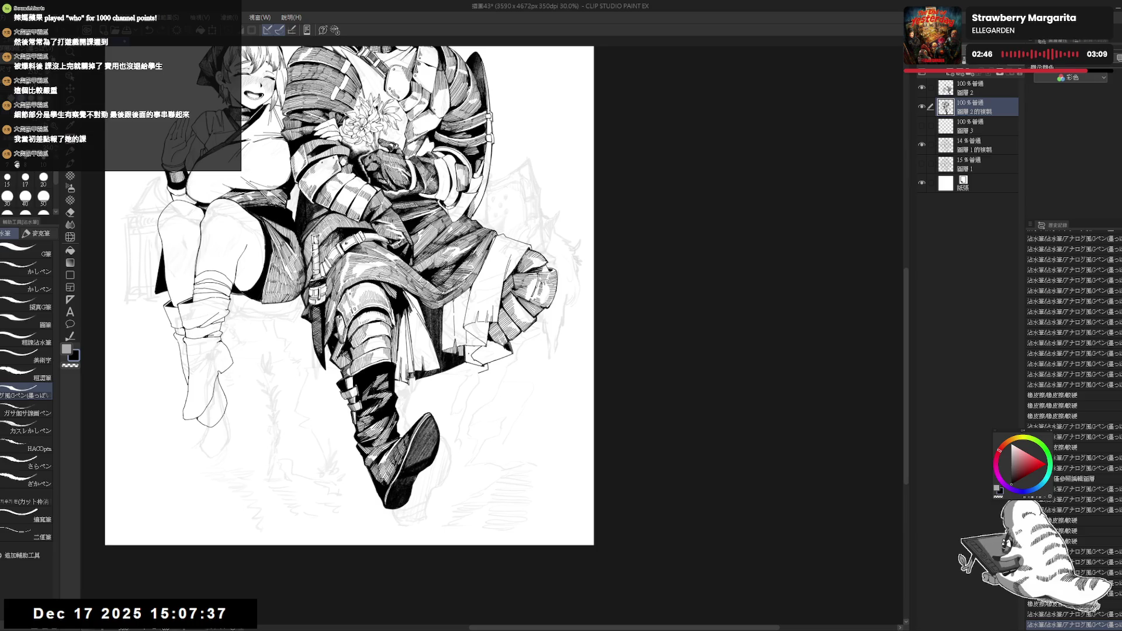
- Fill a small enclosed area with black and add a pen stroke to the knight's armor
key(g)
click(449, 463)
key(h)
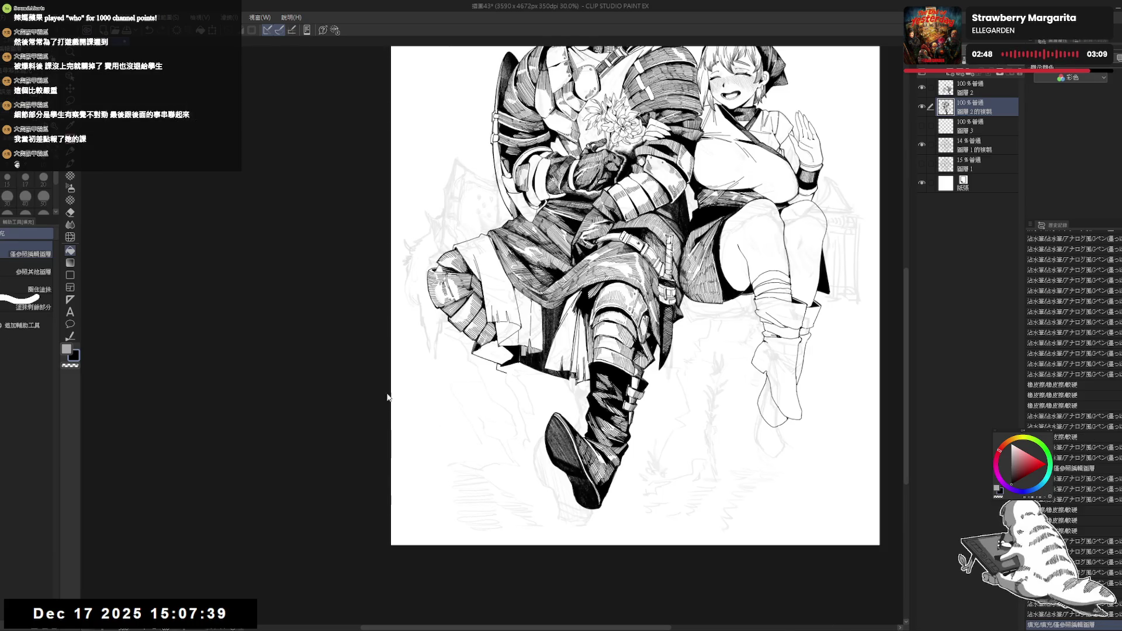
key(h)
key(p)
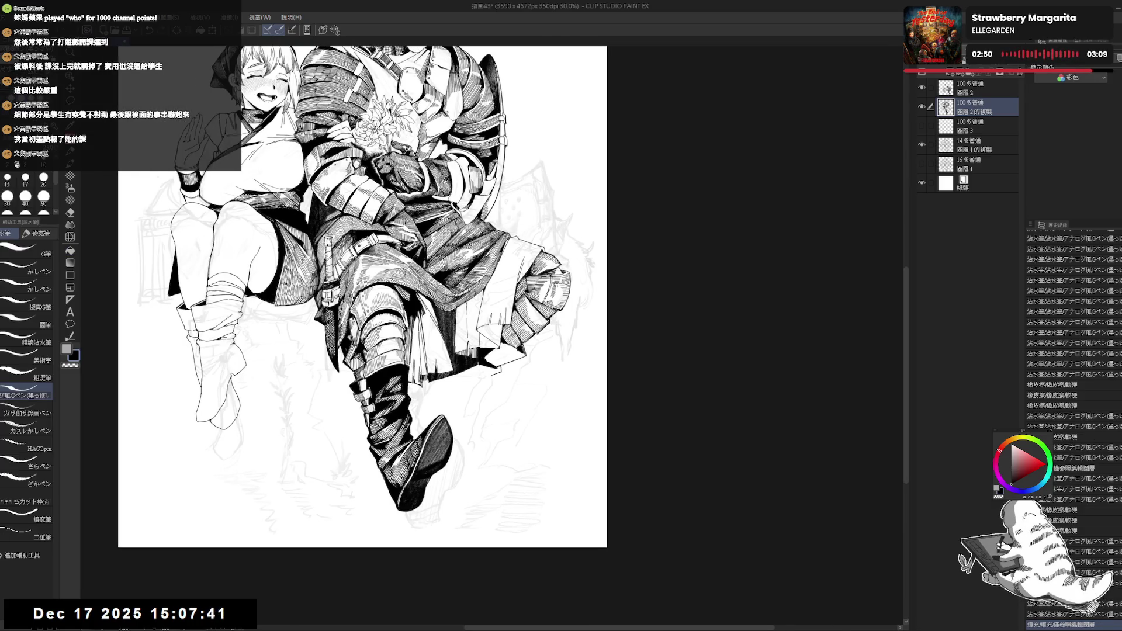
drag(487, 362, 493, 368)
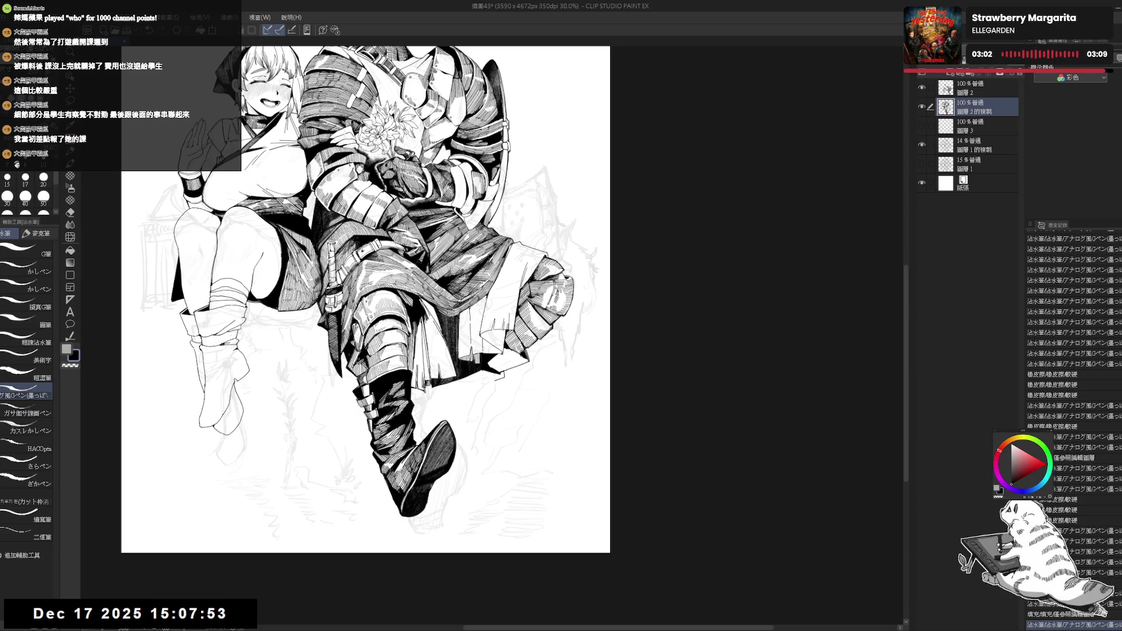
- Rotate the view about 45° and erase a small ink mark on the knight's skirt
drag(432, 368, 430, 356)
drag(480, 327, 524, 394)
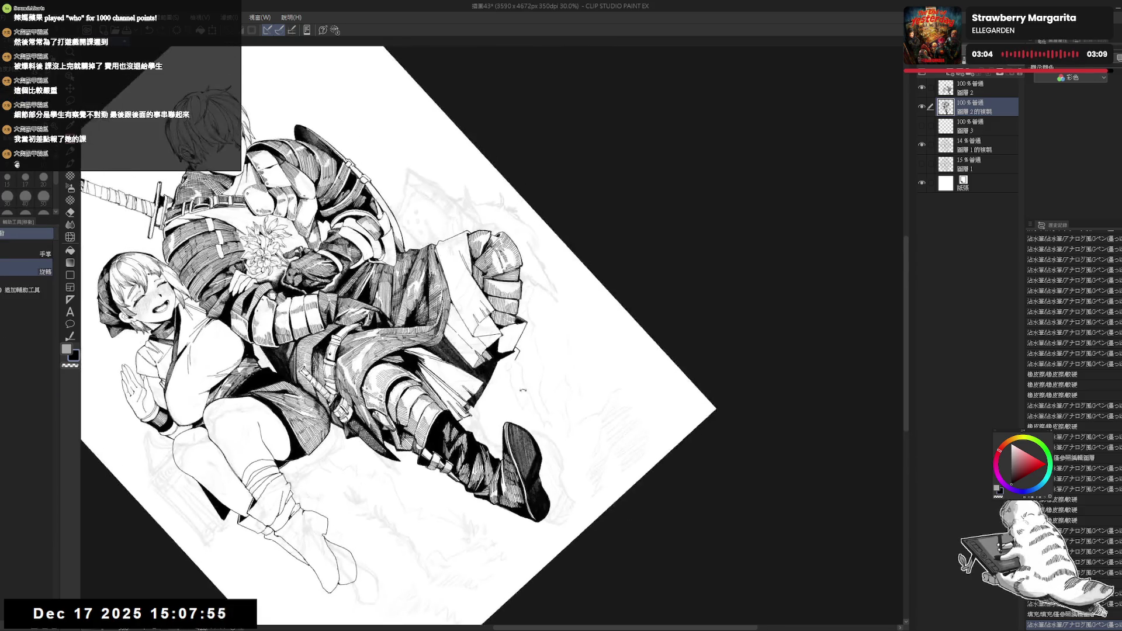
key(e)
mouse_move(519, 325)
mouse_down()
mouse_move(501, 310)
mouse_move(494, 320)
mouse_move(556, 410)
mouse_up()
key(p)
scroll(502, 310, up, 3)
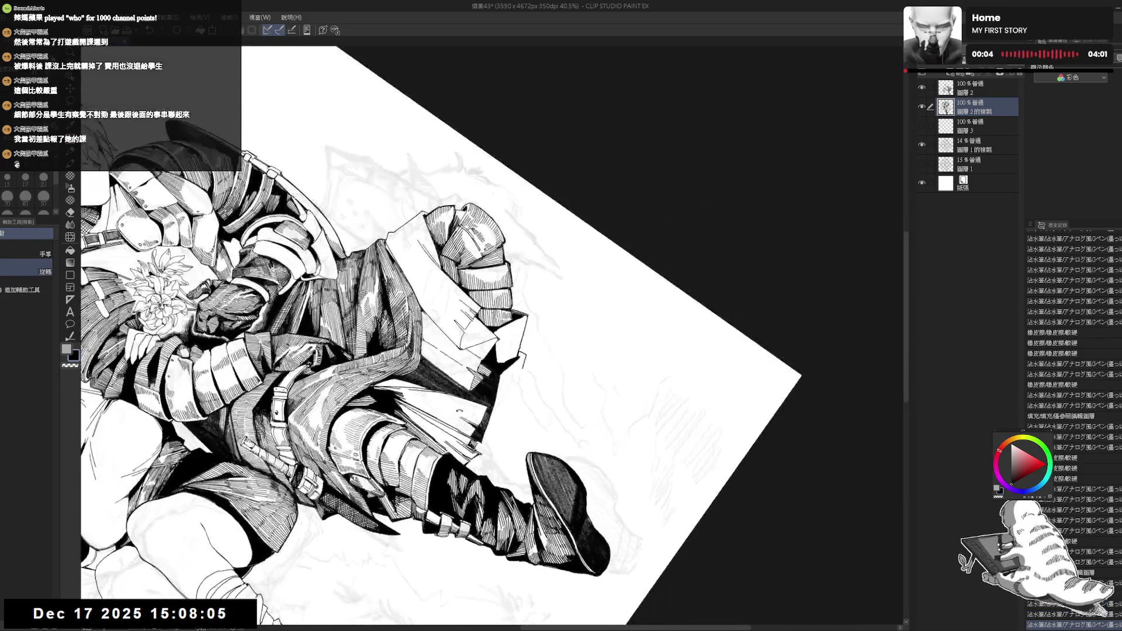
- Add a small ink stroke on the knight's leg and fill a gap in the armor with black
key(p)
drag(517, 317, 525, 323)
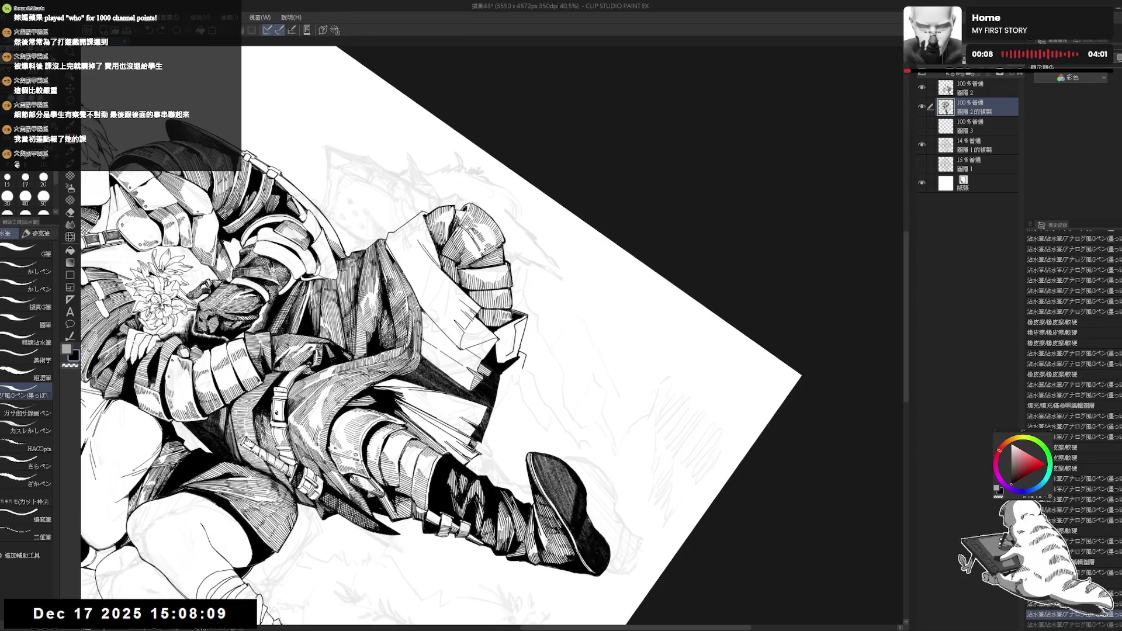
key(g)
click(523, 359)
key(ctrl+at)
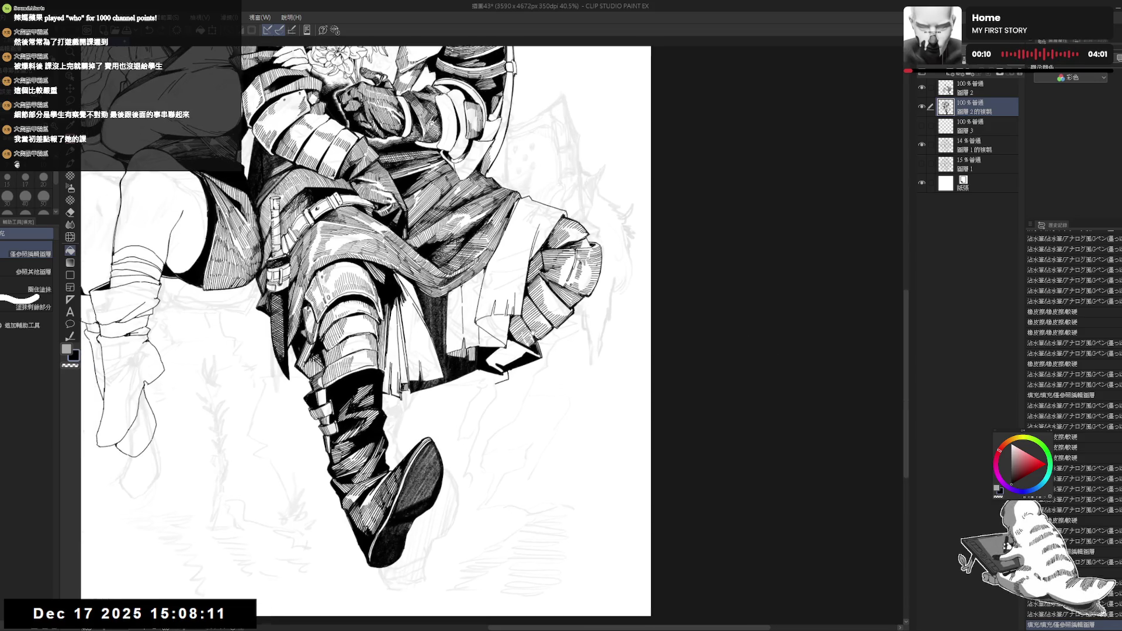
- Discard an unwanted short pen stroke and zoom out to 25% to see both figures
key(p)
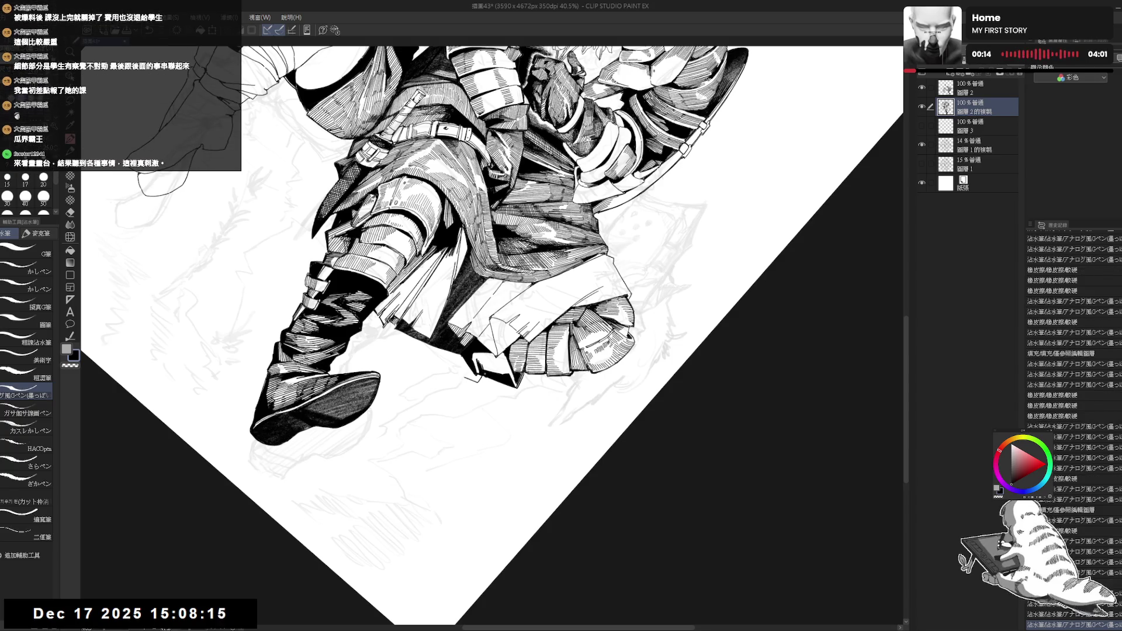
key(ctrl+at)
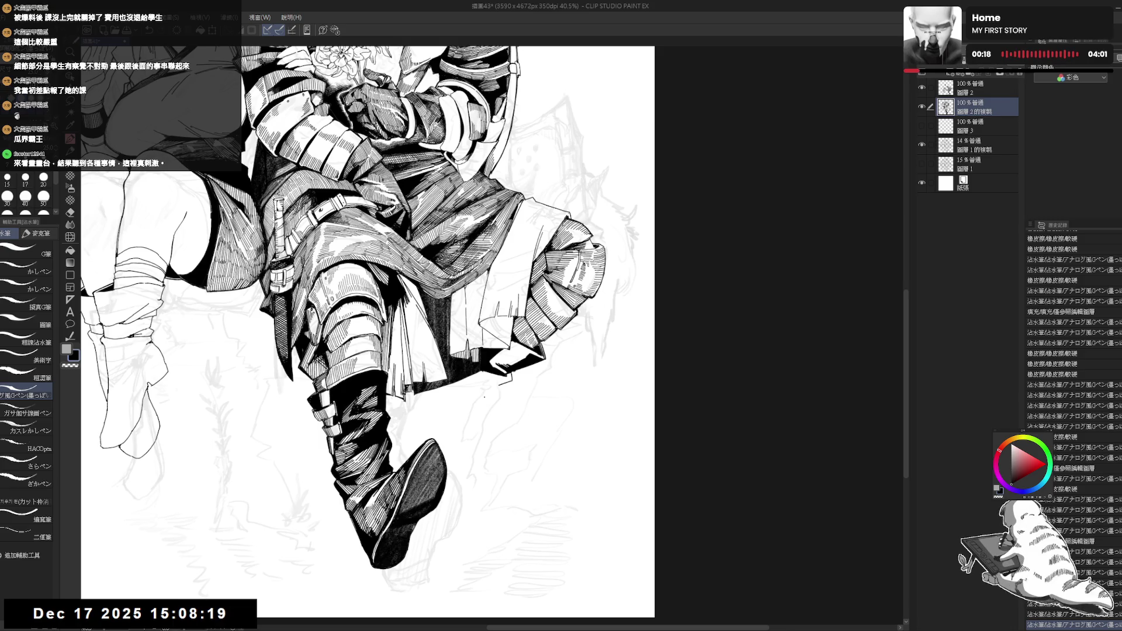
mouse_move(468, 360)
mouse_down()
mouse_move(494, 357)
mouse_move(492, 377)
mouse_move(512, 371)
mouse_move(478, 405)
mouse_up()
key(ctrl+z)
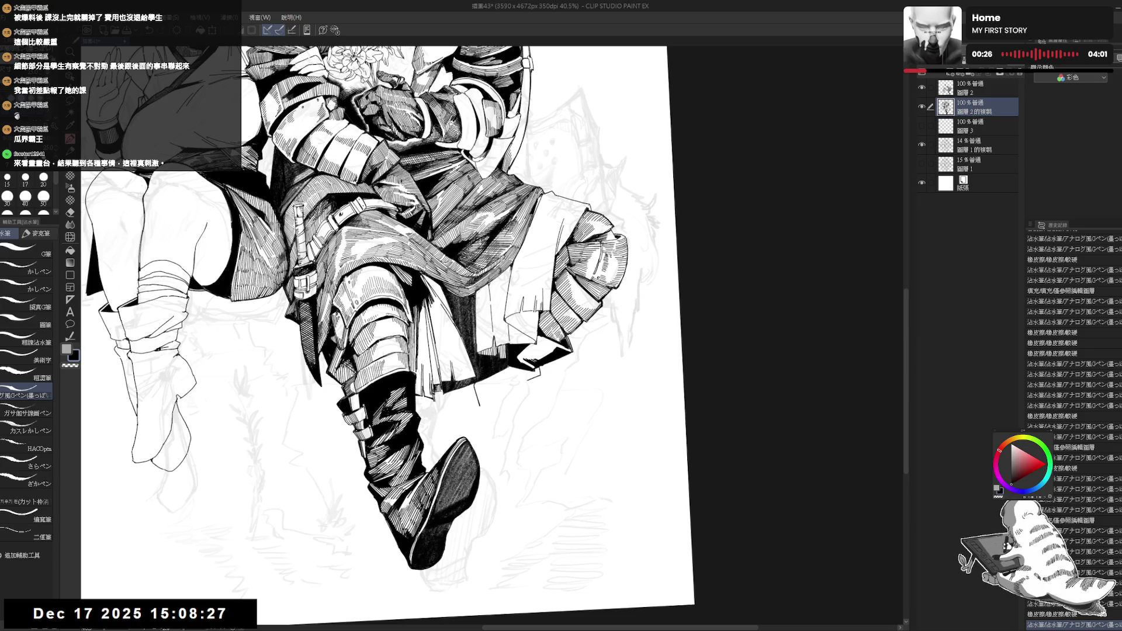
key(ctrl+y)
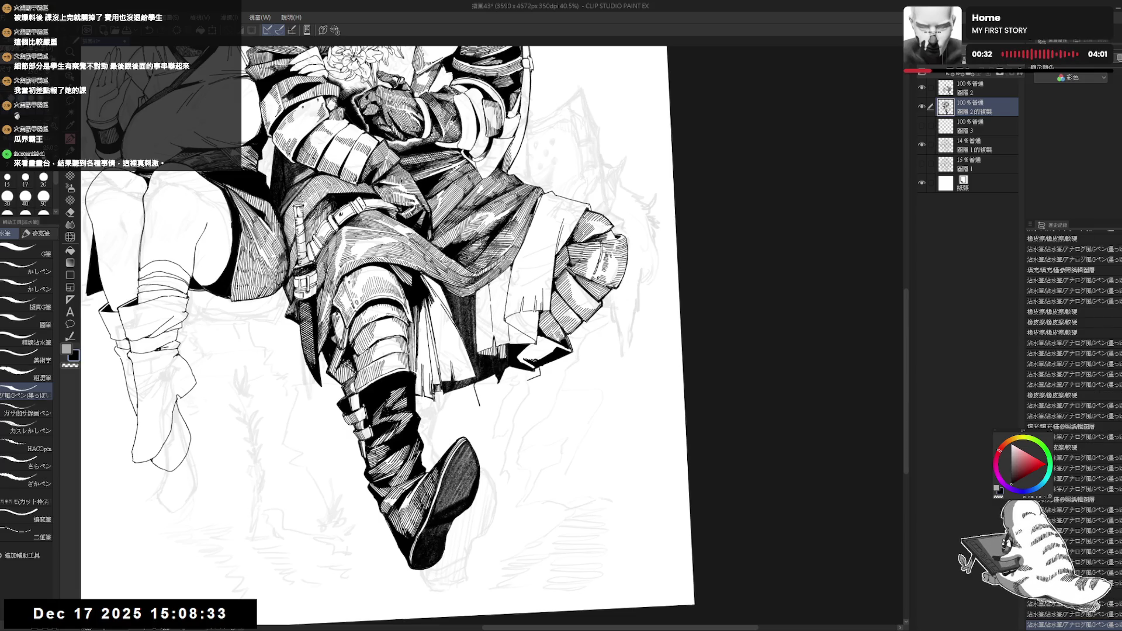
key(ctrl+minus)
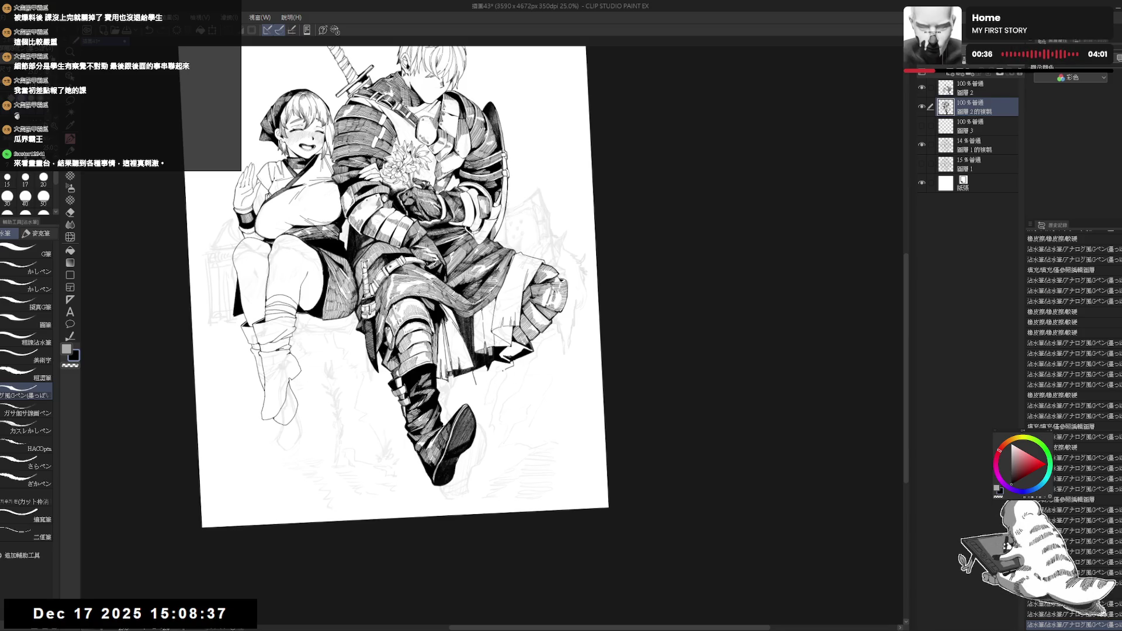
- Add a small ink mark to the knight's armor and fill a tiny area black
mouse_move(479, 387)
mouse_down()
mouse_move(498, 390)
mouse_move(496, 377)
mouse_up()
key(g)
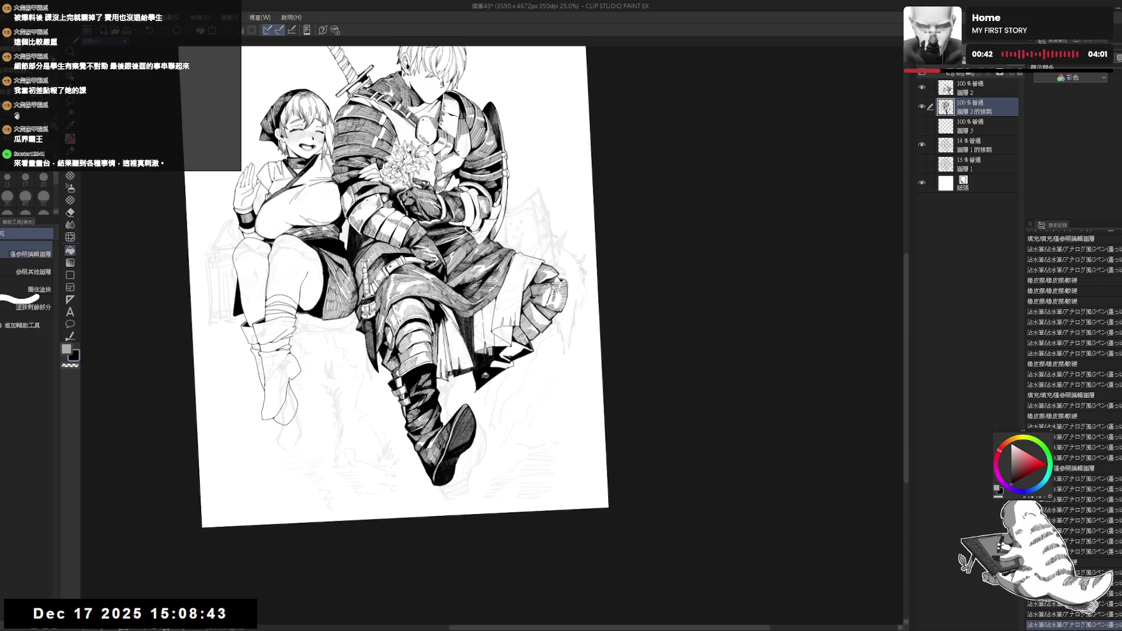
click(497, 425)
key(ctrl+0)
key(h)
key(h)
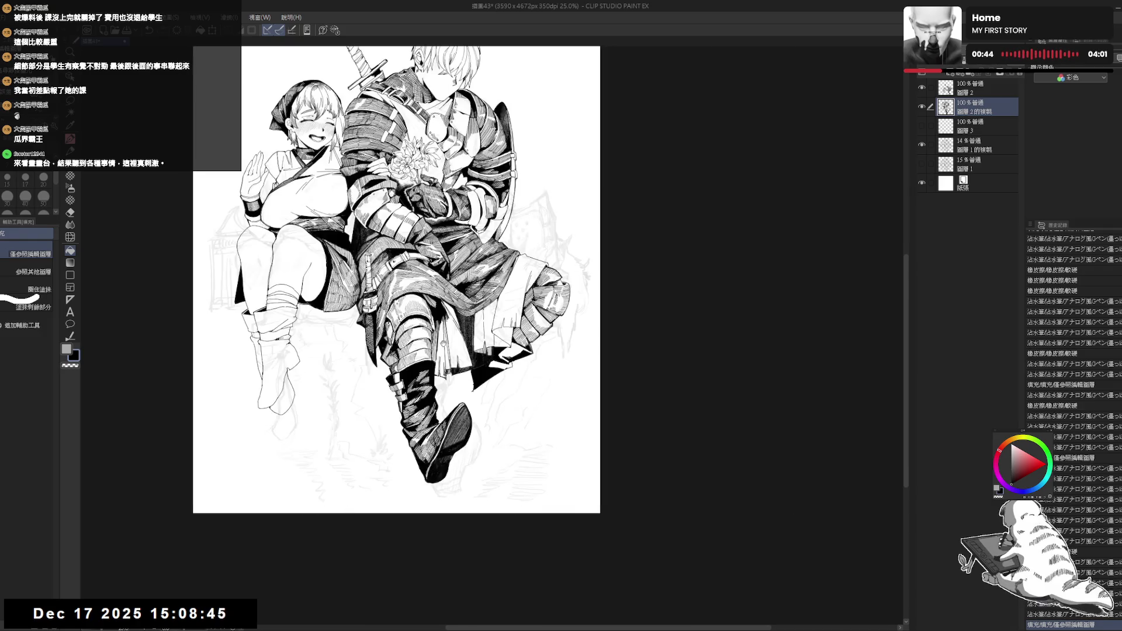
key(p)
- Tilt the canvas view and erase a stray bit of ink on the artwork
key(minus)
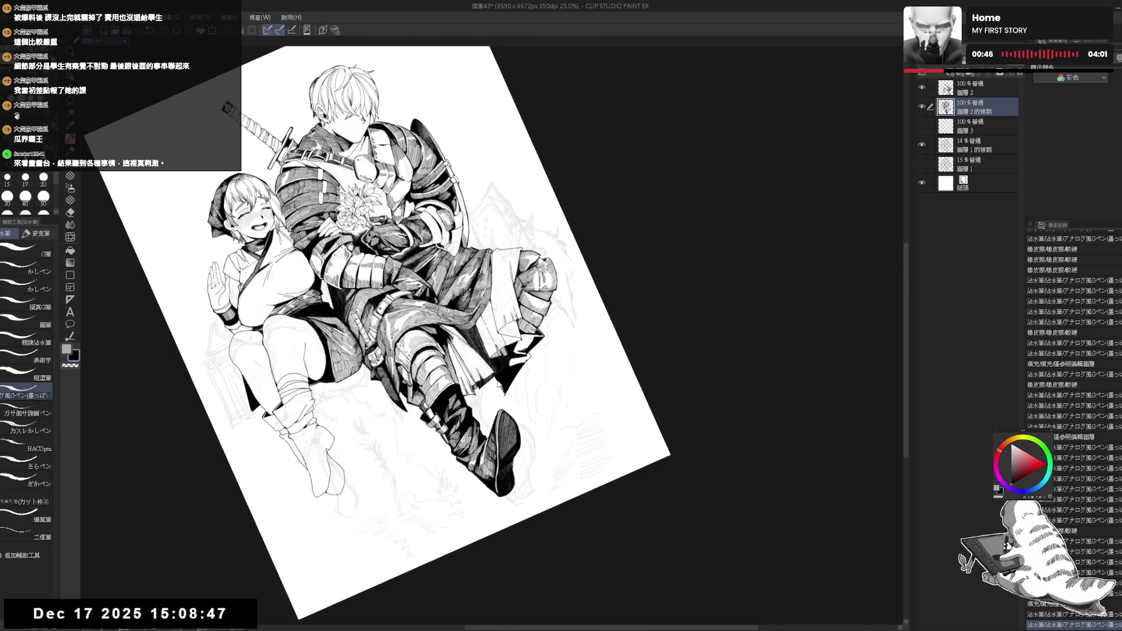
key(ctrl+0)
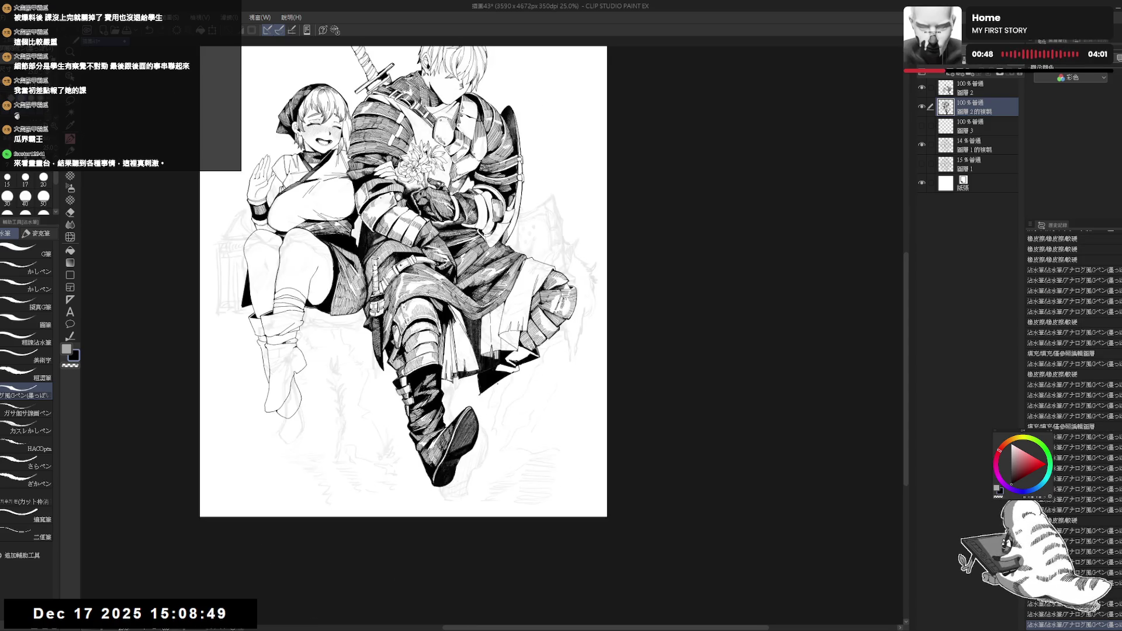
drag(484, 398, 486, 385)
key(e)
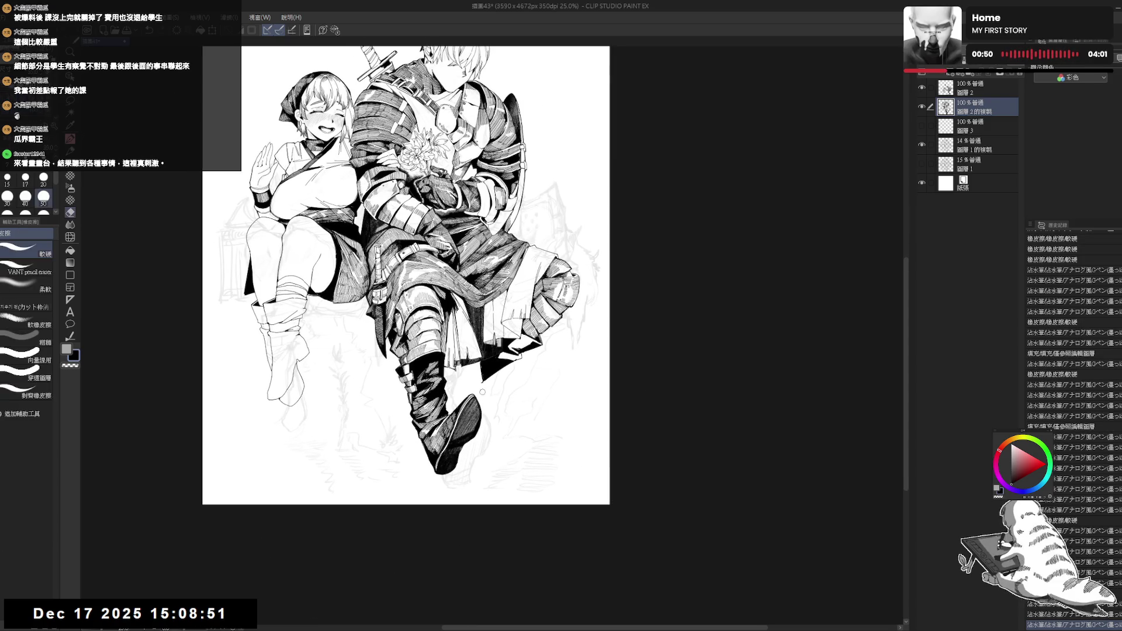
key(p)
key(minus)
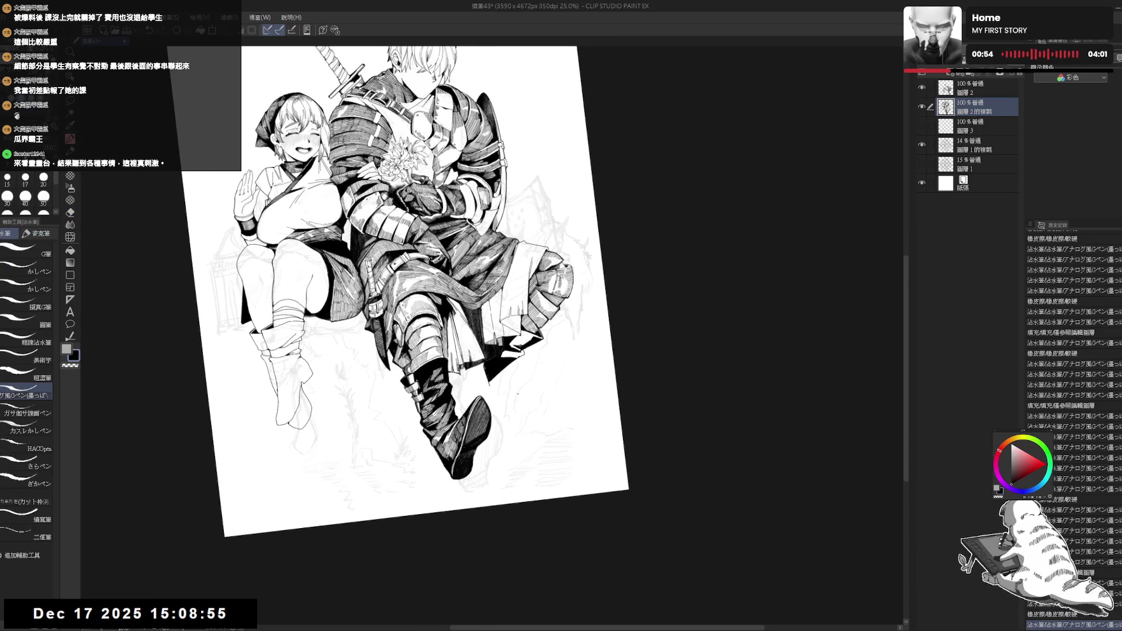
key(minus)
key(minus)
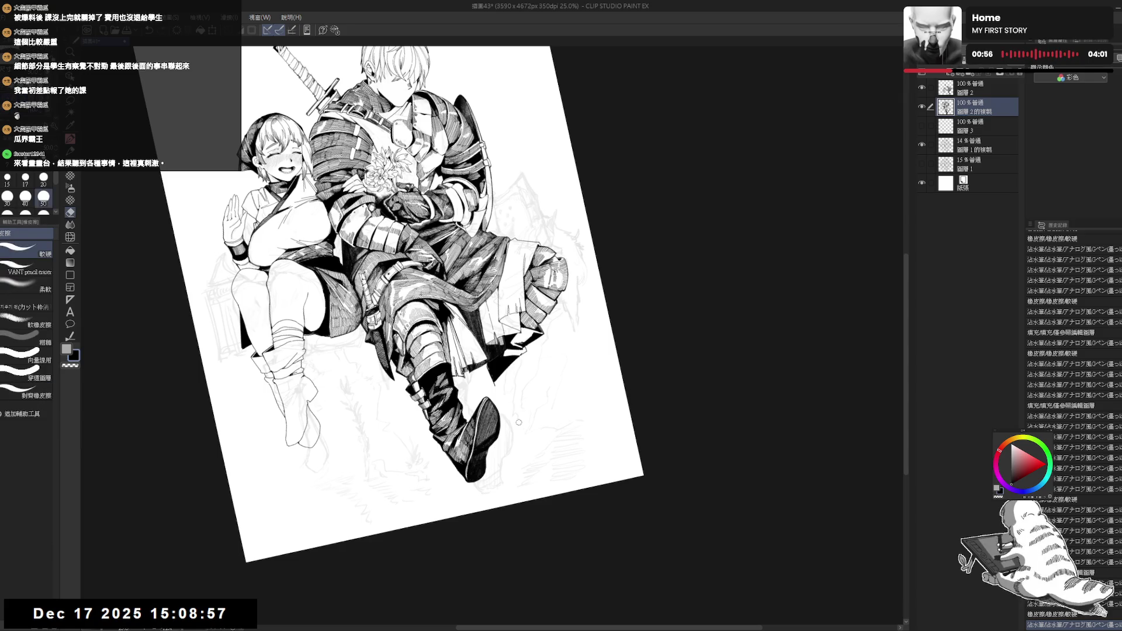
key(equal)
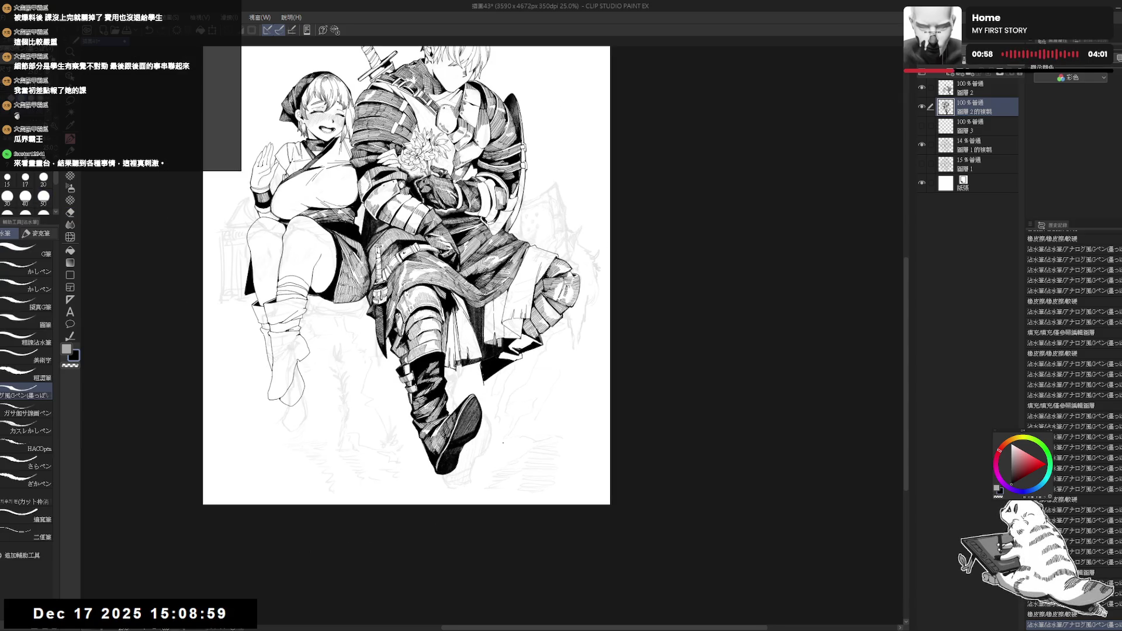
key(e)
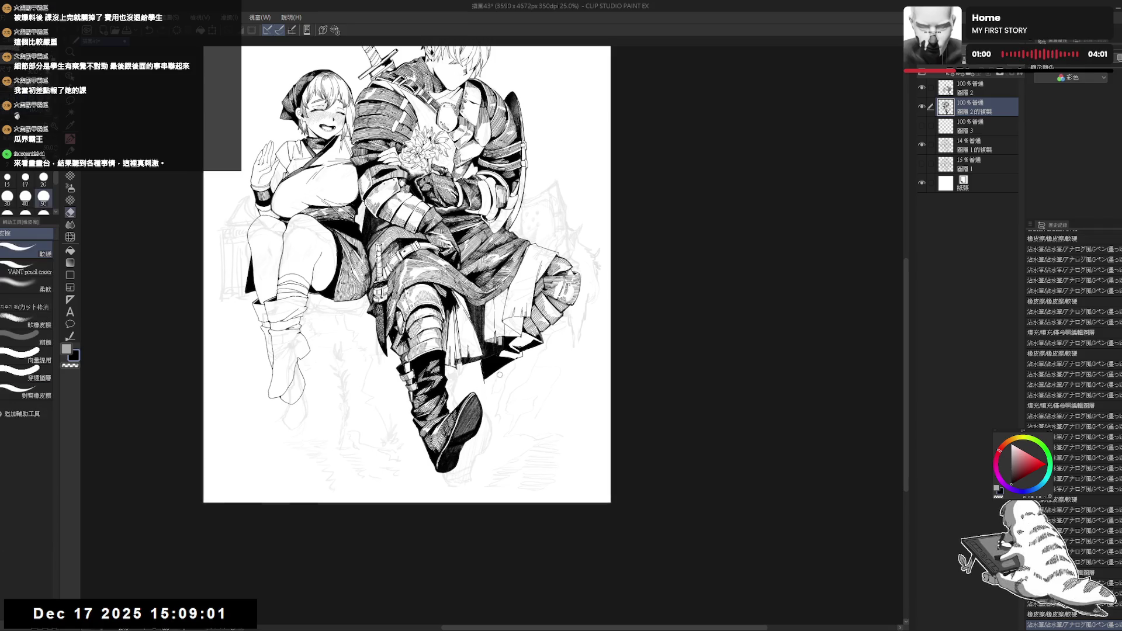
drag(486, 371, 497, 371)
- Reset the view upright and erase small marks on the drawing
key(p)
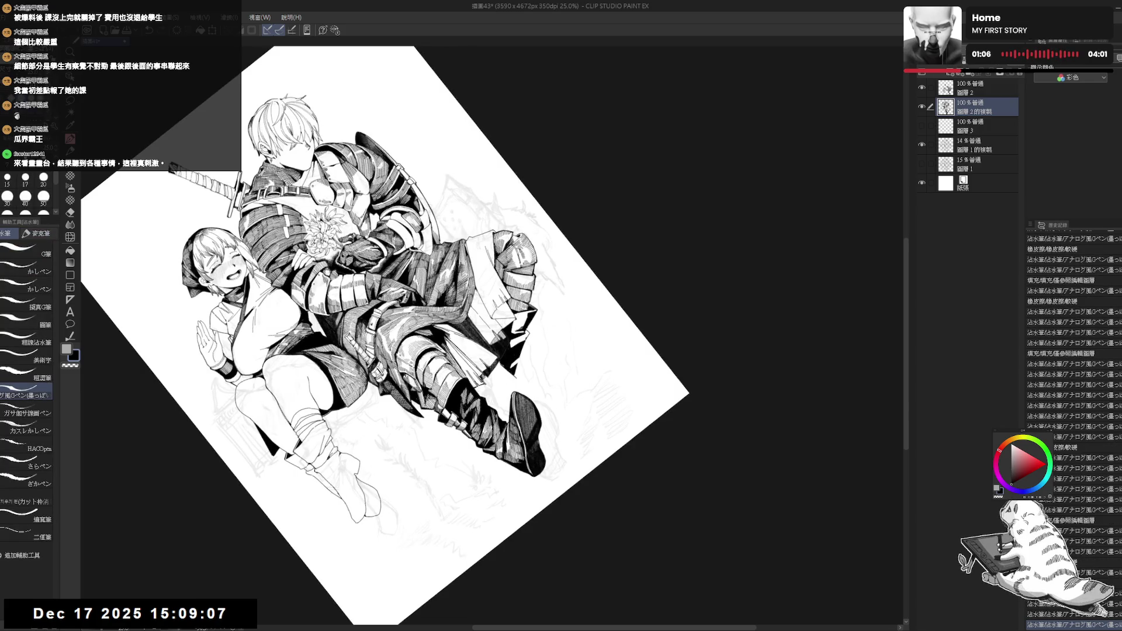
key(ctrl+0)
mouse_move(500, 372)
mouse_down()
mouse_move(518, 384)
mouse_move(526, 421)
mouse_up()
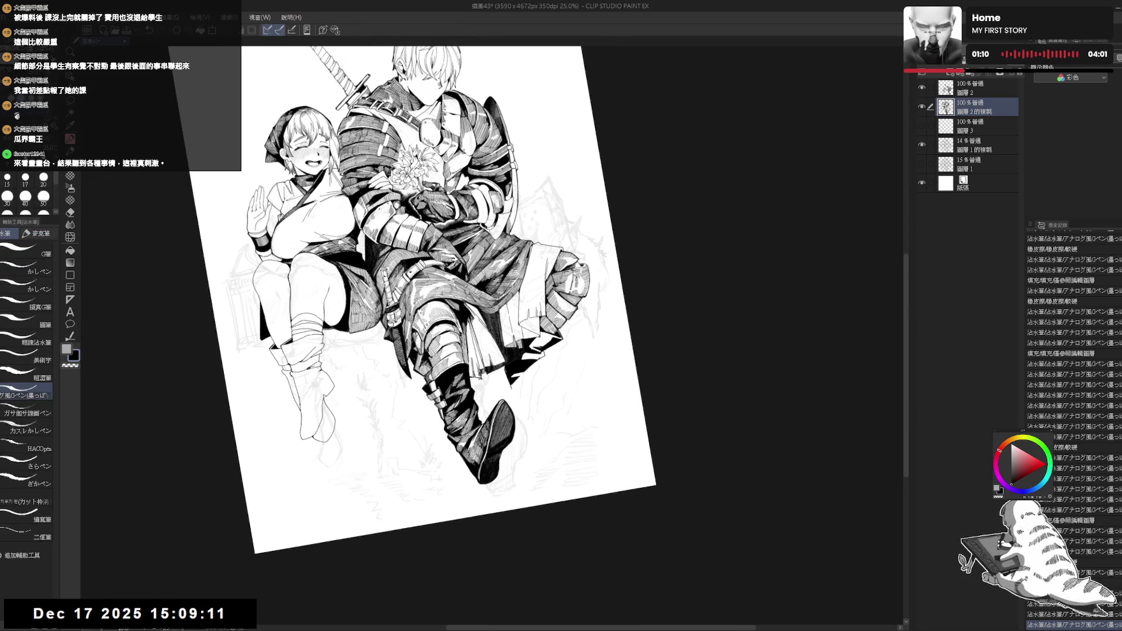
key(ctrl+@)
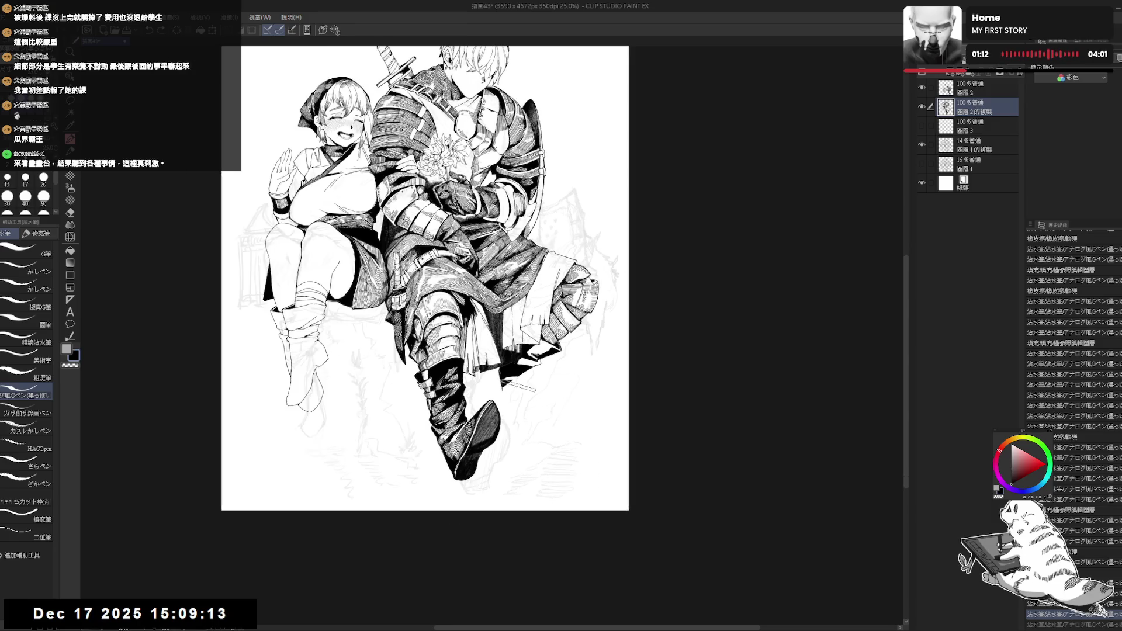
key(e)
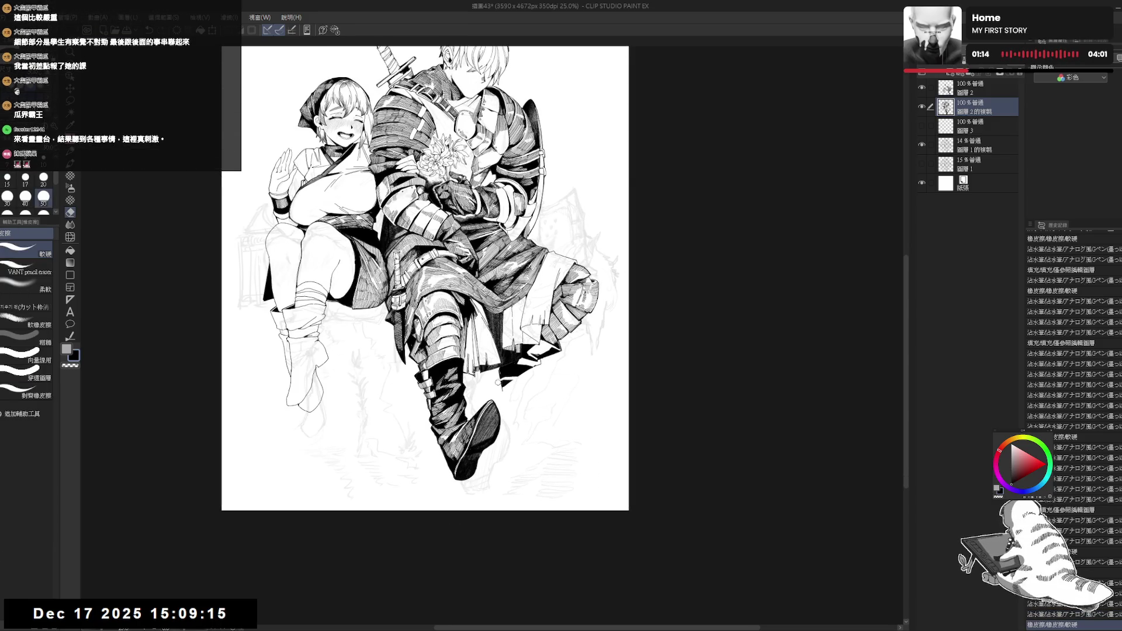
drag(485, 385, 496, 380)
- Dab small ink marks on the knight's leg, erasing one excess spot
key(p)
click(494, 381)
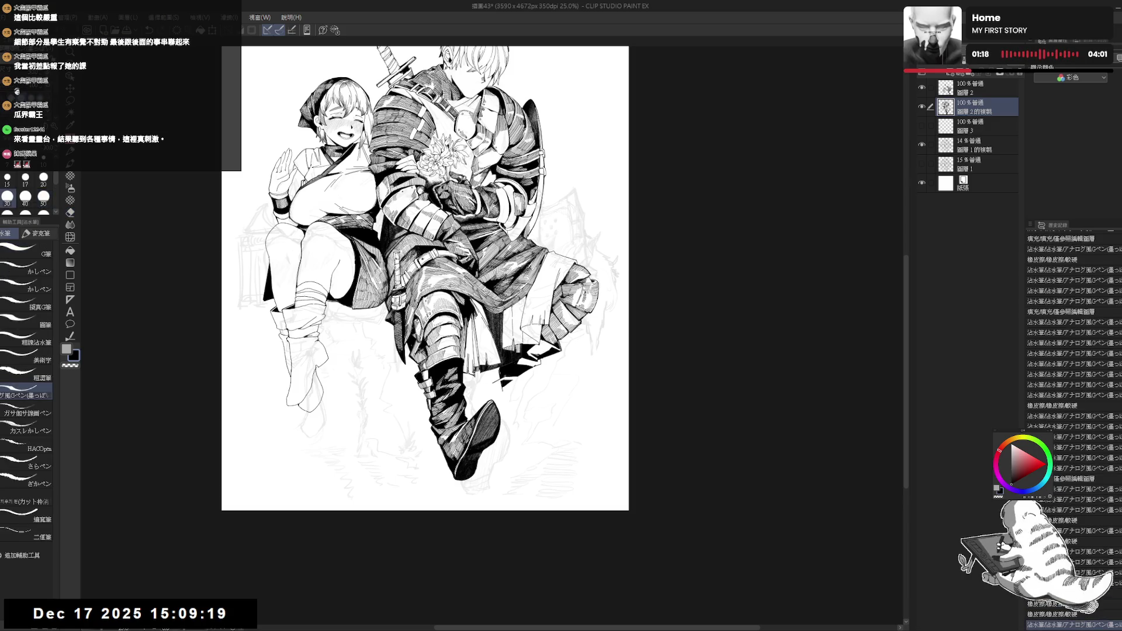
click(506, 383)
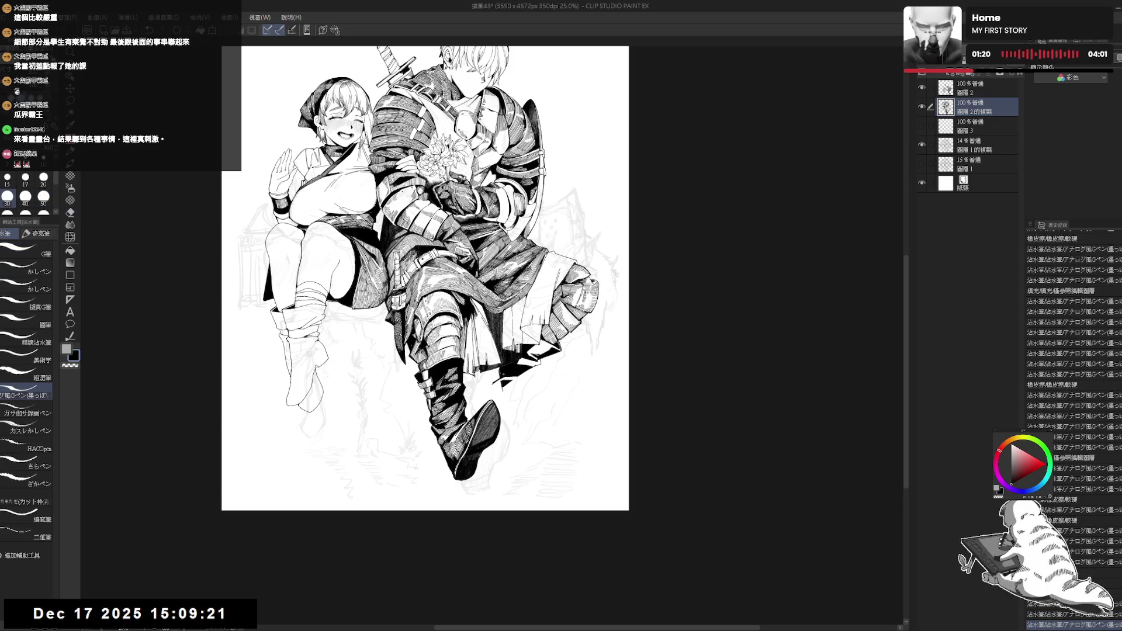
click(494, 380)
click(494, 381)
click(495, 381)
key(e)
click(491, 386)
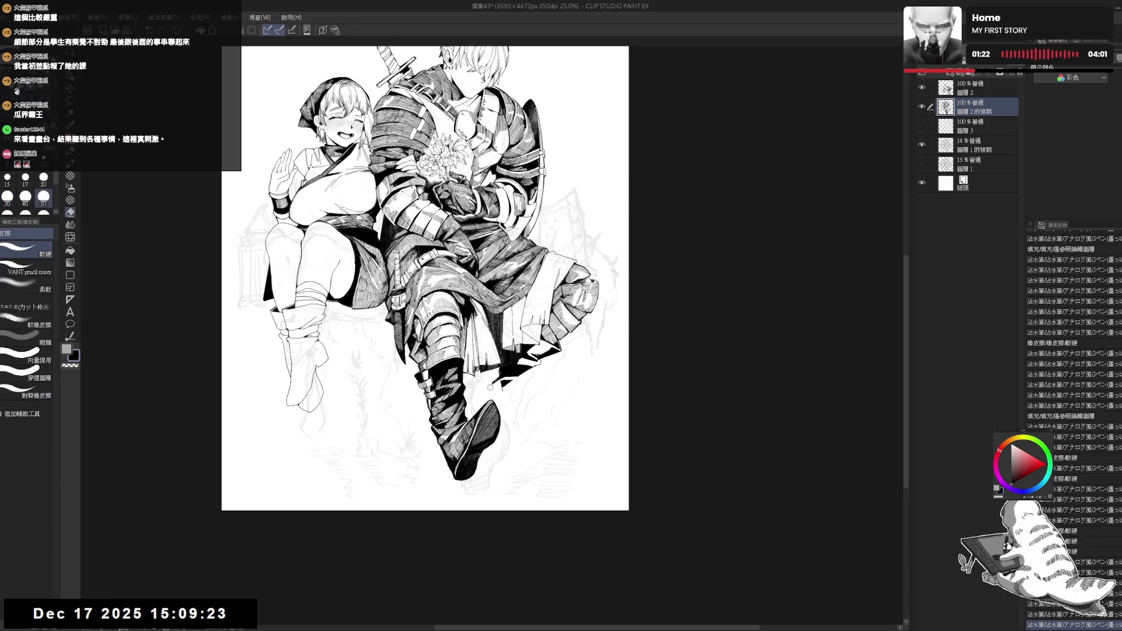
- Zoom in on the knight's legs, rotate the canvas, and add hatching strokes to the armor
key(r)
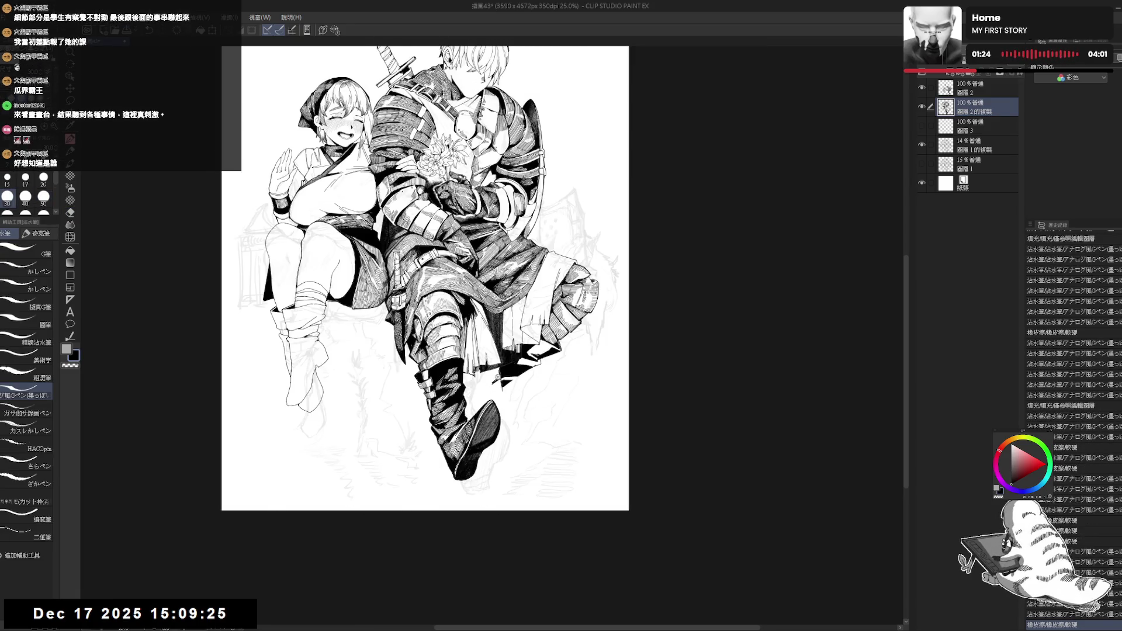
scroll(499, 374, up, 1)
drag(499, 374, 485, 356)
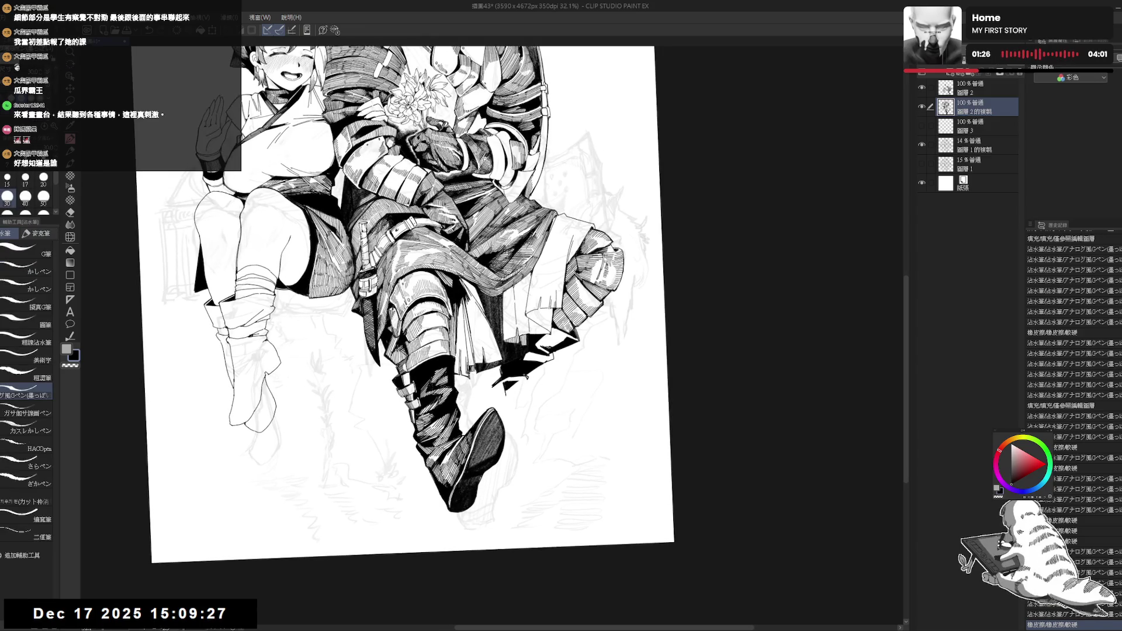
drag(462, 257, 476, 269)
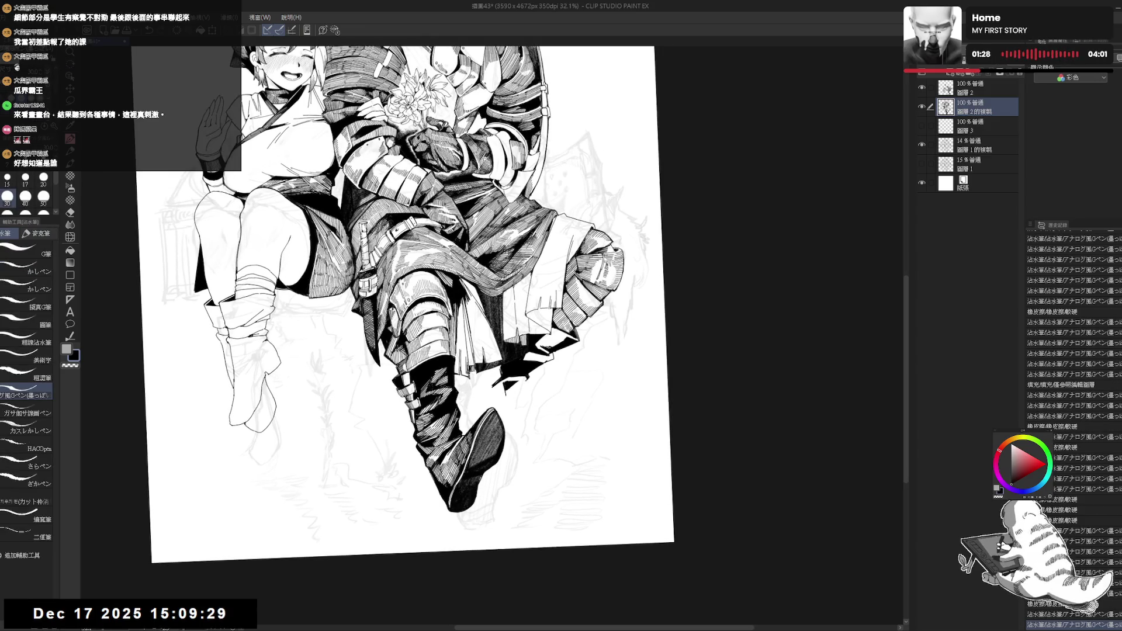
mouse_move(445, 304)
mouse_down()
mouse_move(496, 374)
mouse_move(544, 366)
mouse_up()
drag(450, 161, 465, 173)
drag(491, 374, 508, 388)
- Reset the view upright and clean up a stray stroke on the drawing
key(ctrl+0)
key(e)
key(p)
drag(532, 345, 523, 354)
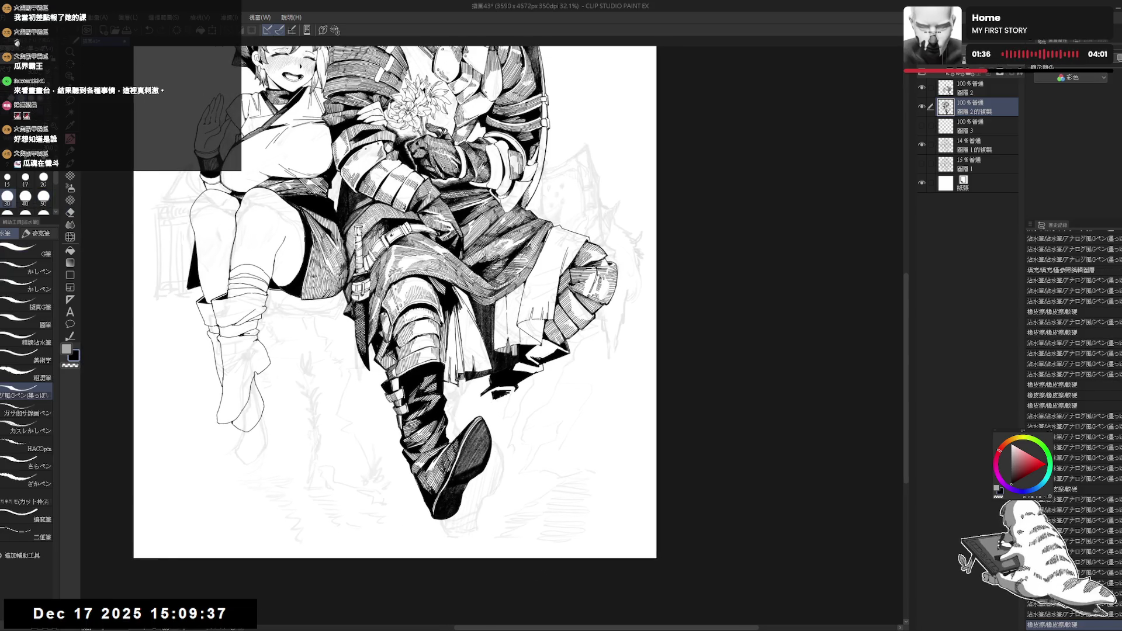
scroll(506, 342, down, 1)
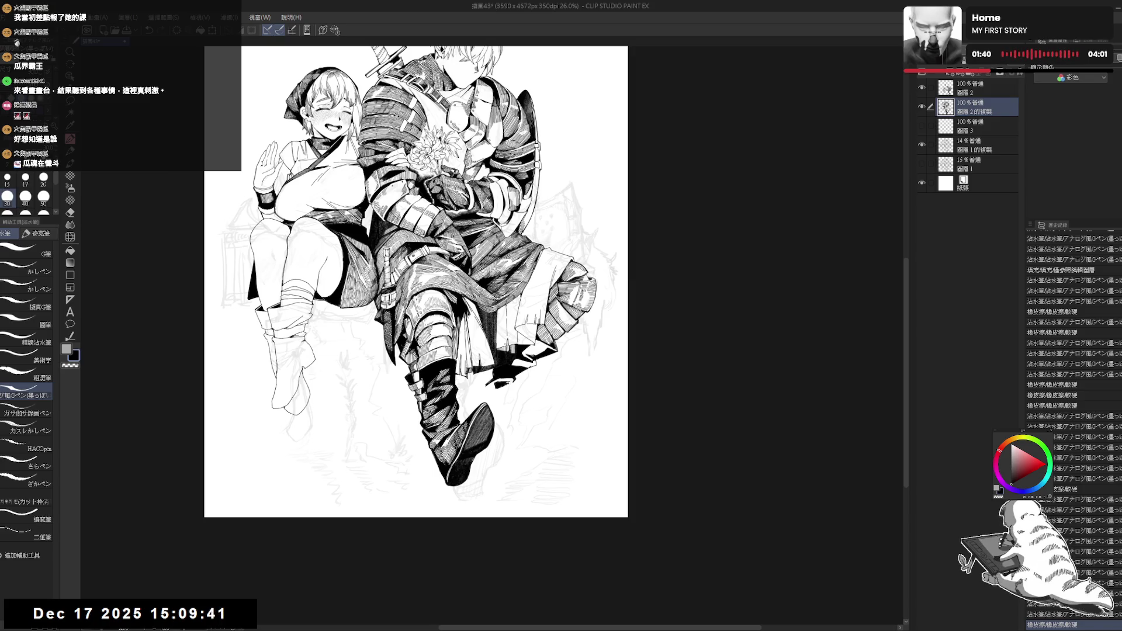
scroll(505, 340, up, 1)
scroll(506, 342, up, 1)
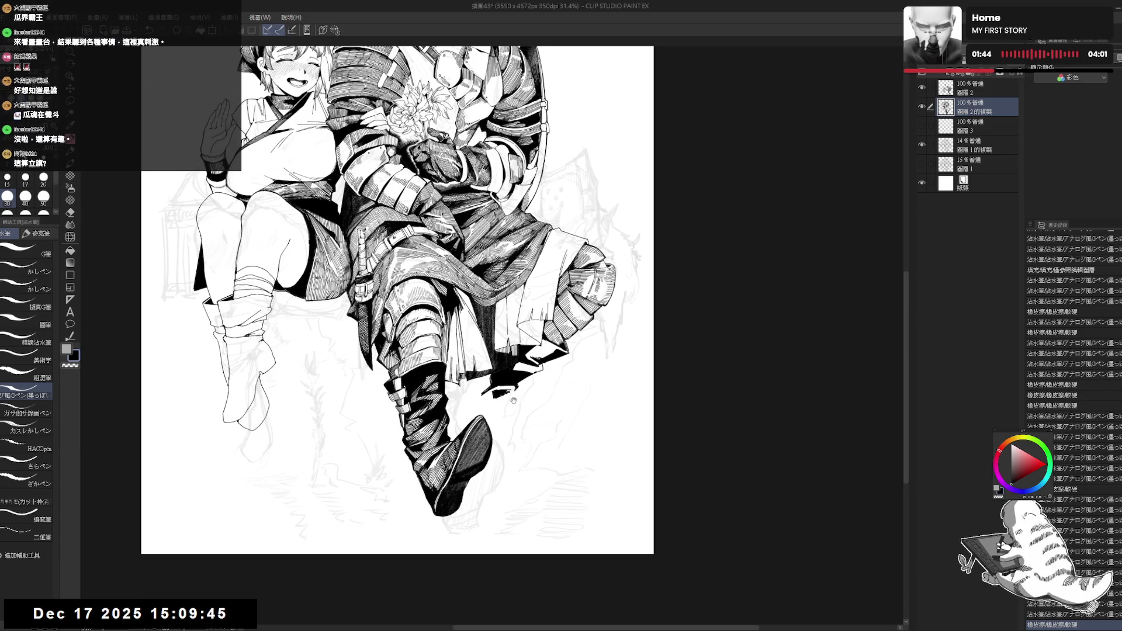
- Rotate the canvas about 45° counter-clockwise and erase stray lines near the knight's leg
key(r)
drag(585, 298, 530, 166)
key(e)
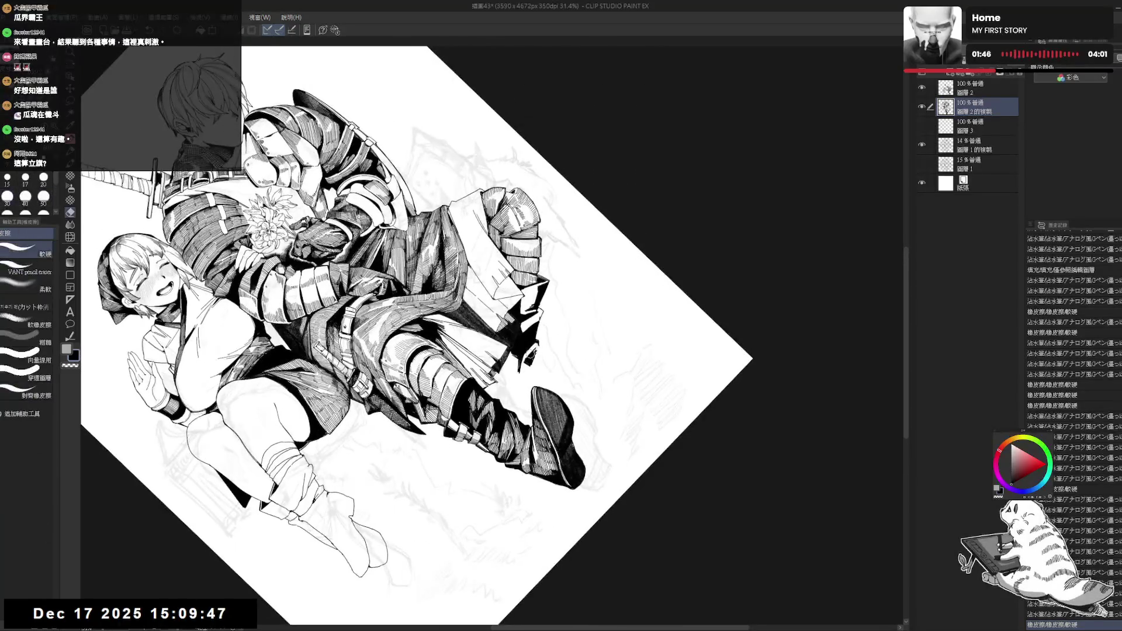
drag(529, 348, 533, 362)
key(p)
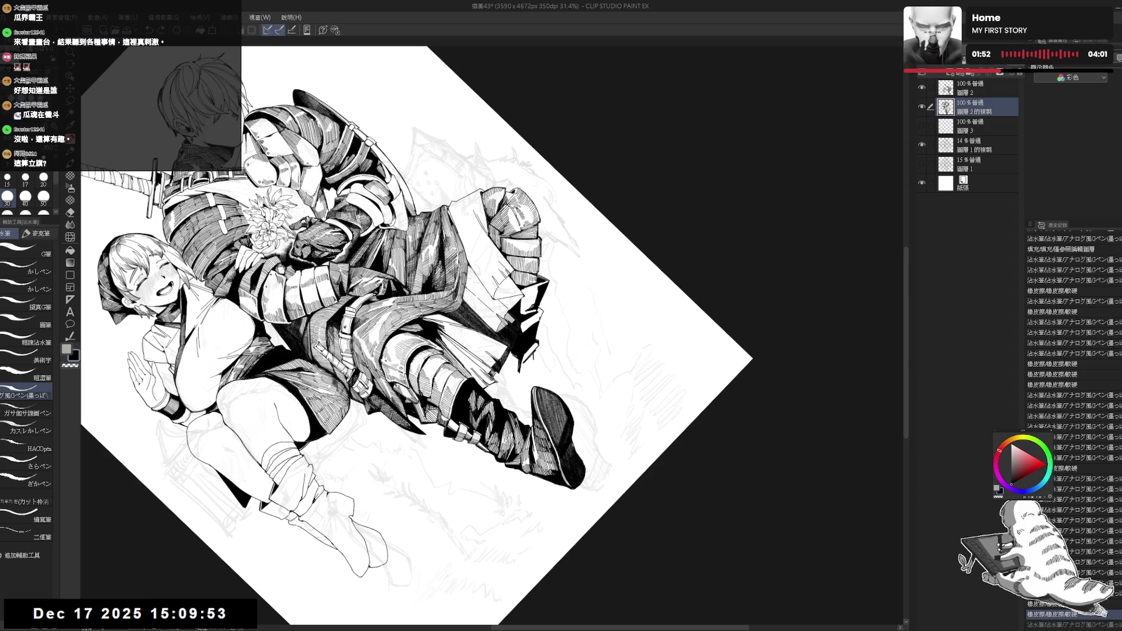
- Fill a small enclosed area, then reset and slightly re-tilt the canvas view
key(g)
key(p)
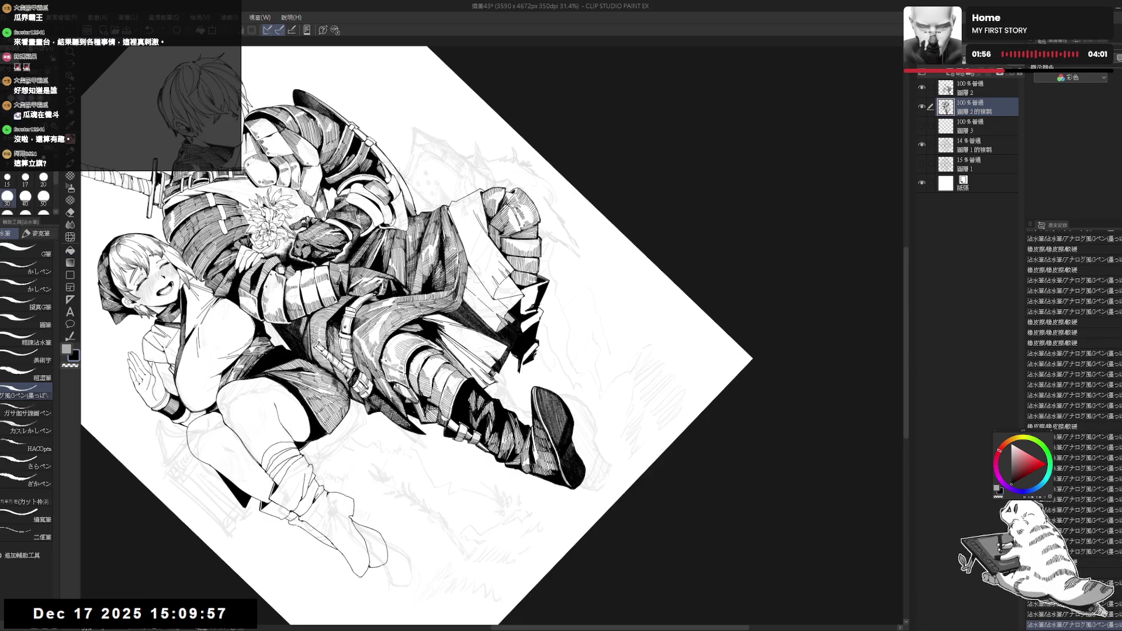
key(ctrl+@)
key(r)
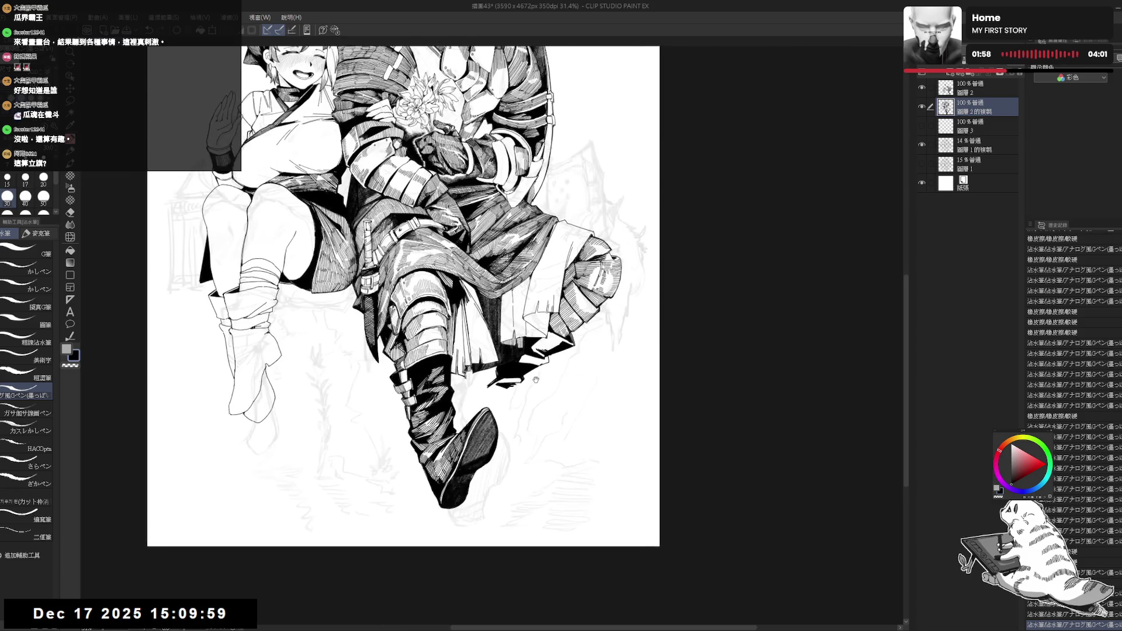
drag(494, 385, 498, 381)
key(p)
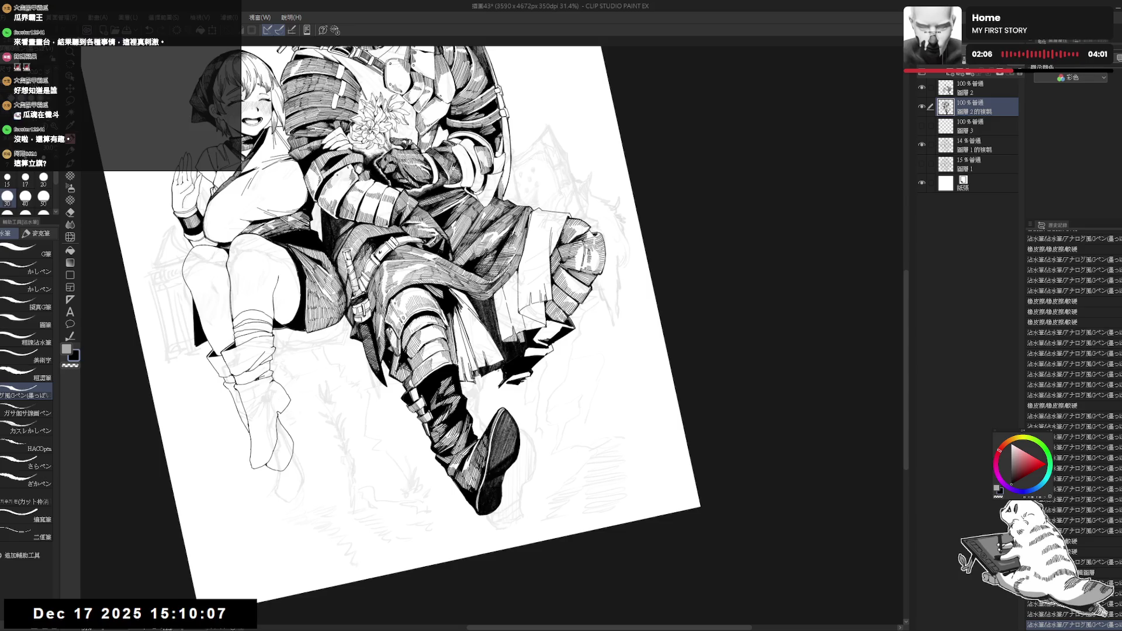
- Draw two short ink strokes near the knight's boot
drag(491, 392, 488, 403)
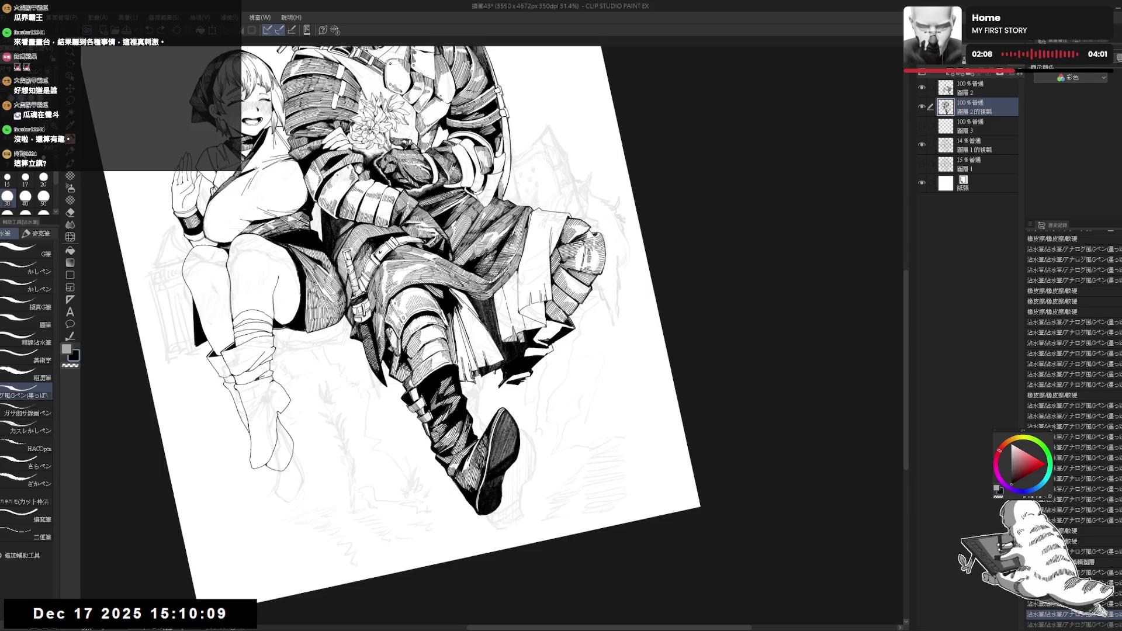
drag(491, 383, 490, 402)
key(e)
key(p)
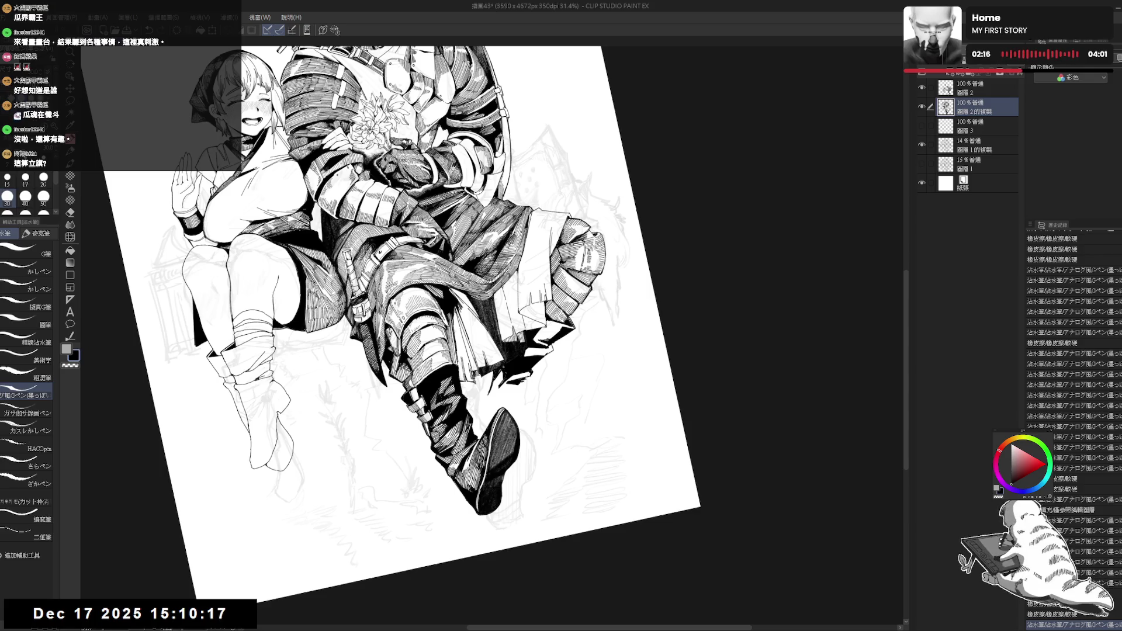
- Flip the view horizontally, rotate it about 45°, and erase a small stray mark
key(ctrl+@)
key(h)
key(r)
key(minus)
key(minus)
key(minus)
key(p)
key(e)
drag(462, 377, 470, 392)
key(p)
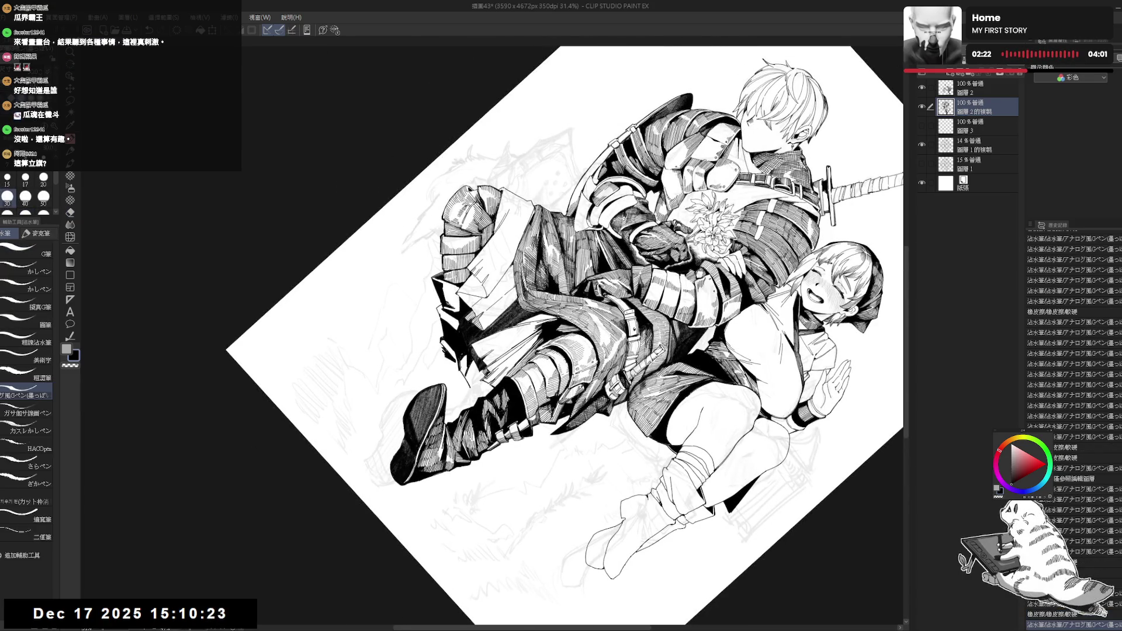
- Flip and rotate the view 45°, then make tiny ink and eraser touch-ups to the knight's armor line
key(ctrl+@)
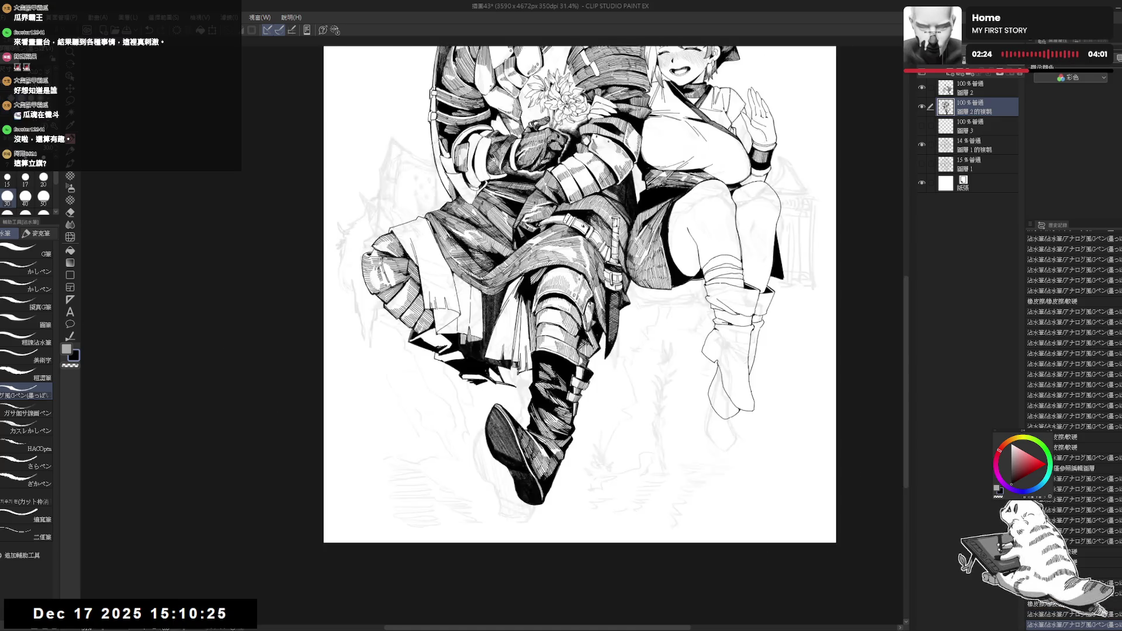
key(h)
key(minus)
key(minus)
key(minus)
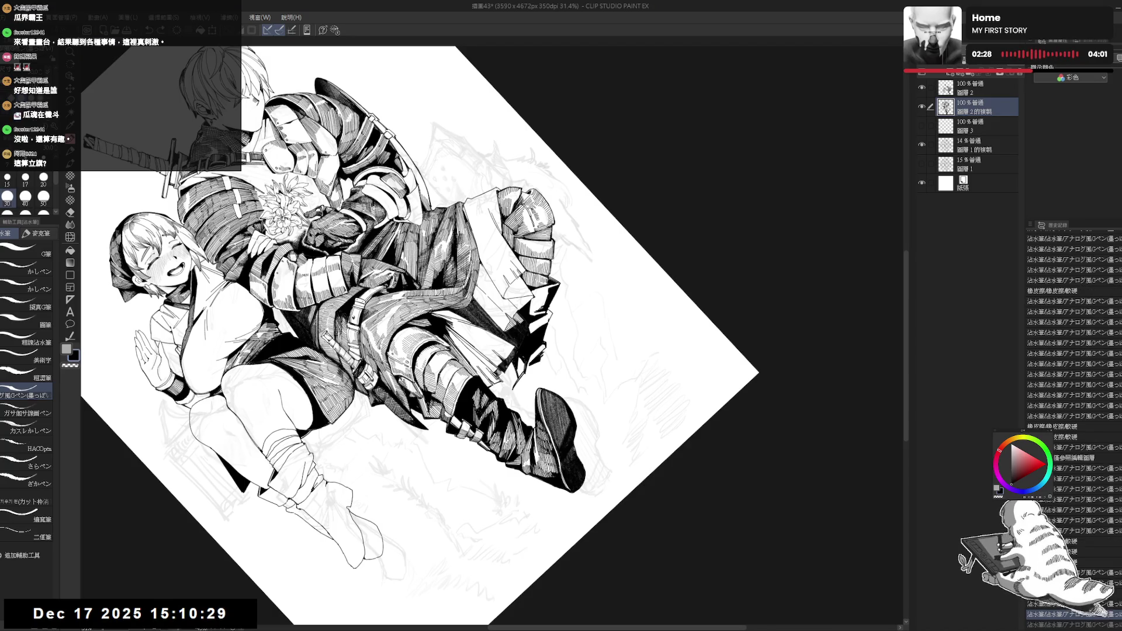
click(506, 375)
click(507, 377)
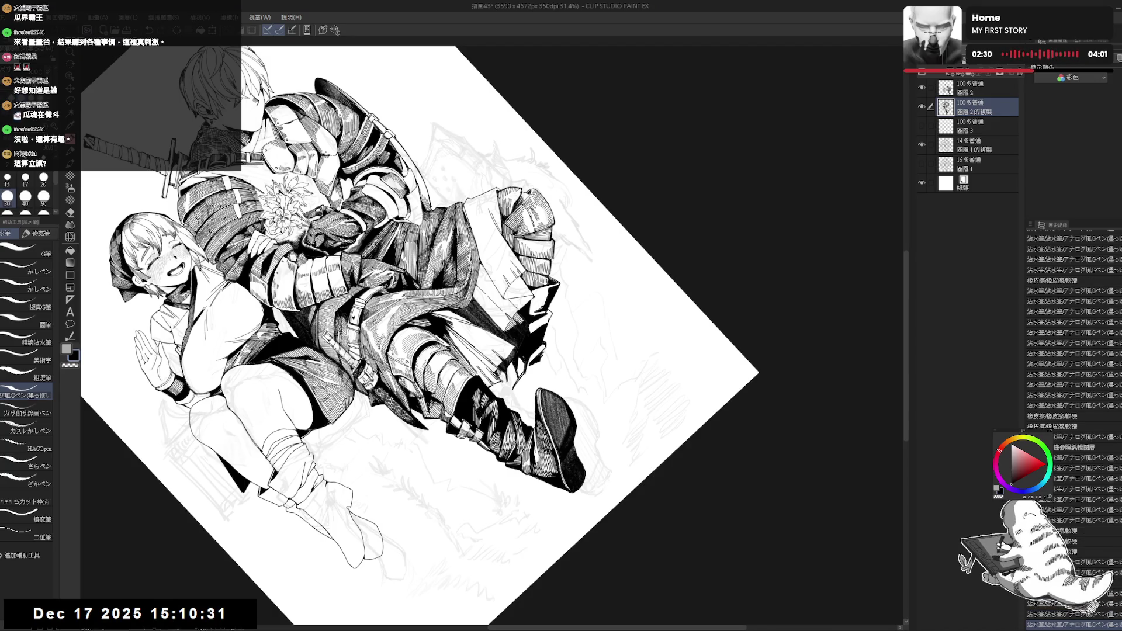
click(508, 377)
click(507, 377)
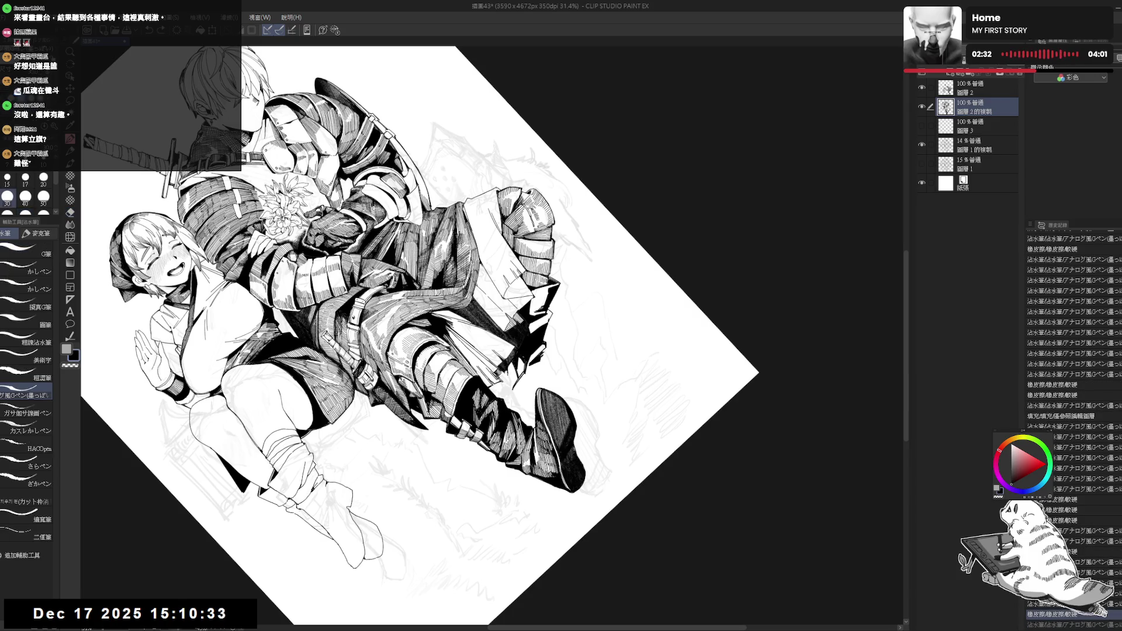
click(507, 377)
click(507, 377)
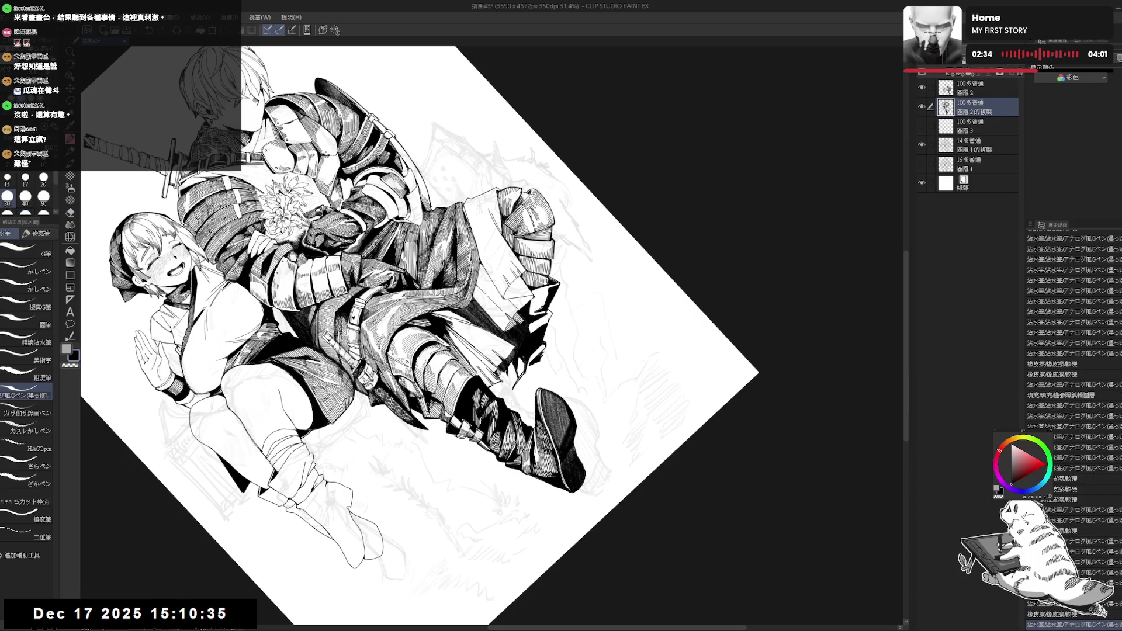
click(507, 377)
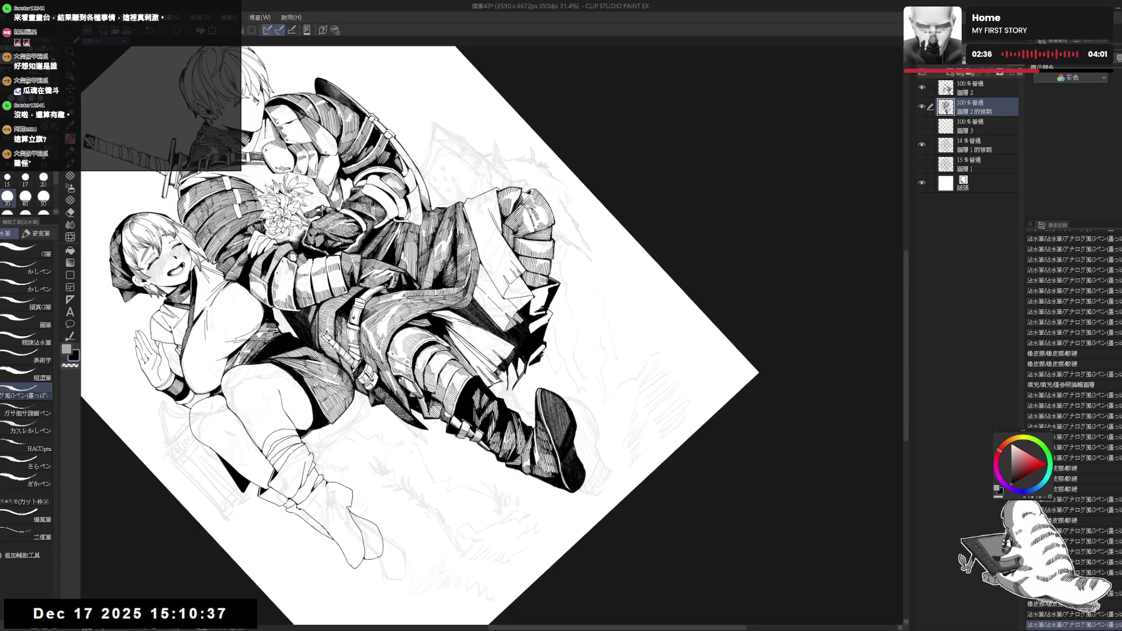
click(508, 377)
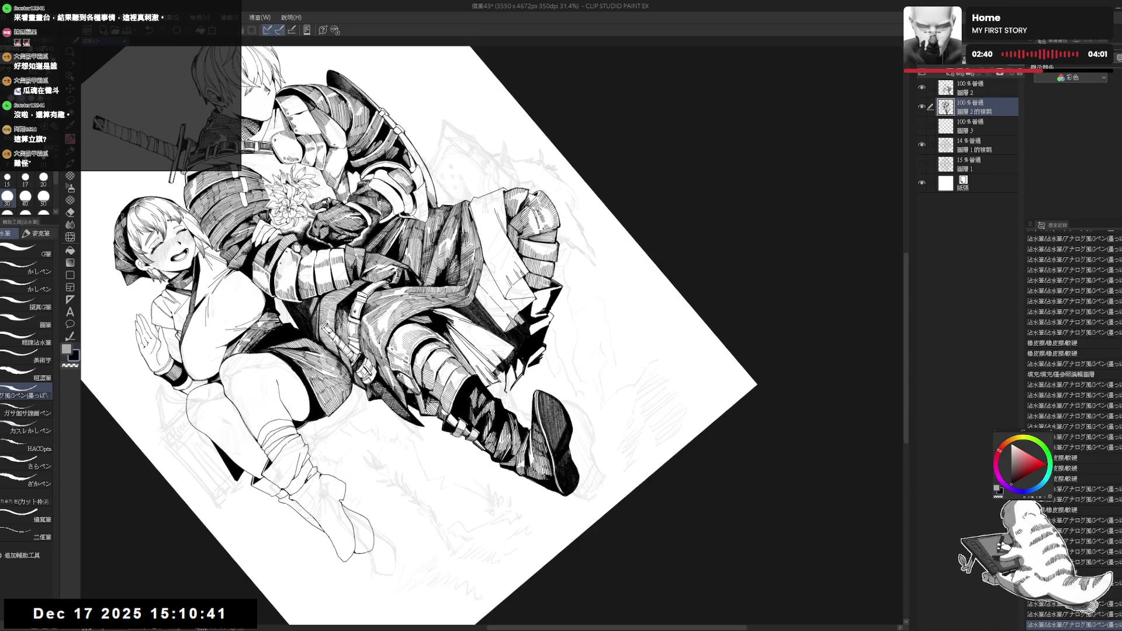
- Zoom out, return the view upright, and shift the drawing up and left in the window
scroll(1073, 410, down, 1)
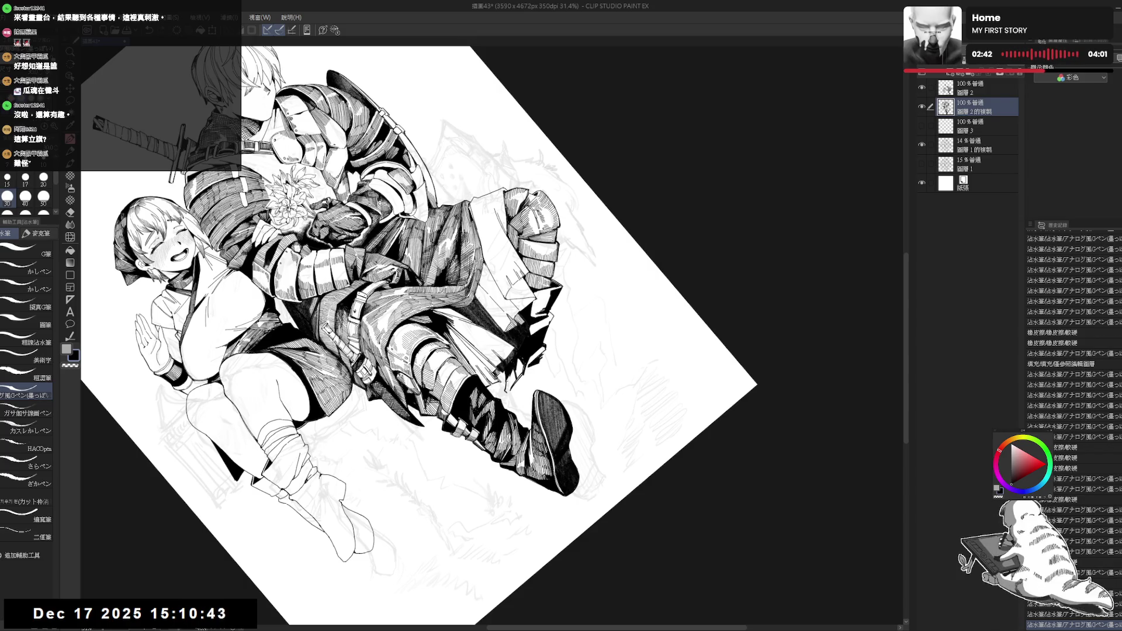
scroll(1073, 409, down, 1)
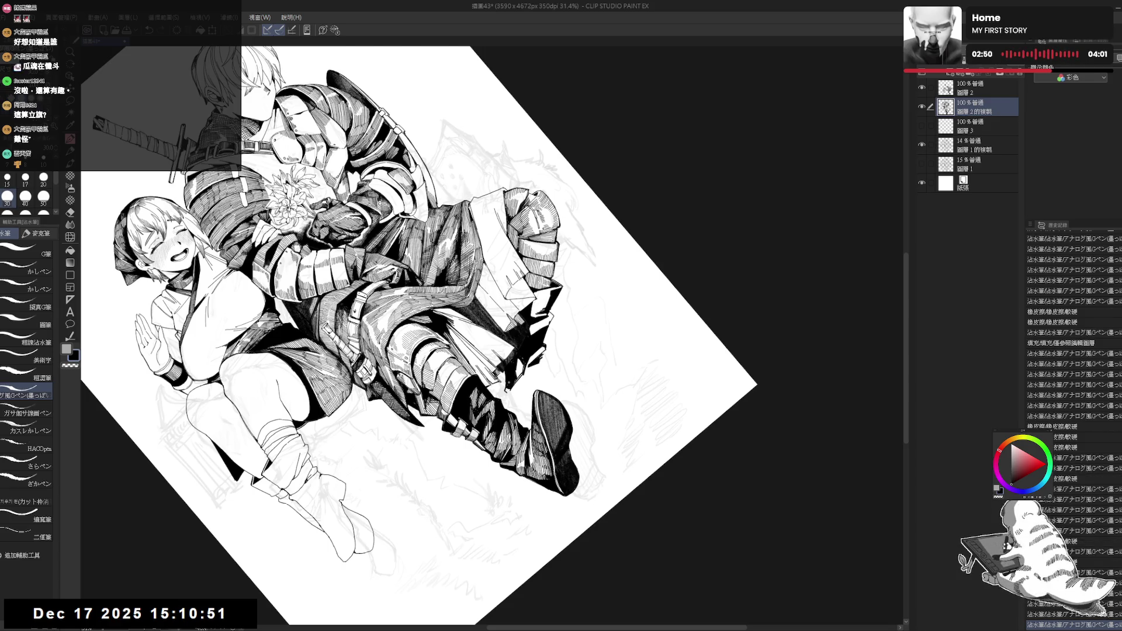
key(ctrl+0)
drag(409, 351, 425, 263)
drag(409, 350, 398, 338)
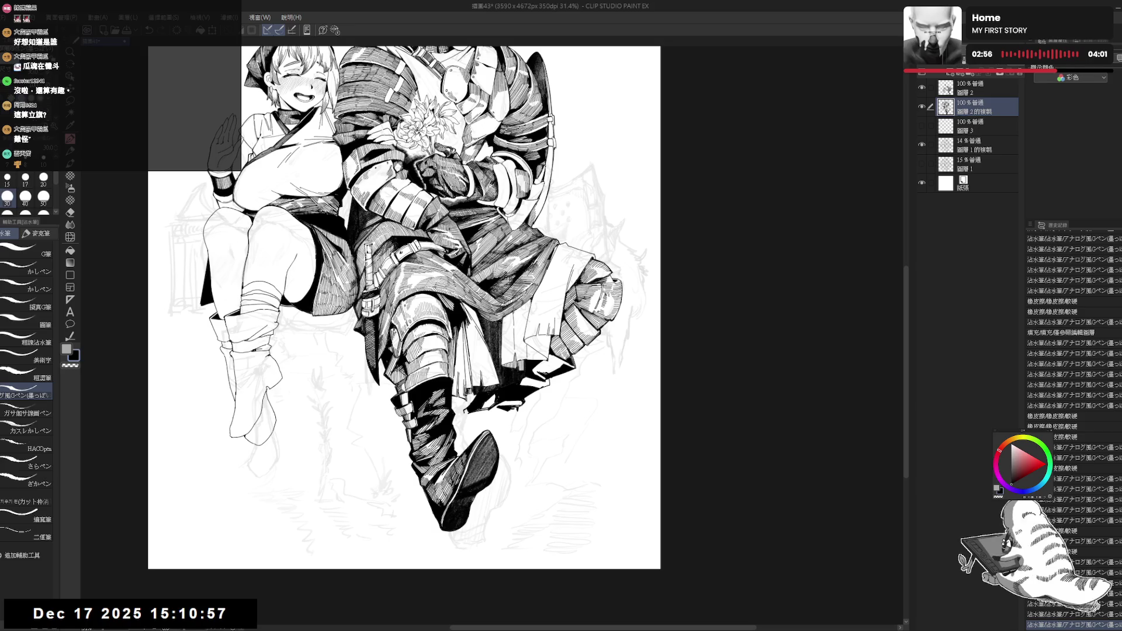
- Tilt the view about 9° clockwise and touch up the ink on the knight's boot
key(h)
key(h)
drag(507, 353, 504, 360)
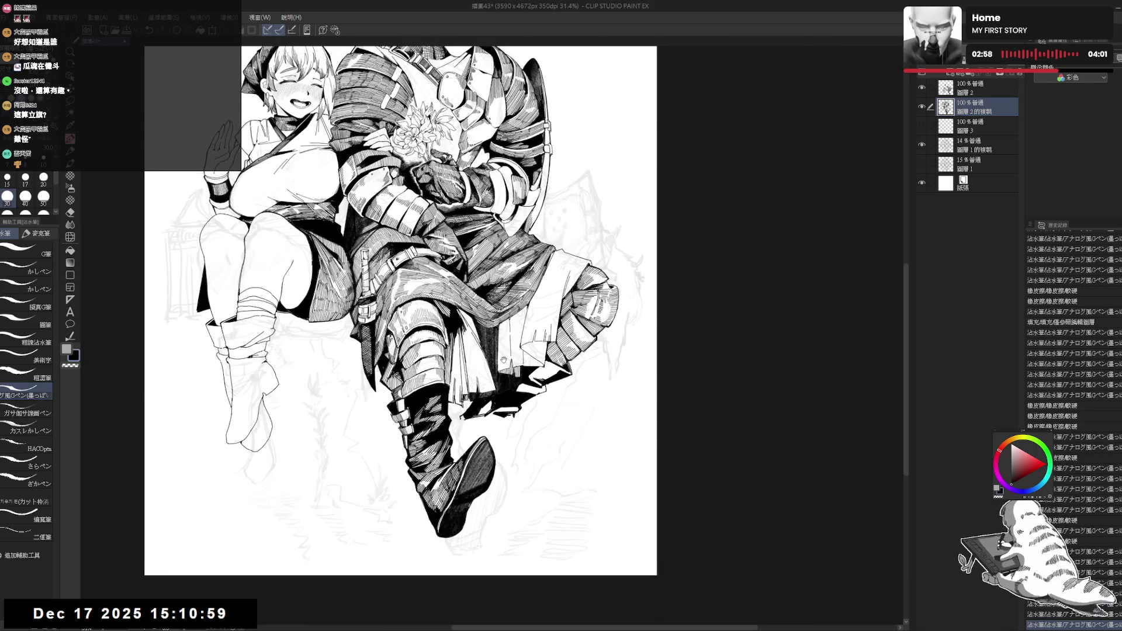
scroll(503, 356, down, 2)
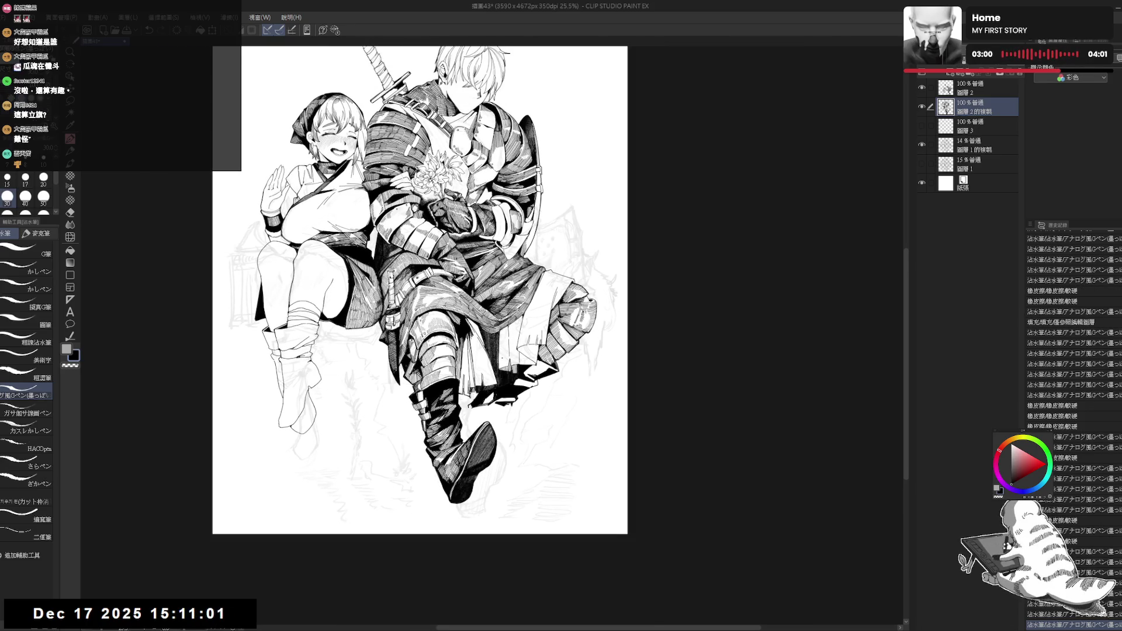
drag(502, 359, 526, 345)
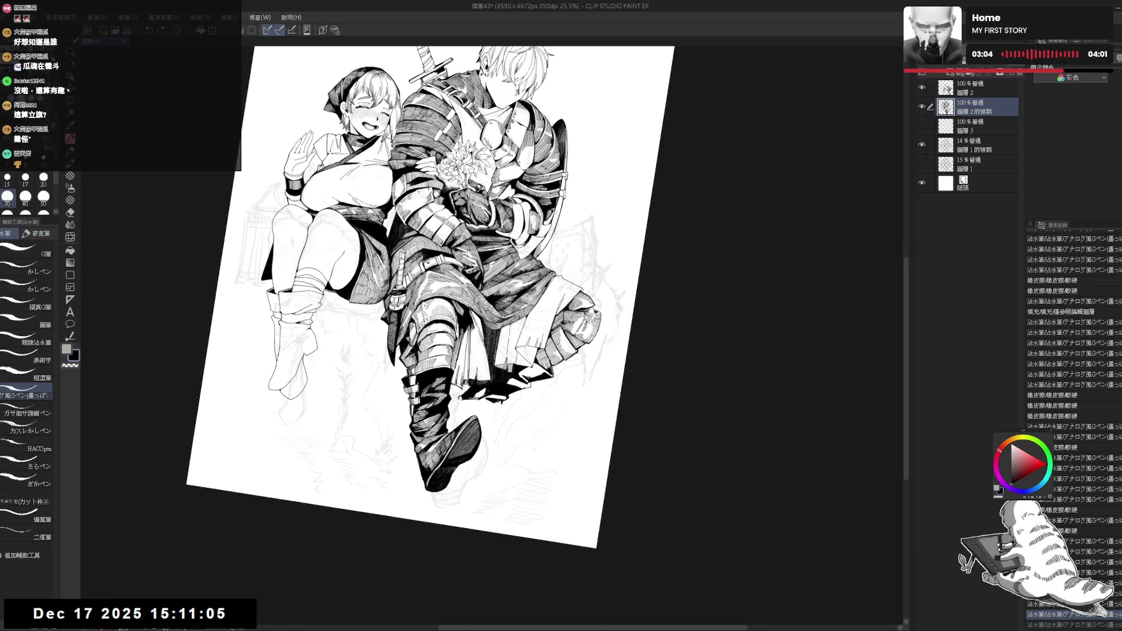
click(477, 399)
click(478, 400)
- Redo the previously undone boot strokes with Ctrl+Y, resetting the rotation upright
key(ctrl+y)
key(ctrl+y)
key(ctrl+y)
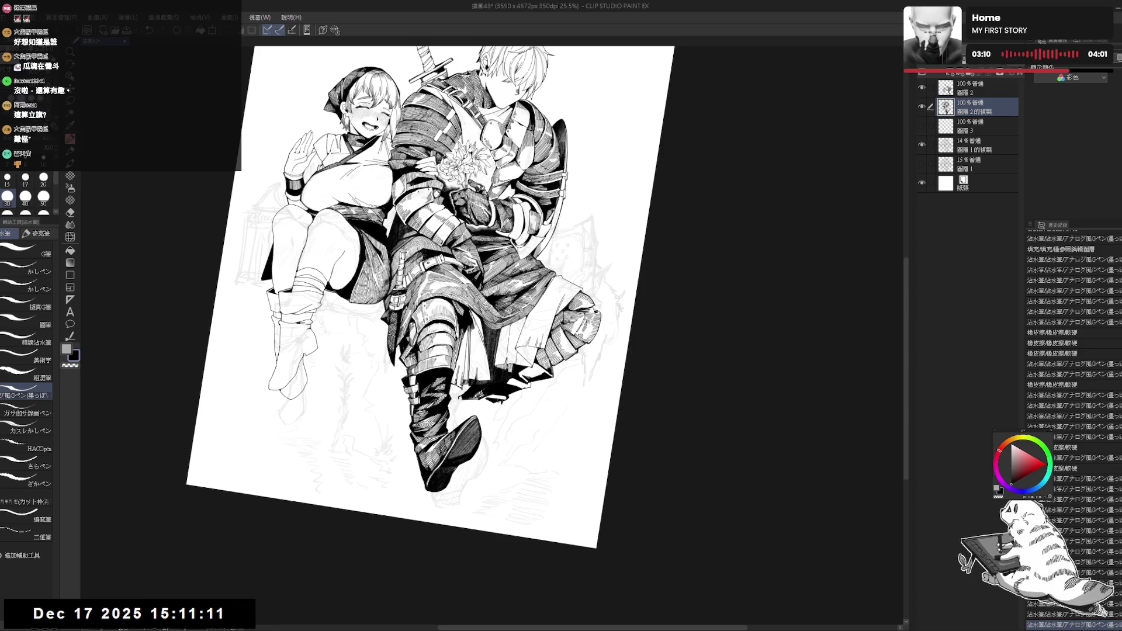
key(ctrl+y)
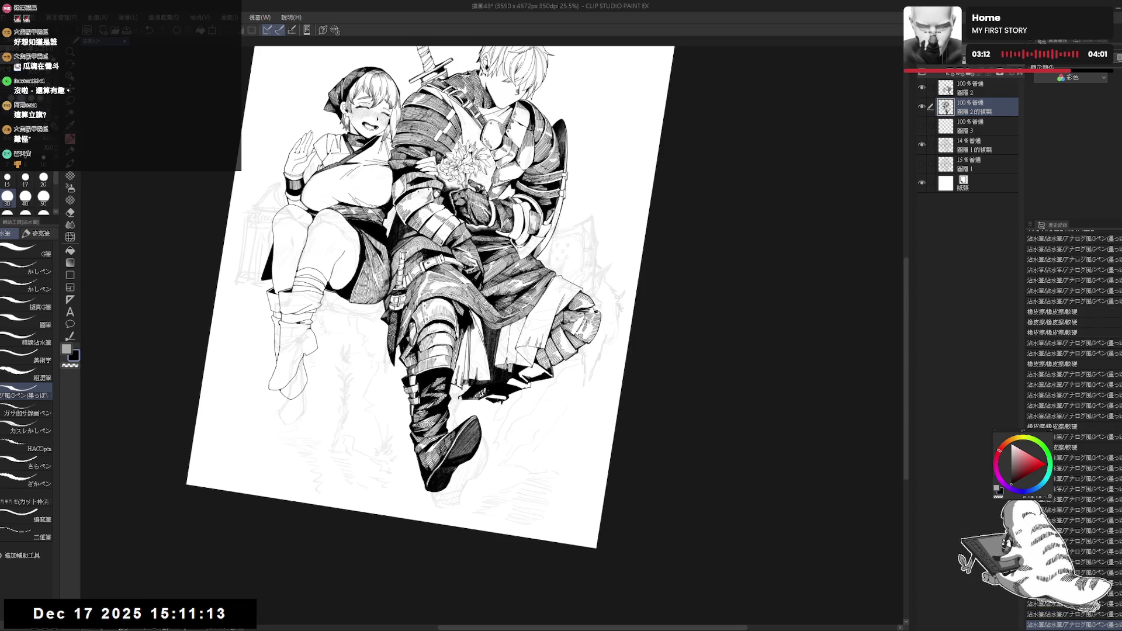
key(asciicircum)
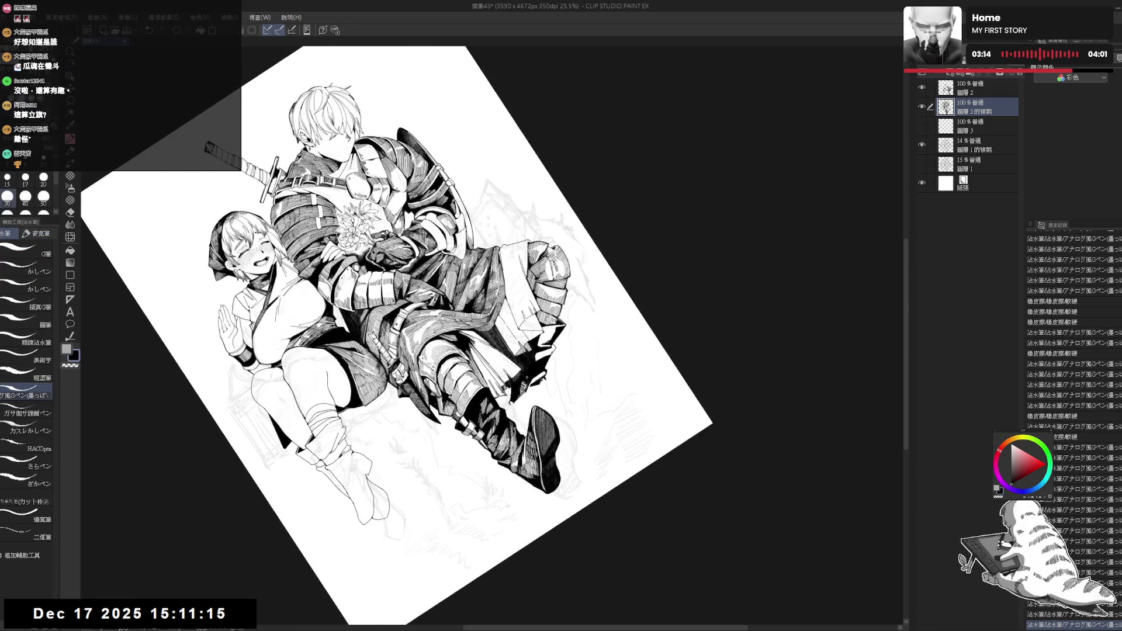
key(ctrl+y)
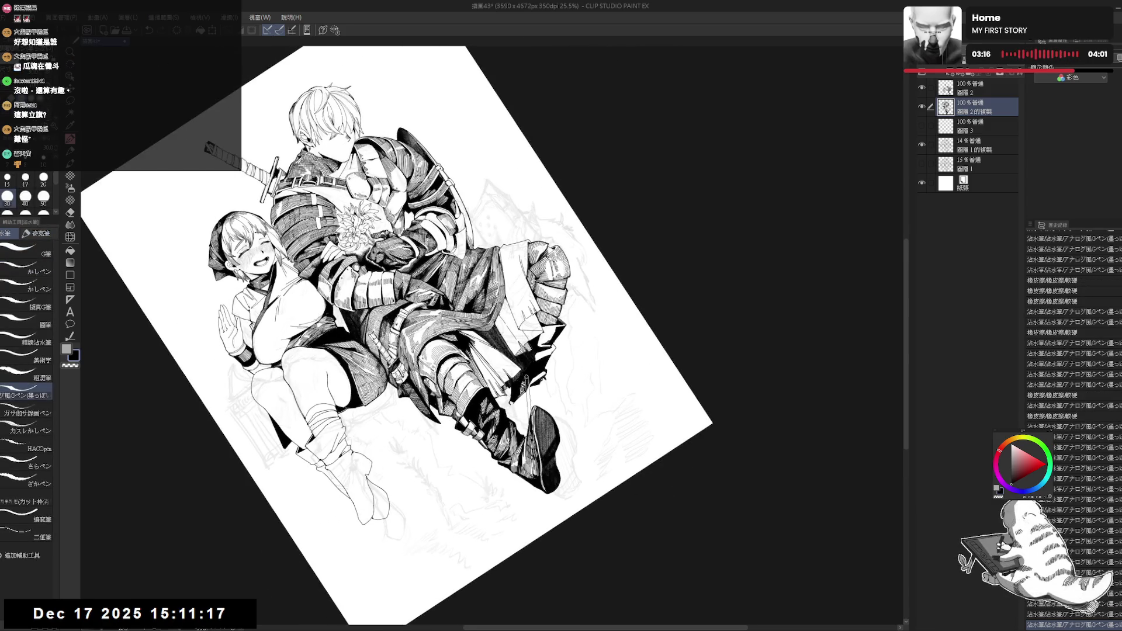
key(at)
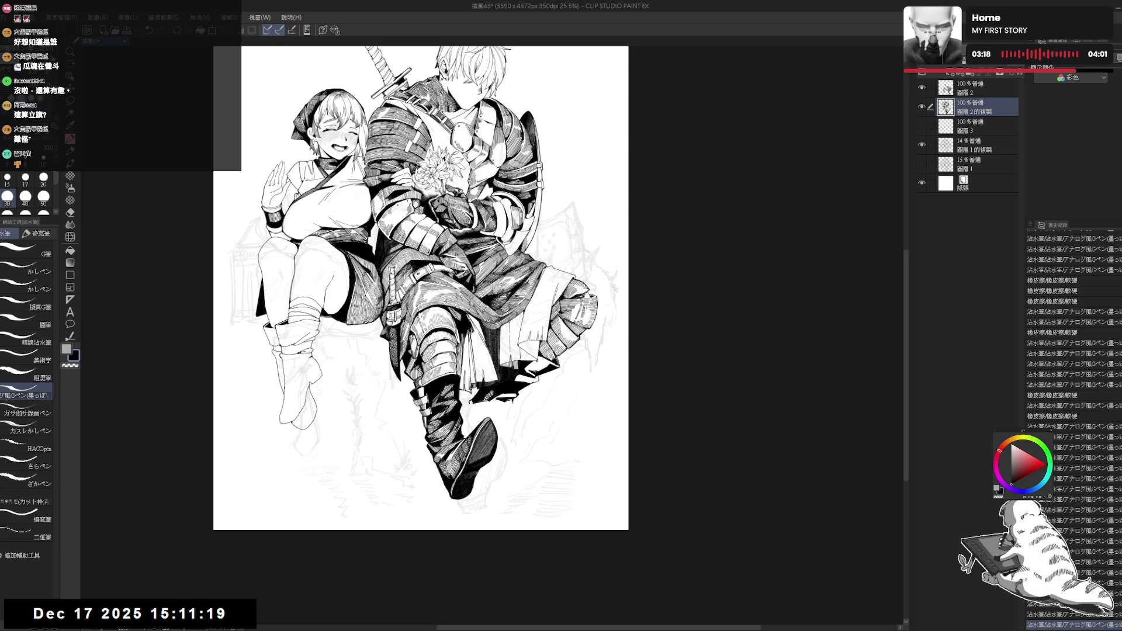
key(ctrl+y)
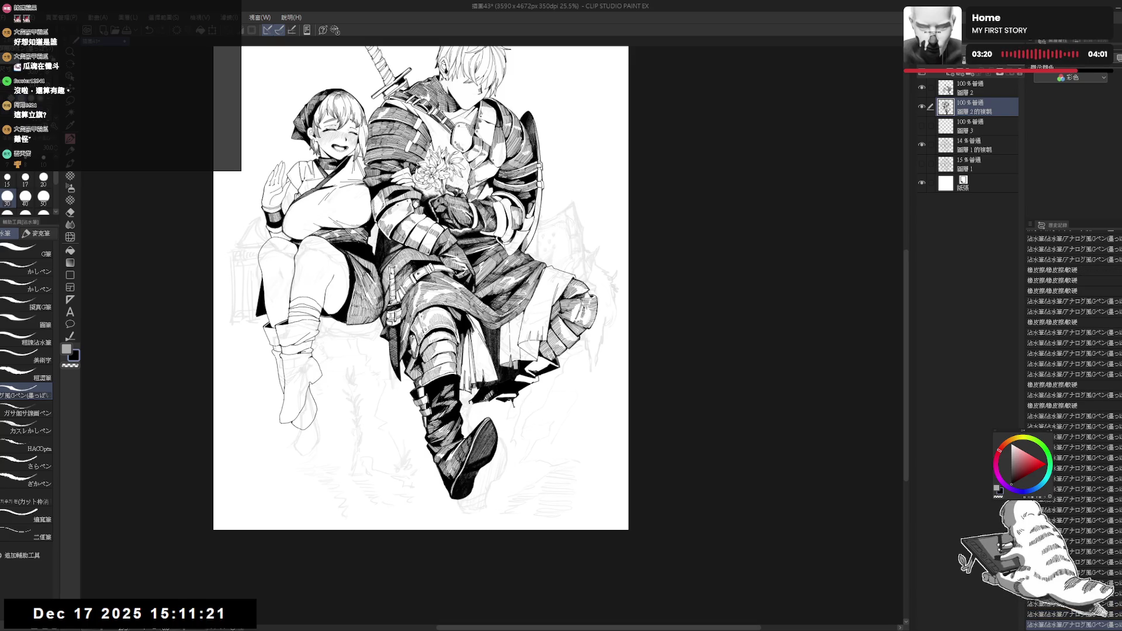
- Select the top ink layer together with 圖層2 and group them into a new layer folder
drag(521, 412, 530, 403)
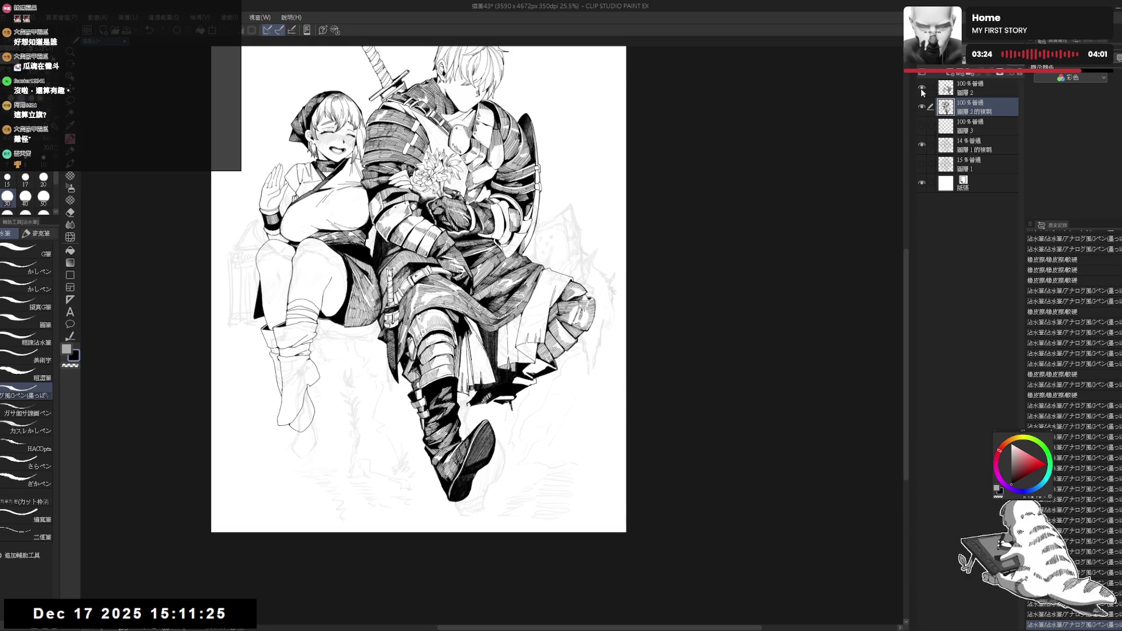
ctrl+click(968, 89)
click(970, 72)
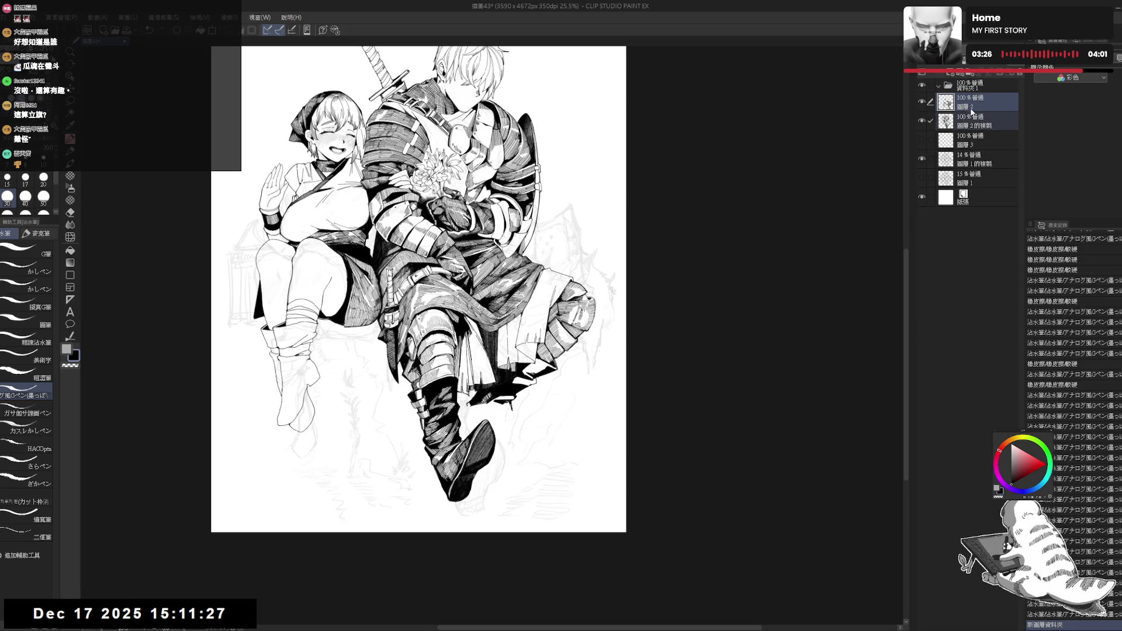